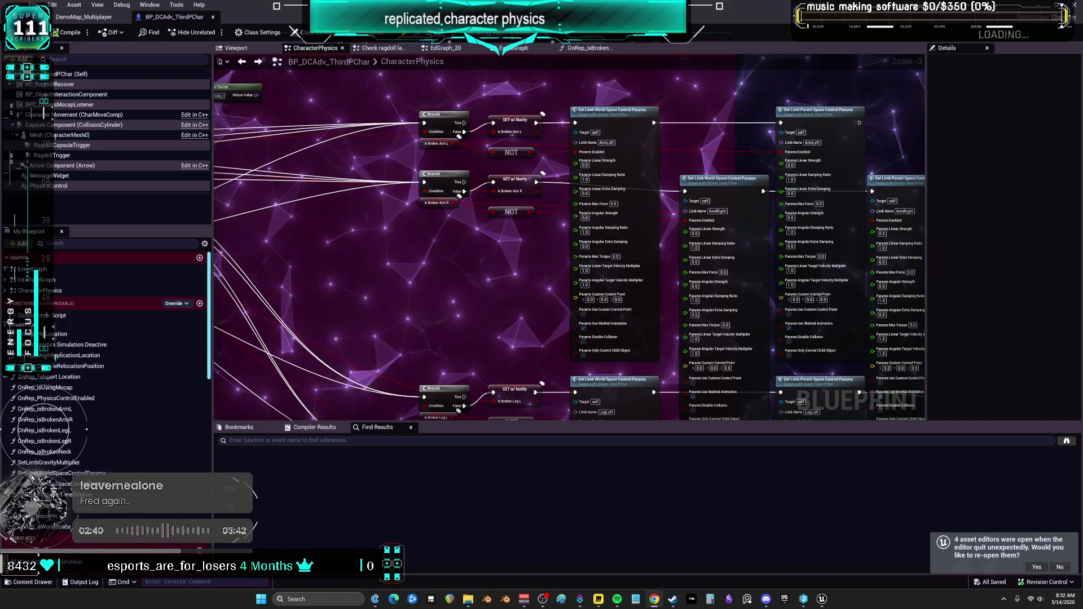
Pan through the physics graph's feet controls, limb params, gravity multiplier and Add Controls to Set nodes.
scroll(542, 350, "down", 3)
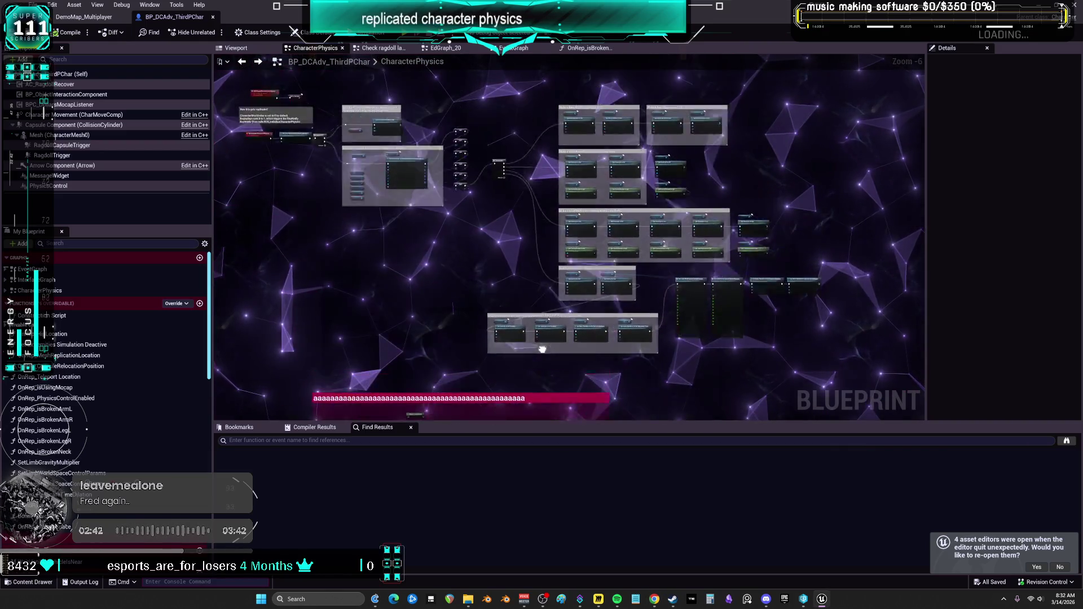
left_click_drag(542, 349, 546, 370)
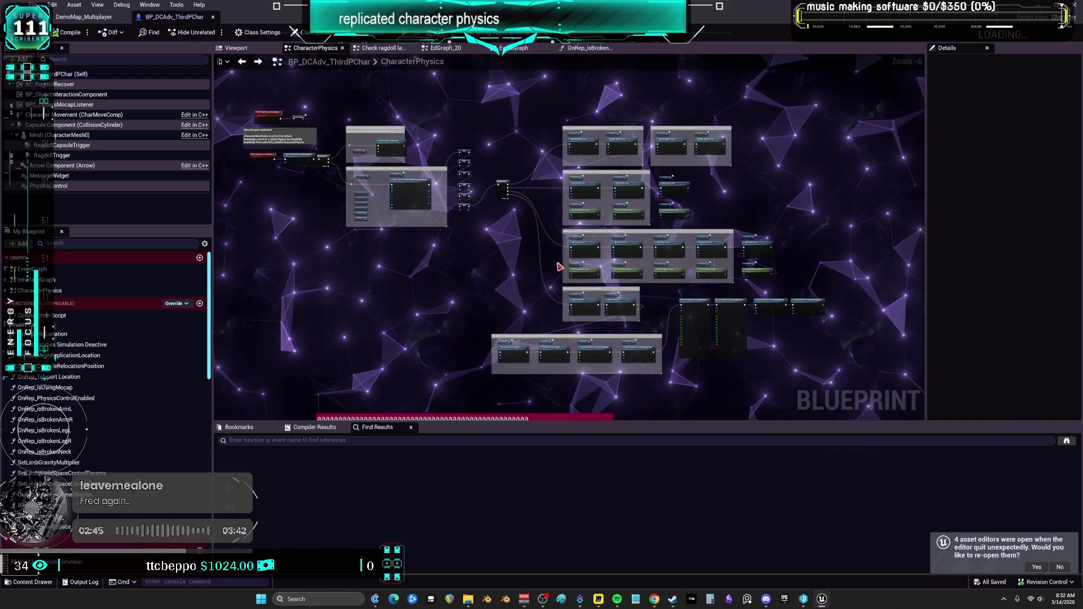
scroll(686, 314, "up", 5)
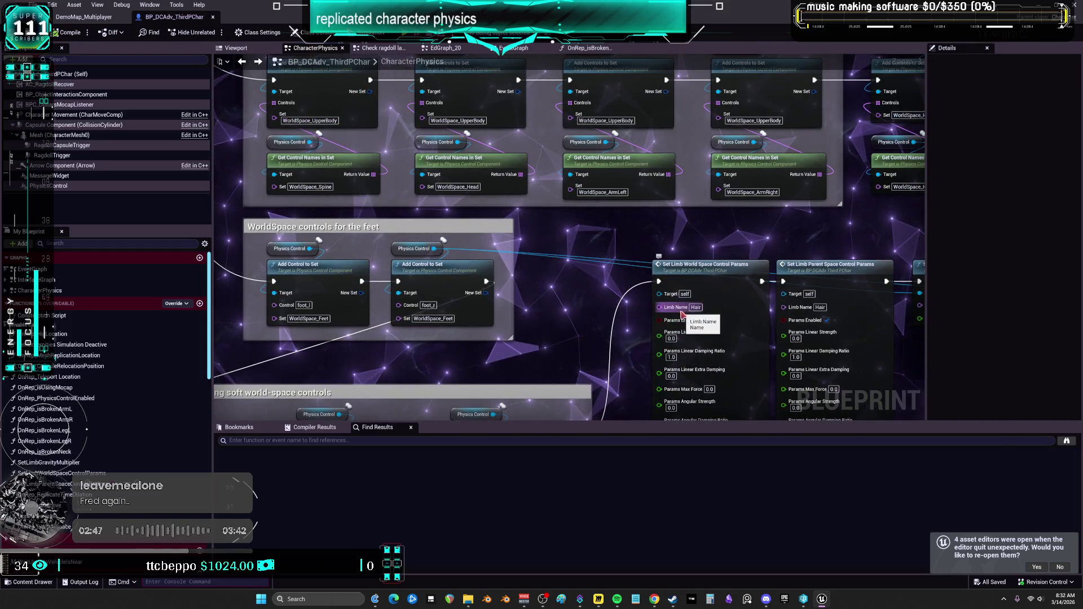
scroll(683, 314, "down", 1)
left_click_drag(682, 314, 598, 243)
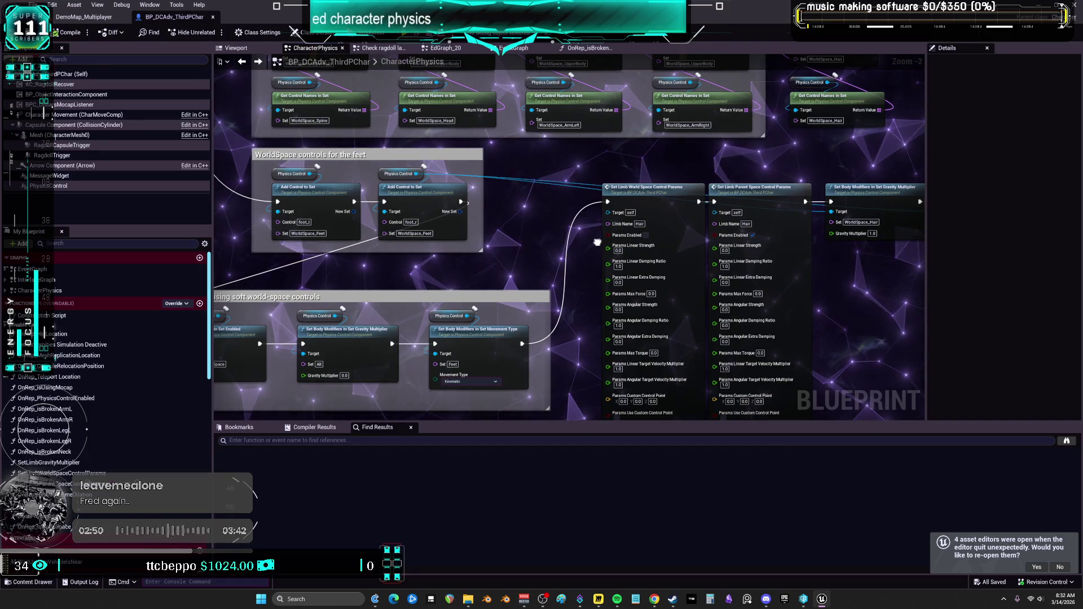
mouse_move(867, 284)
left_mouse_down()
mouse_move(711, 254)
mouse_move(713, 265)
left_mouse_up()
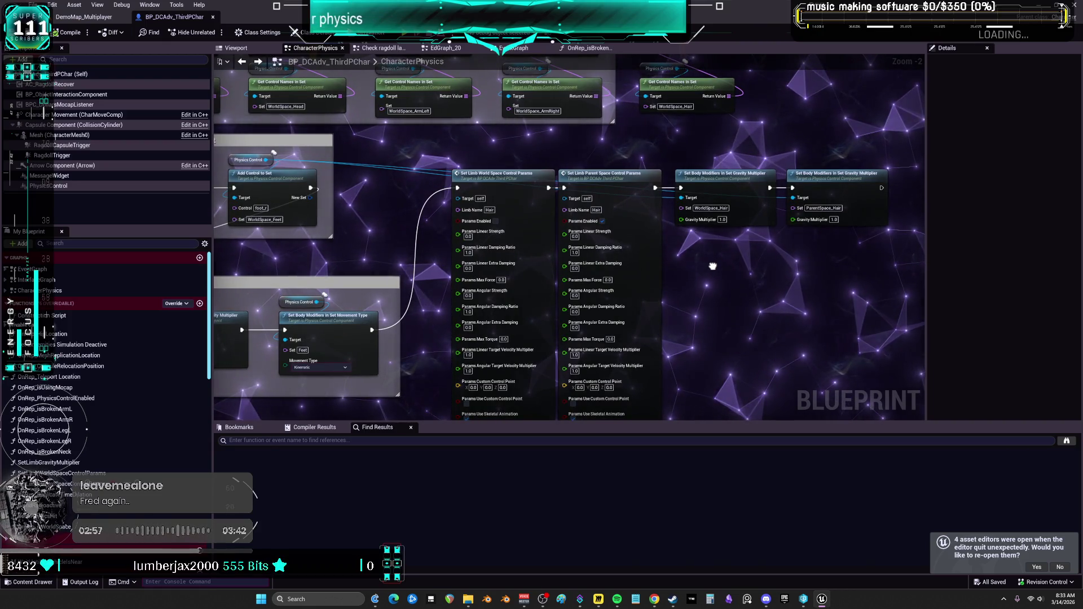
left_click_drag(710, 262, 731, 349)
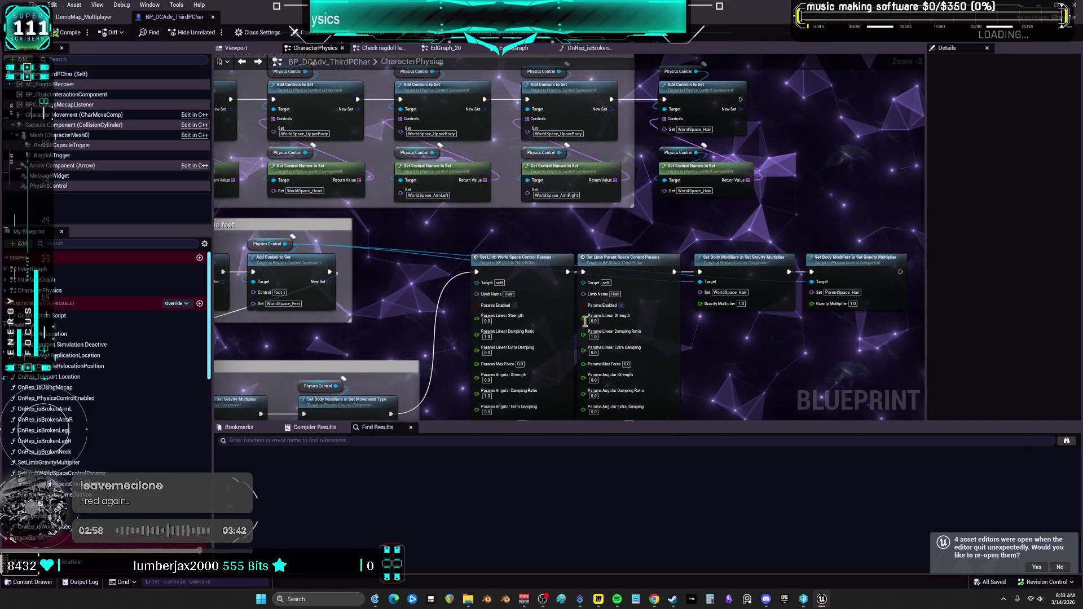
Switch to the EventGraph, pan to the velocity-threshold and Call impact sections, and select CE Take Impact.
left_click(537, 52)
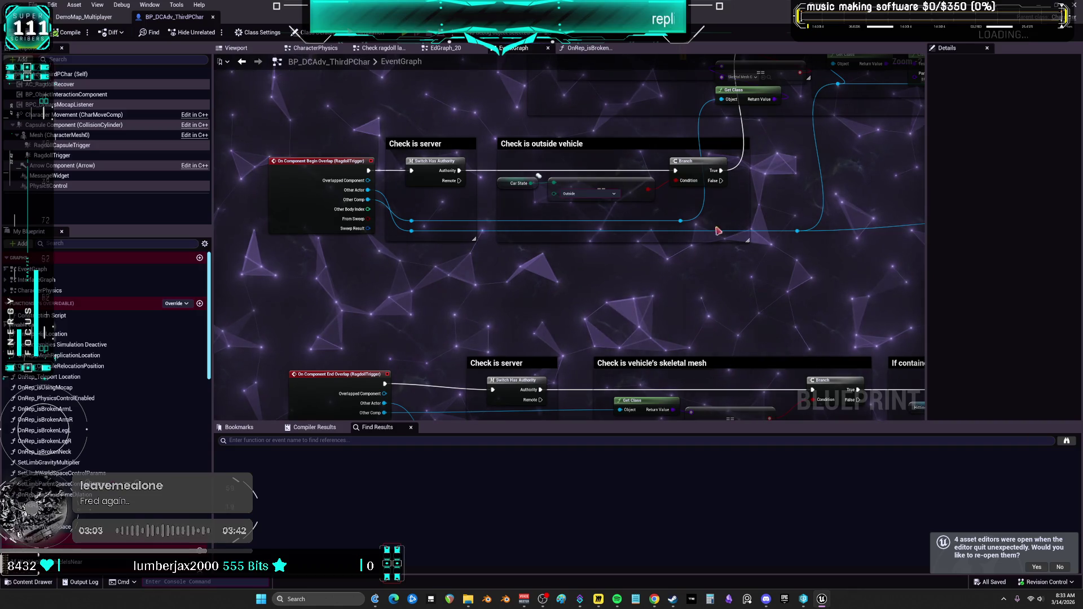
mouse_move(717, 231)
left_mouse_down()
mouse_move(479, 110)
mouse_move(201, 135)
mouse_move(48, 115)
left_mouse_up()
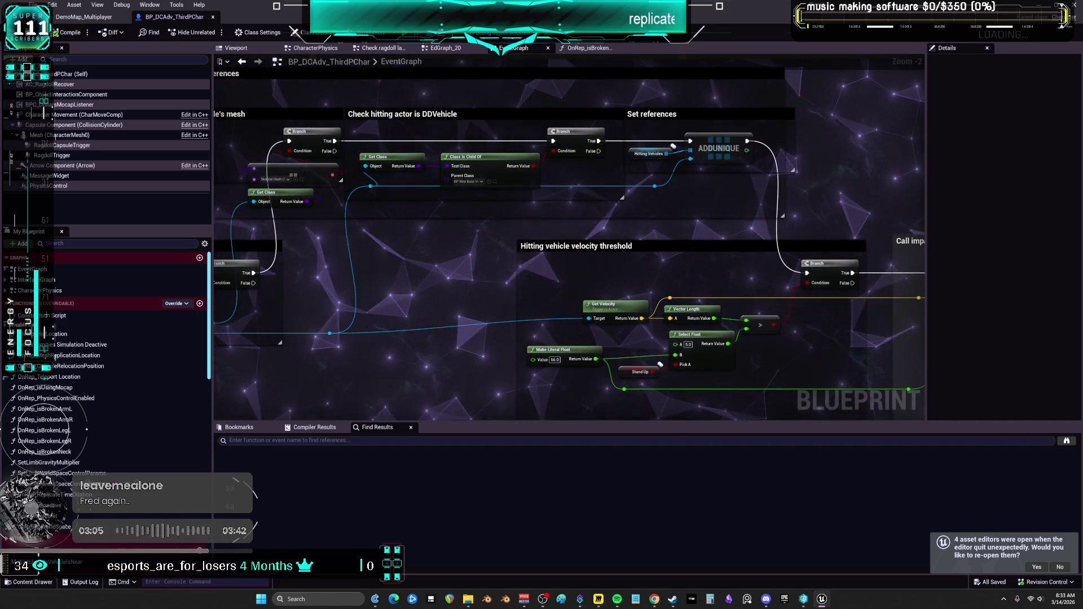
mouse_move(798, 345)
left_mouse_down()
mouse_move(664, 243)
mouse_move(551, 222)
mouse_move(598, 186)
mouse_move(611, 228)
left_mouse_up()
left_click(610, 174)
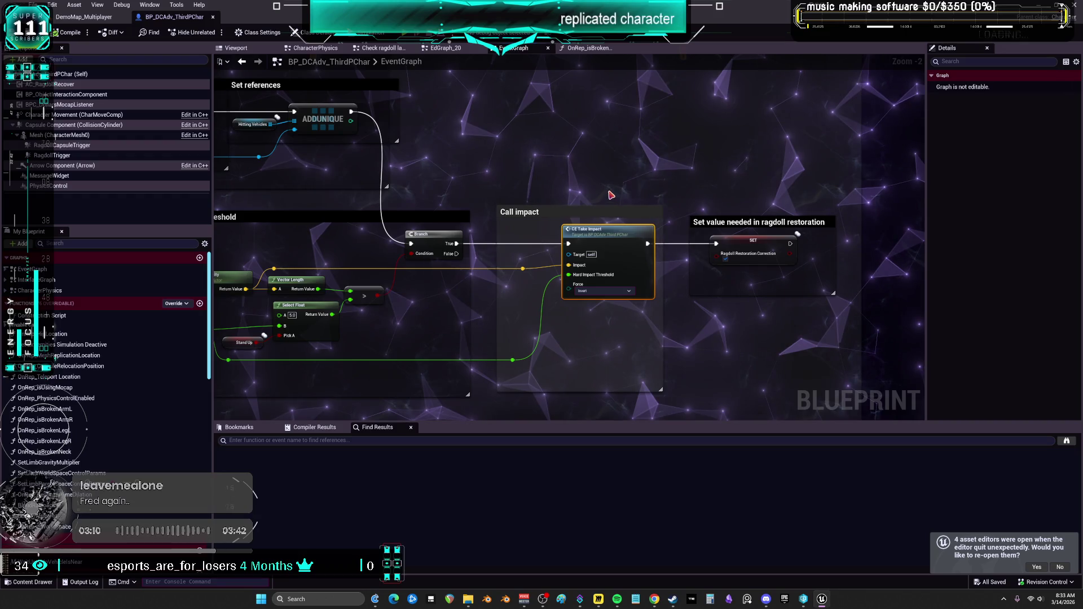
Wrap CE Take Impact in a cyan 'RAGDOLL START' comment and stretch the box upward.
type("c")
type("RA")
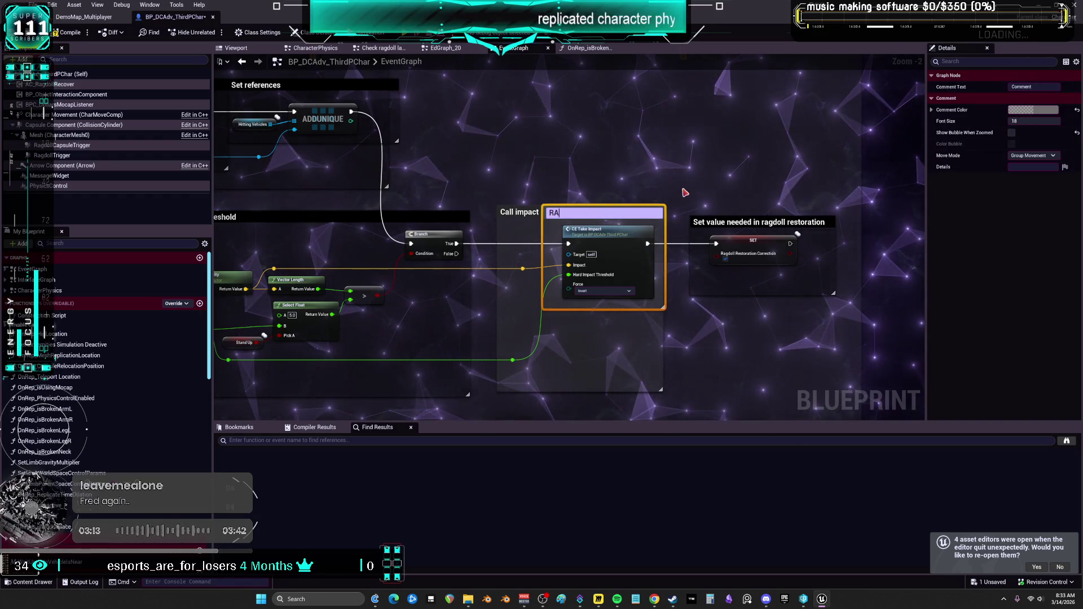
type("GDOLL START")
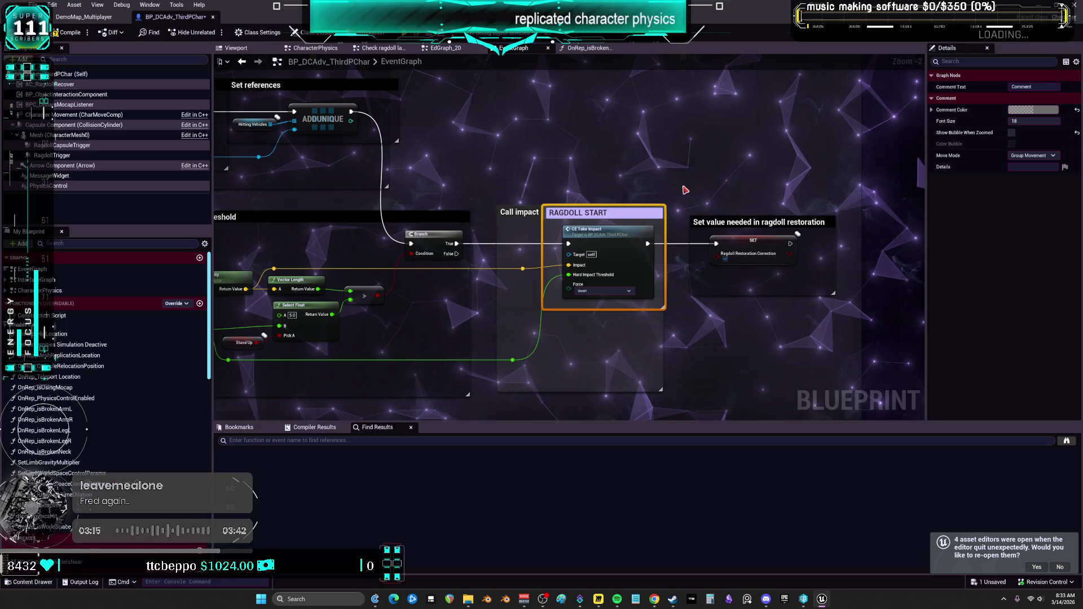
left_click(1033, 110)
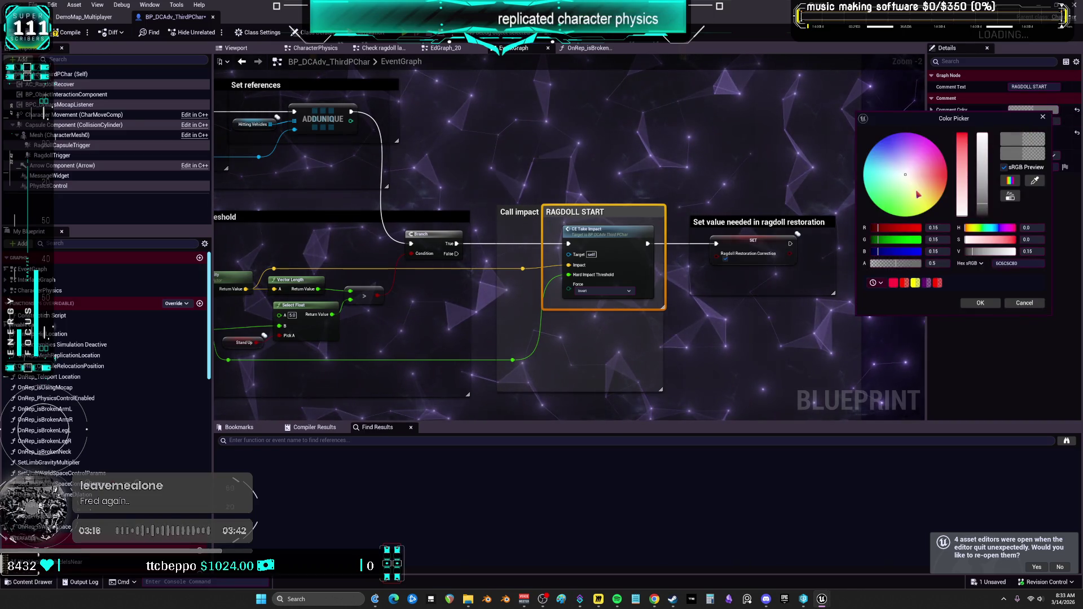
left_click_drag(982, 208, 983, 135)
left_click(888, 212)
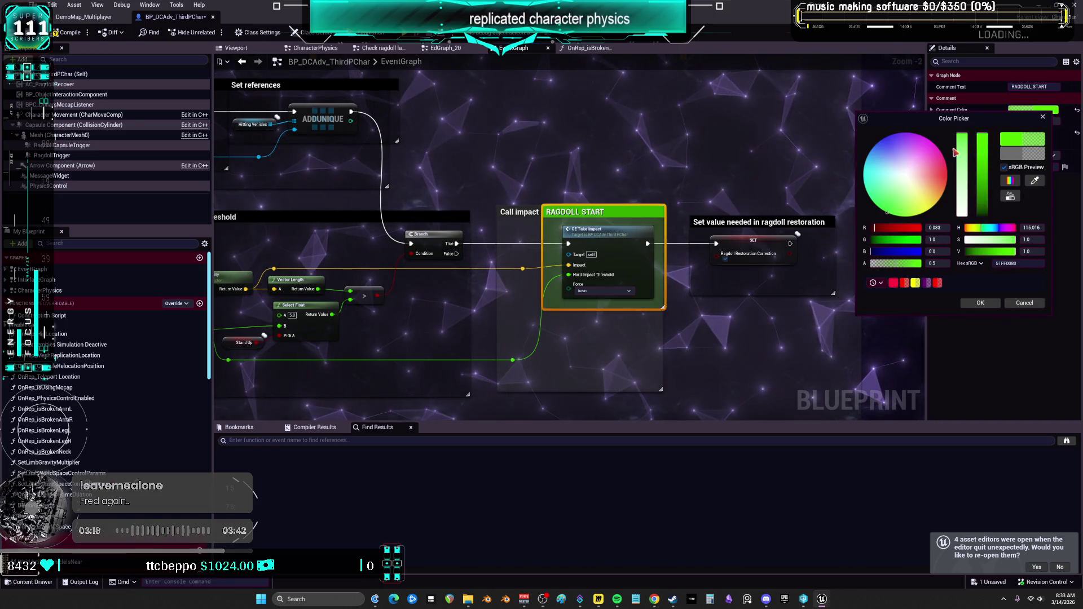
left_click(905, 180)
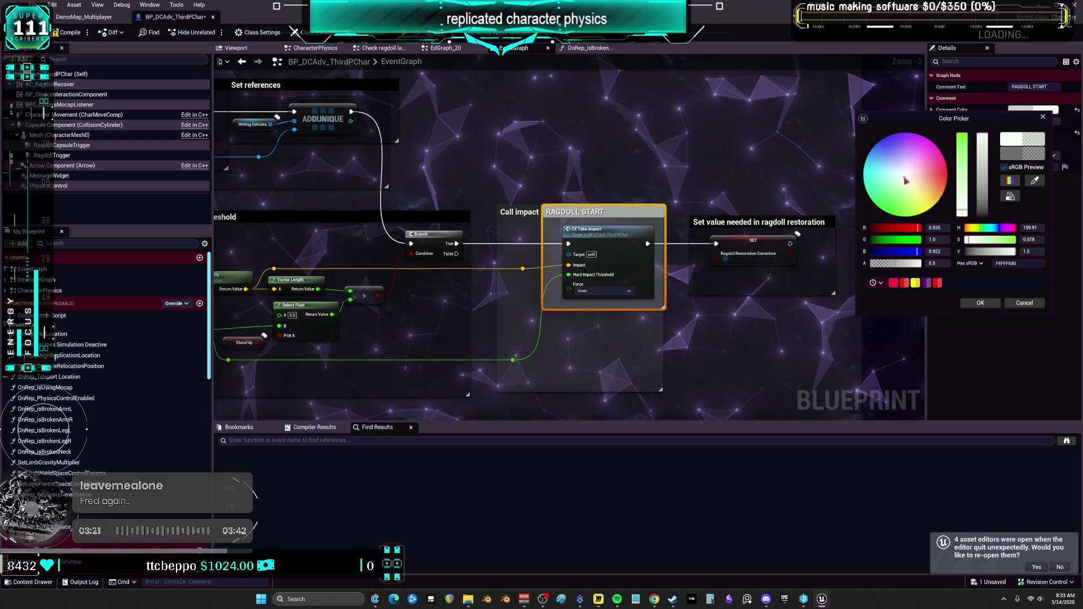
left_click(909, 156)
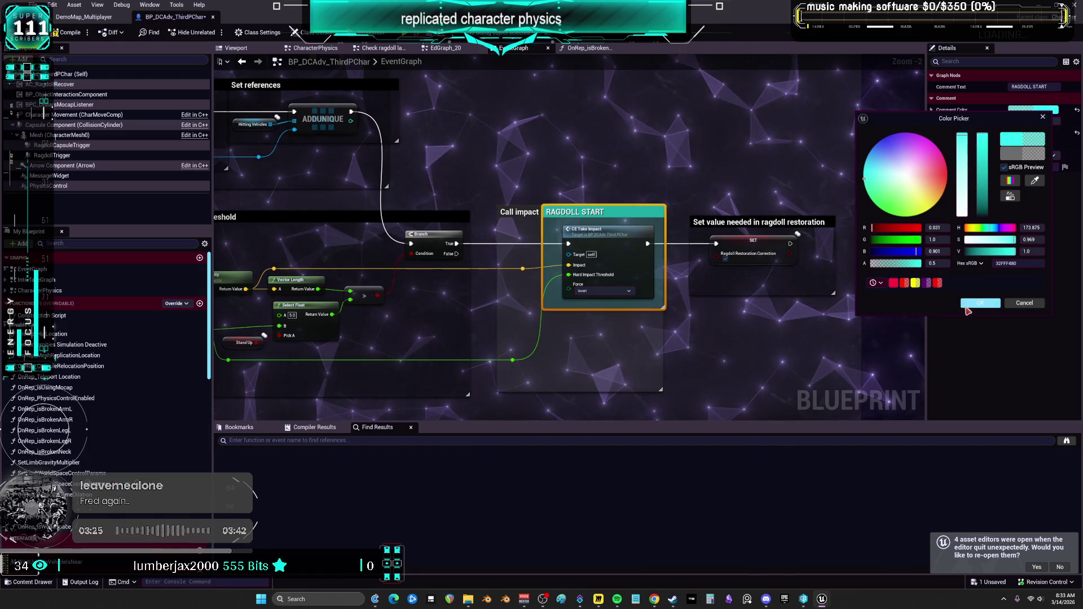
left_click(1025, 303)
left_click_drag(665, 208, 669, 185)
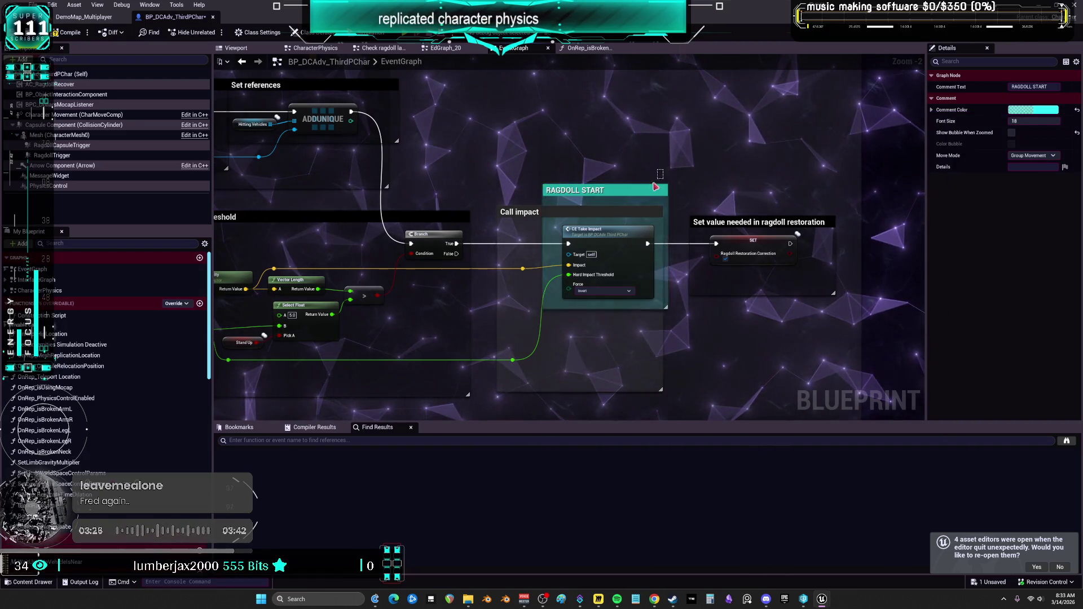
left_click(749, 214)
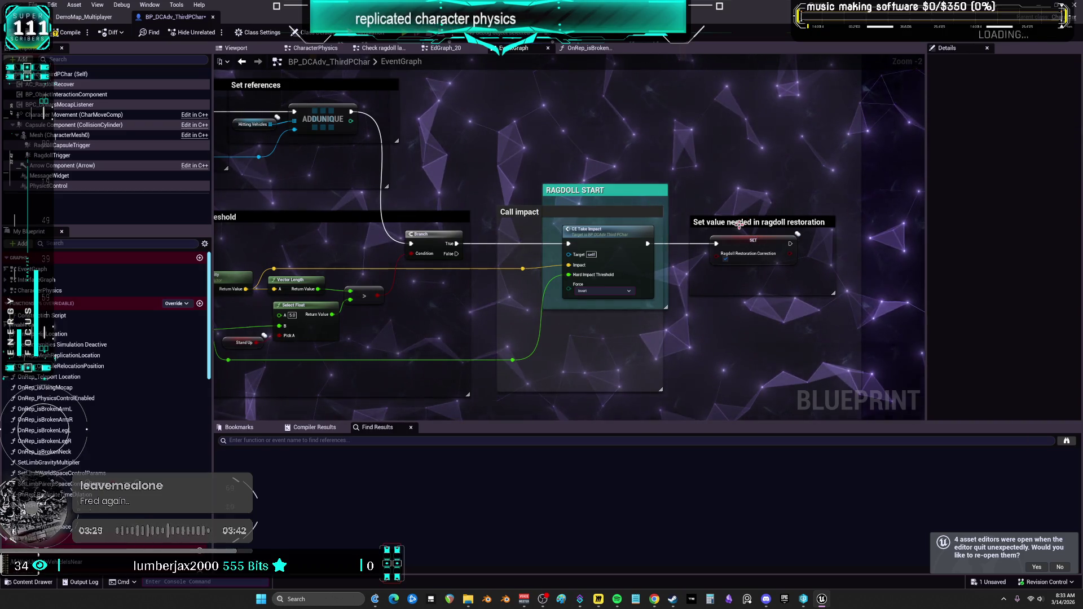
left_click_drag(551, 285, 716, 160)
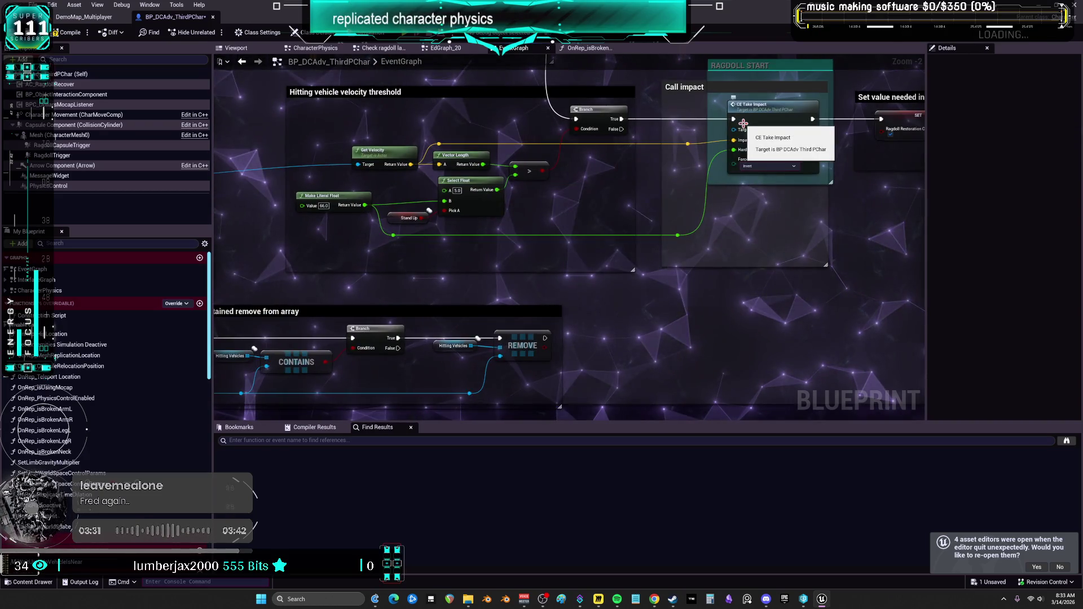
scroll(771, 127, "down", 3)
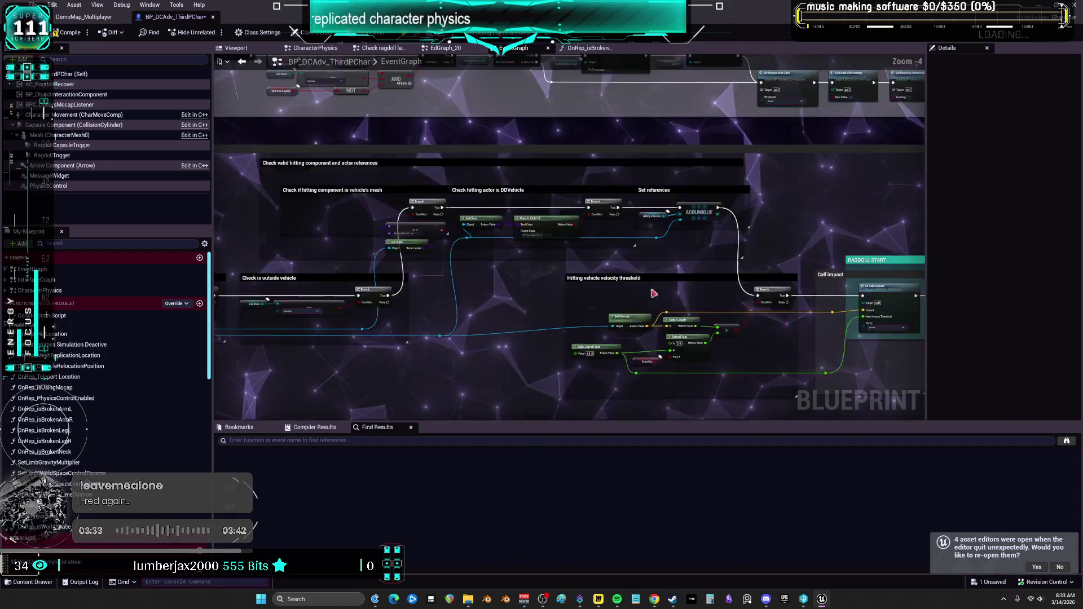
scroll(483, 194, "up", 4)
scroll(483, 193, "down", 3)
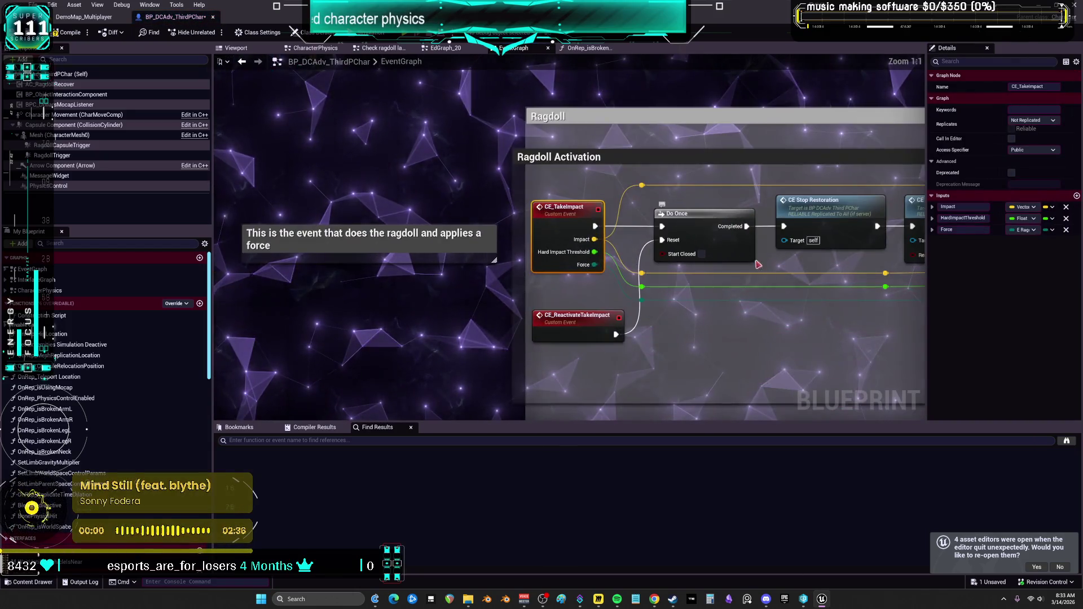
scroll(615, 296, "up", 6)
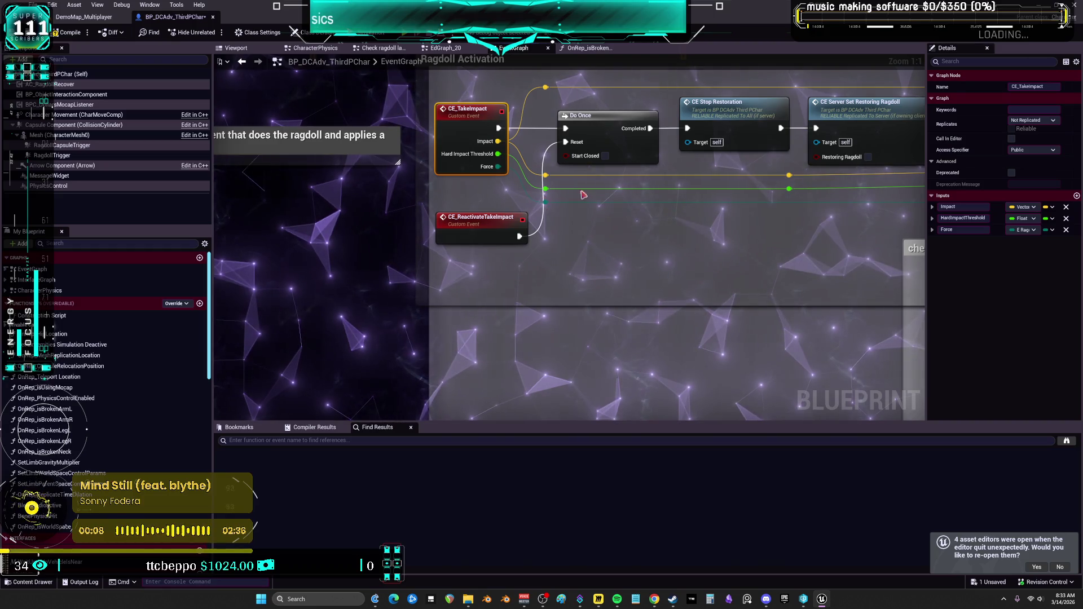
mouse_move(794, 207)
left_mouse_down()
mouse_move(766, 207)
mouse_move(713, 240)
left_mouse_up()
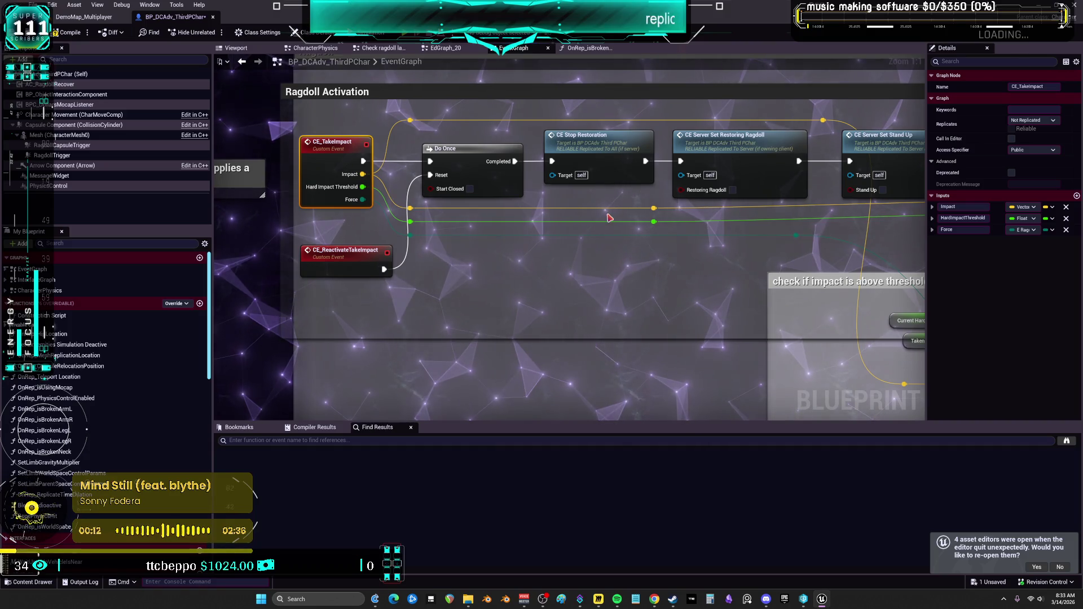
Jump to the Stop Restoration event definition and view its mesh physics and timeline nodes.
double_click(609, 149)
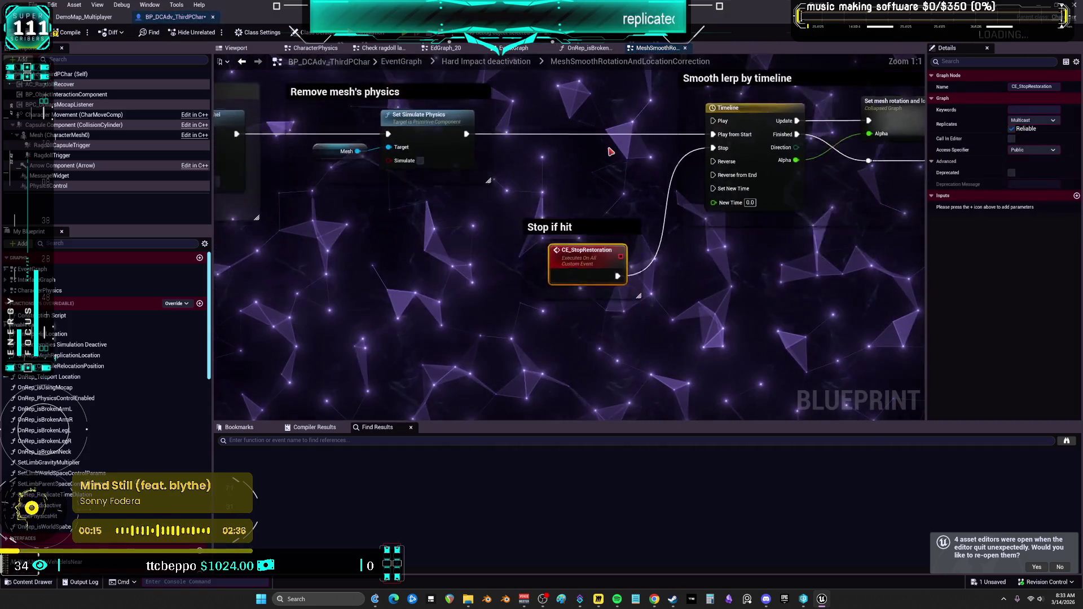
mouse_move(661, 201)
left_mouse_down()
mouse_move(521, 237)
mouse_move(1072, 249)
left_mouse_up()
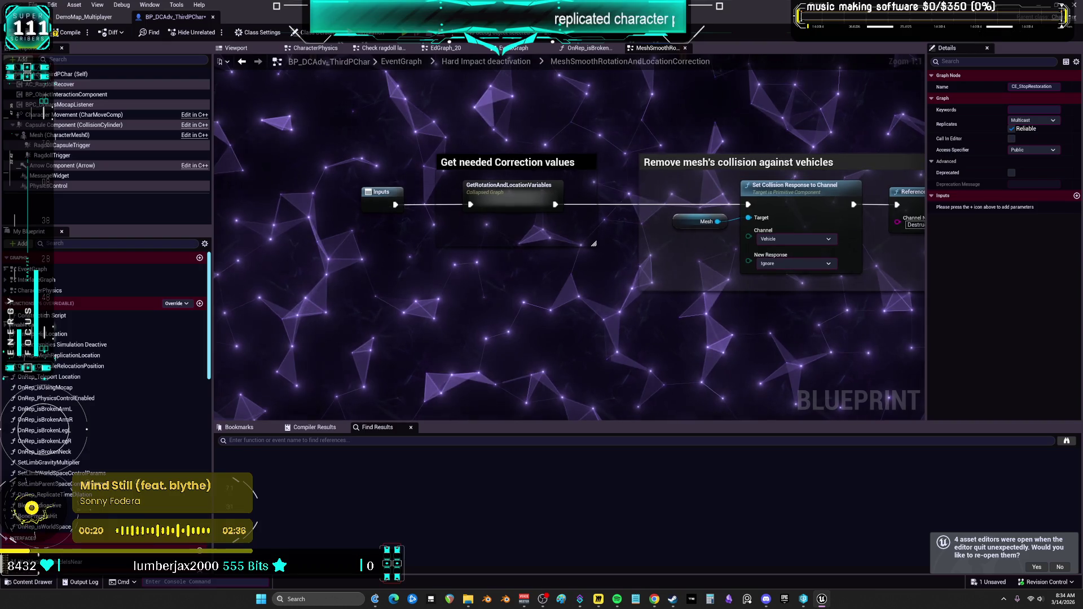
left_click_drag(594, 244, 588, 240)
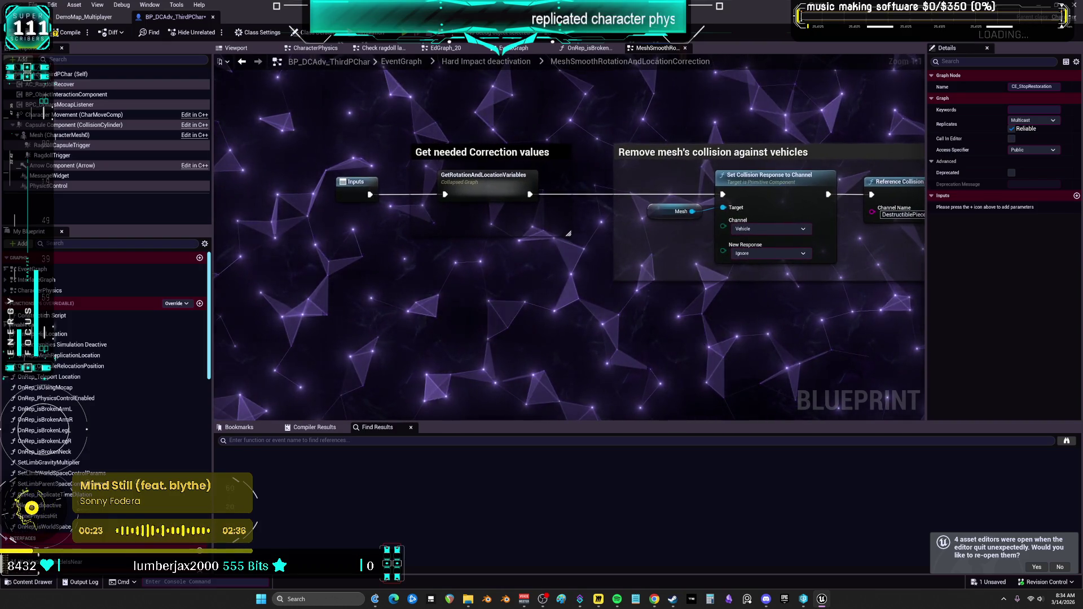
Open the collapsed GetRotationAndLocationVariables graph and expand its node in place.
double_click(484, 220)
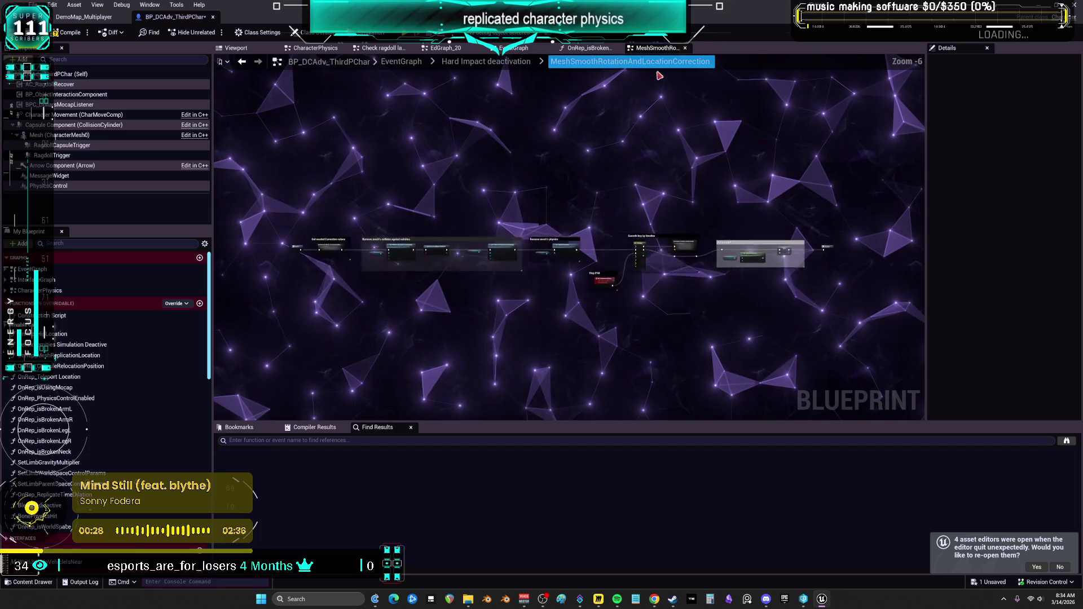
scroll(416, 307, "up", 3)
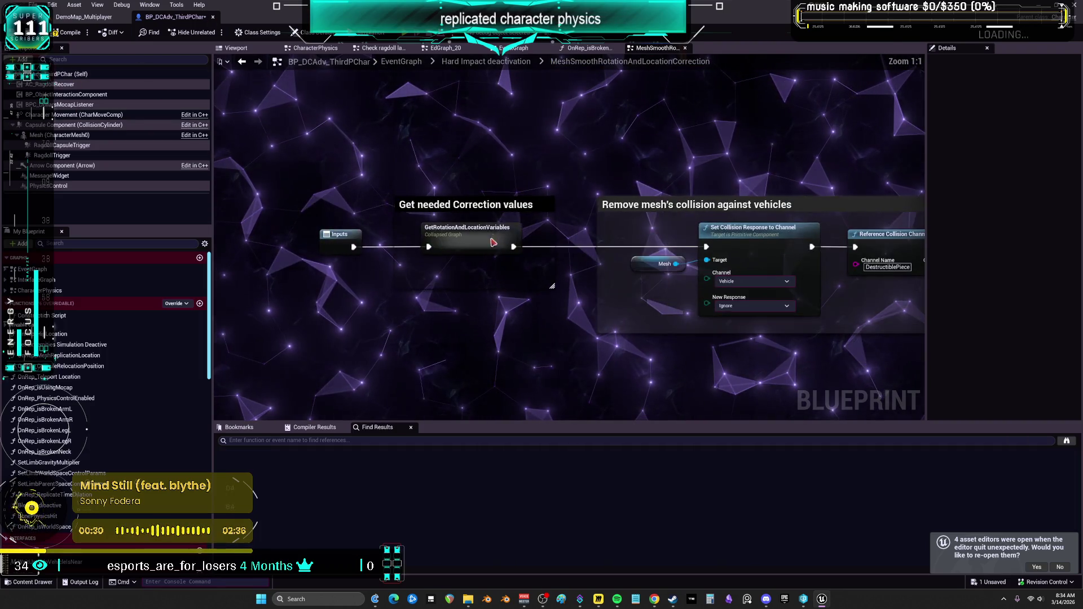
left_click_drag(494, 242, 496, 223)
right_click(495, 223)
left_click(536, 384)
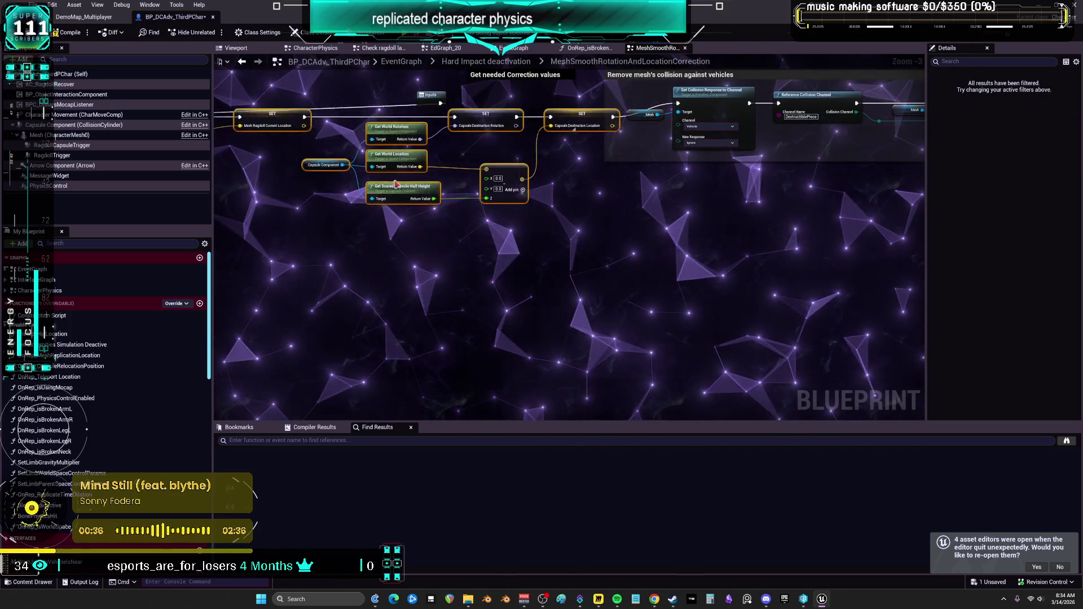
Stretch the Get needed Correction values comment to enclose the function's Inputs node.
left_click_drag(417, 99, 589, 270)
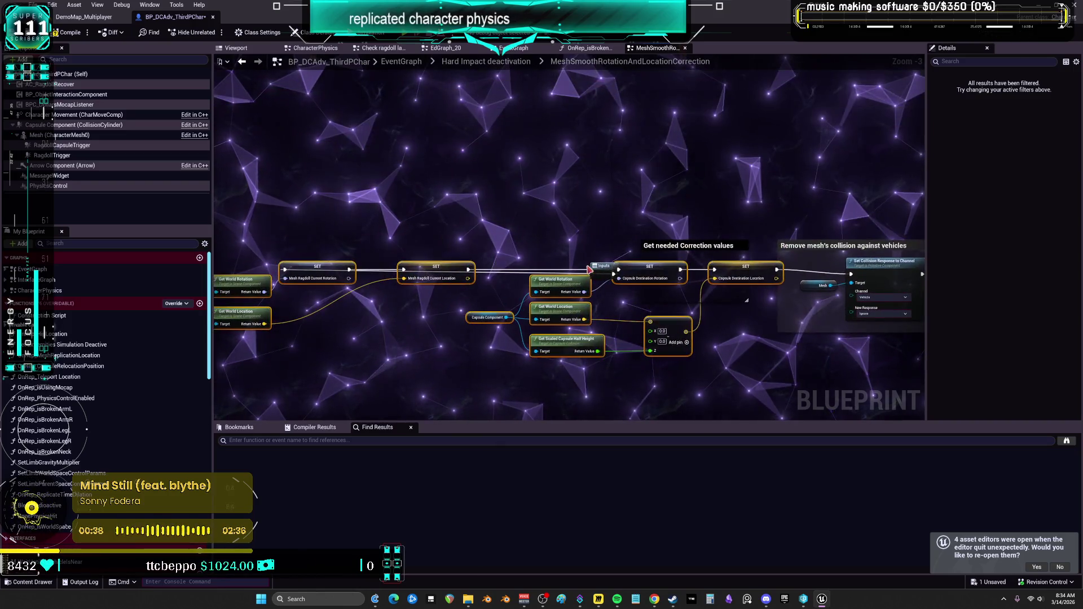
left_click(589, 269)
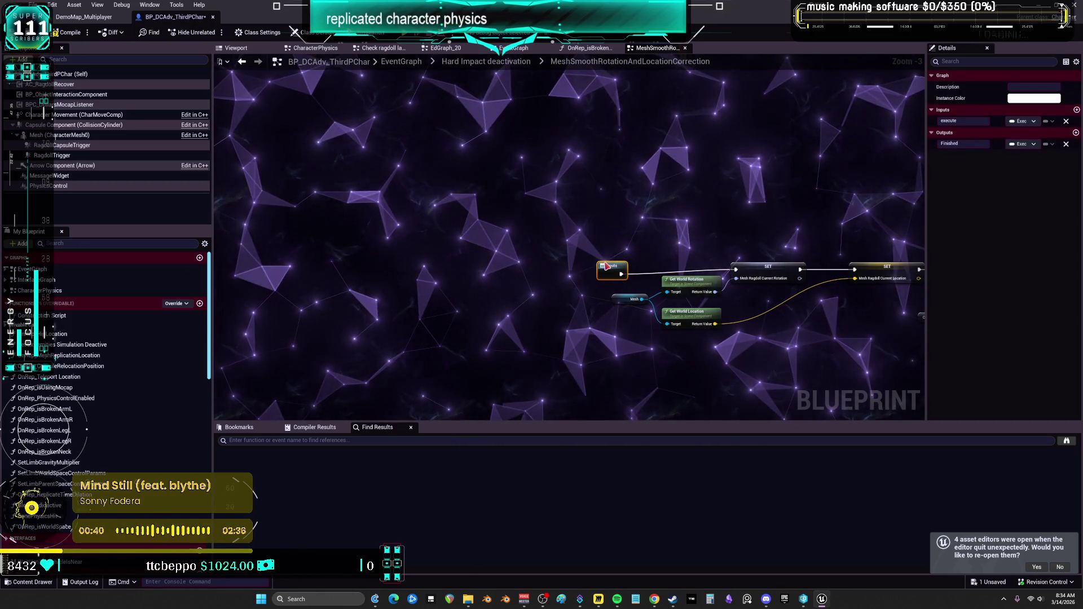
left_click_drag(748, 241, 679, 239)
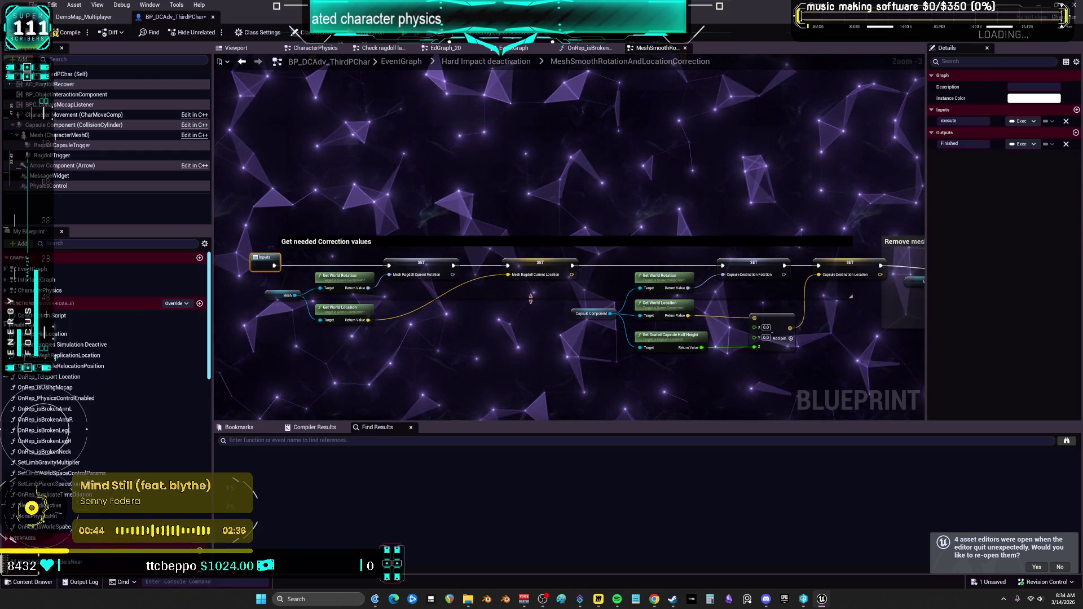
left_click_drag(778, 321, 794, 316)
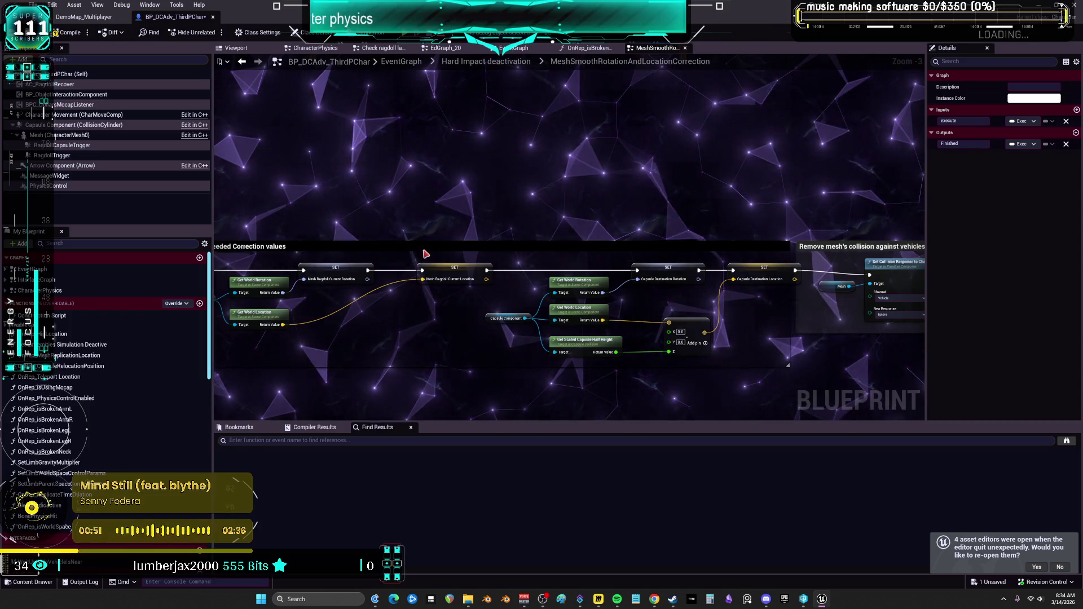
Pan through the collision-removal, mesh physics, timeline and For AnimBP sections to the Outputs node.
left_click_drag(426, 254, 540, 188)
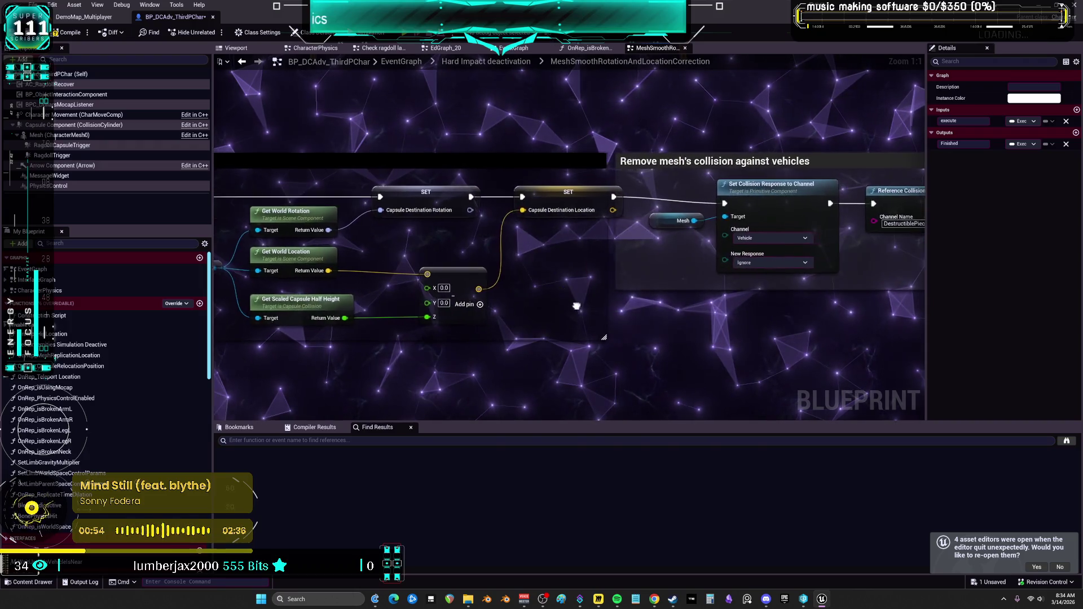
left_click_drag(576, 306, 574, 306)
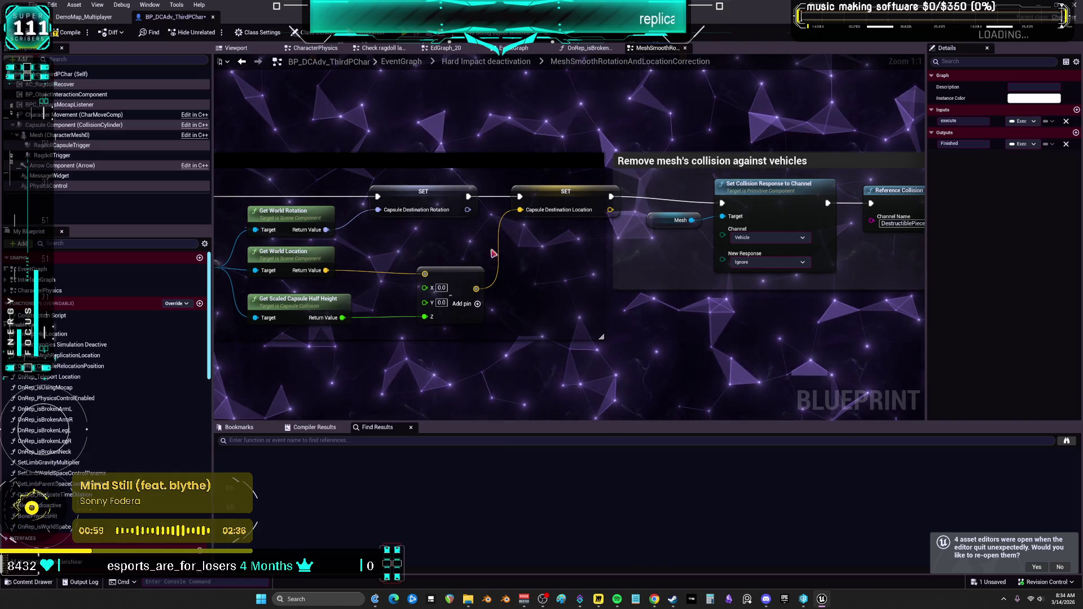
mouse_move(405, 246)
left_mouse_down()
mouse_move(925, 218)
mouse_move(113, 196)
left_mouse_up()
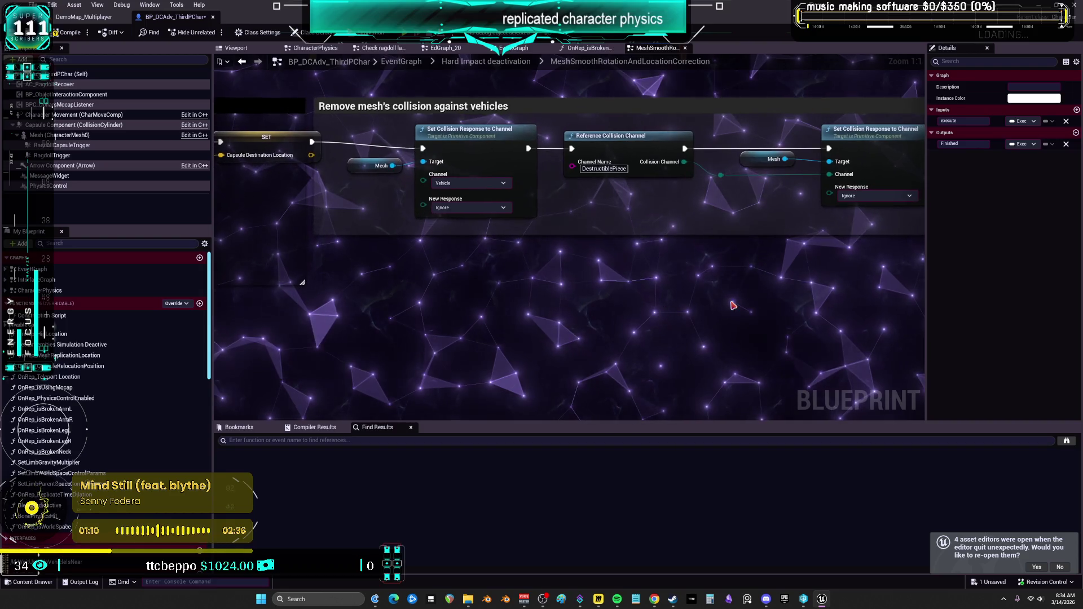
left_click_drag(749, 254, 738, 255)
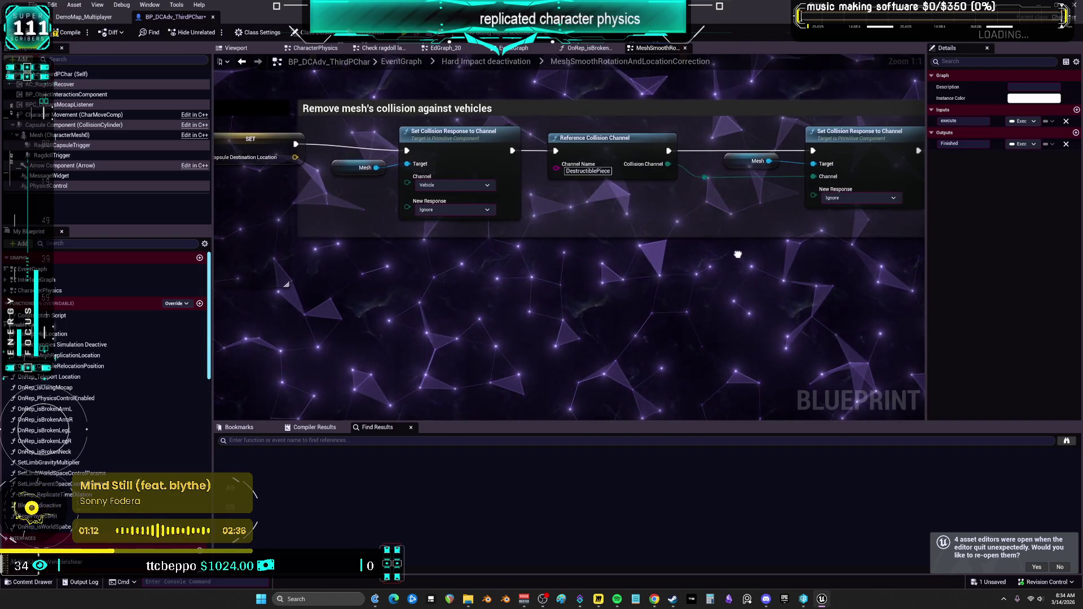
left_click_drag(649, 273, 625, 271)
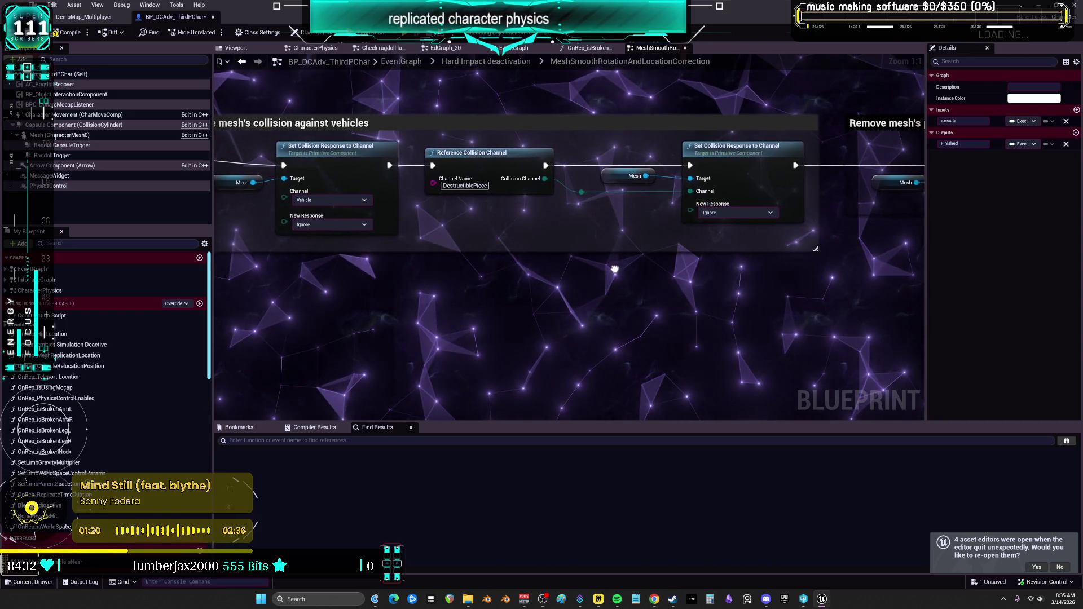
left_click_drag(615, 269, 604, 269)
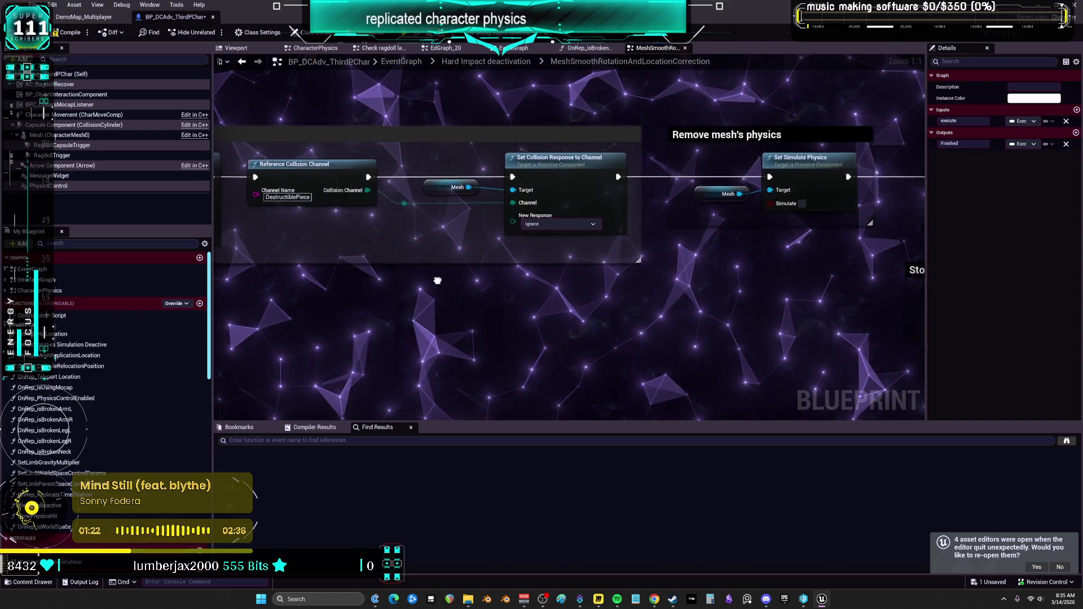
left_click_drag(438, 281, 355, 288)
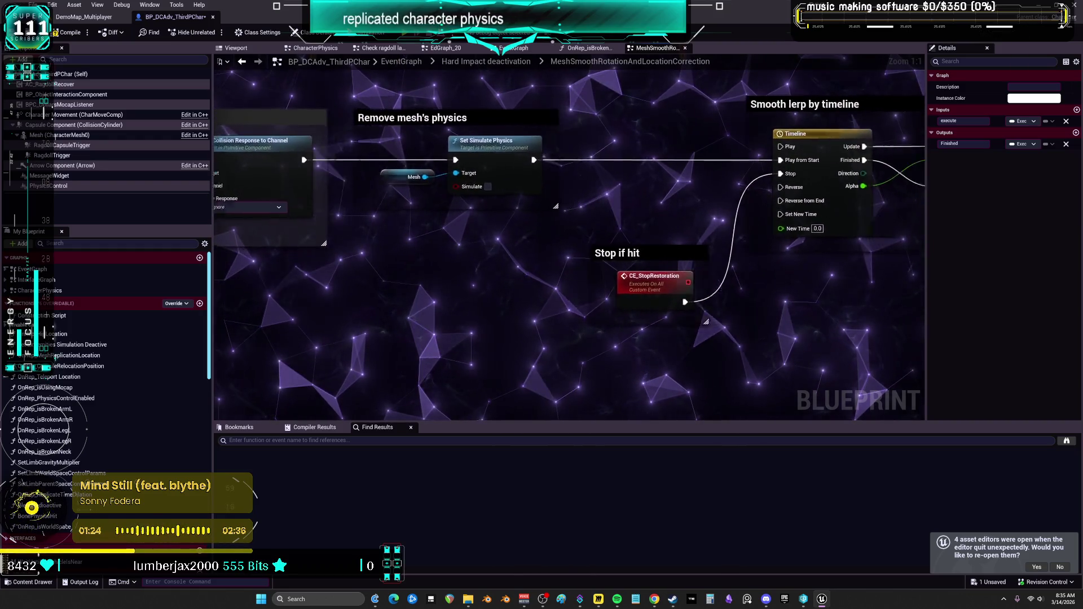
left_click_drag(468, 282, 355, 289)
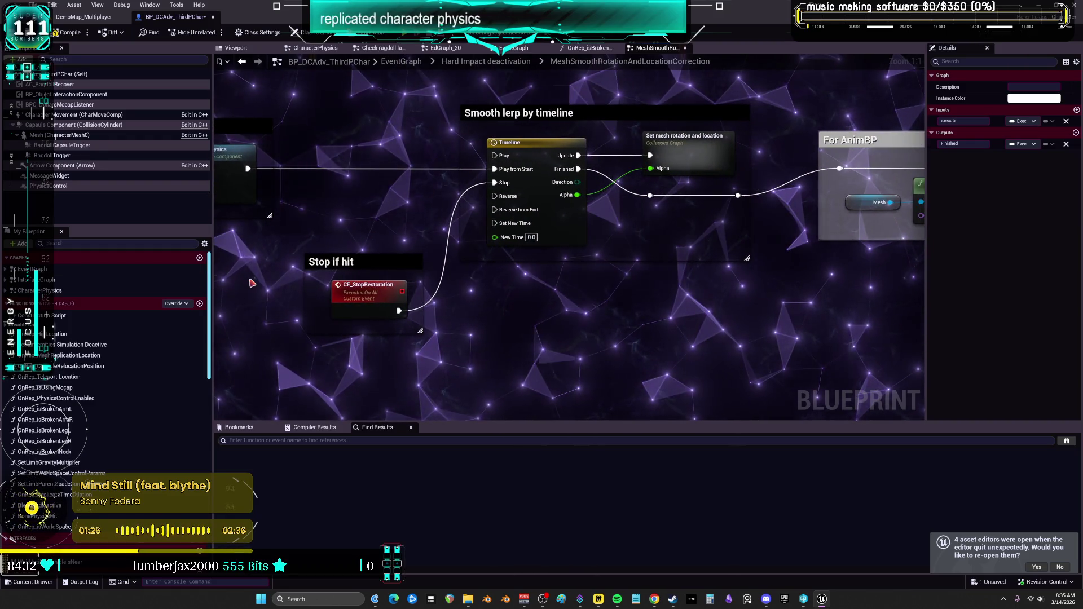
left_click_drag(846, 273, 799, 287)
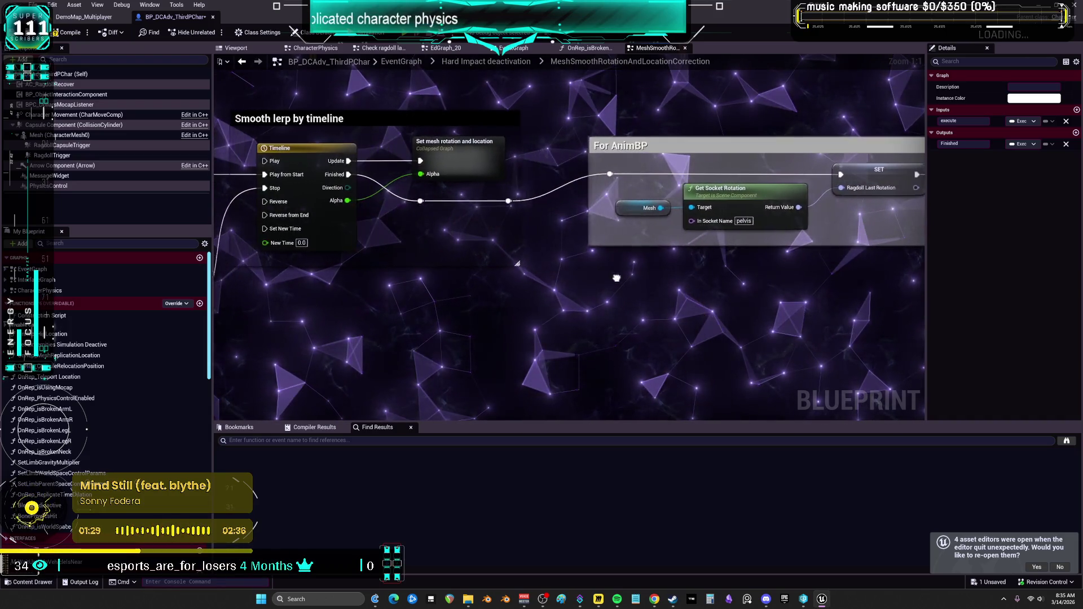
left_click_drag(533, 278, 393, 279)
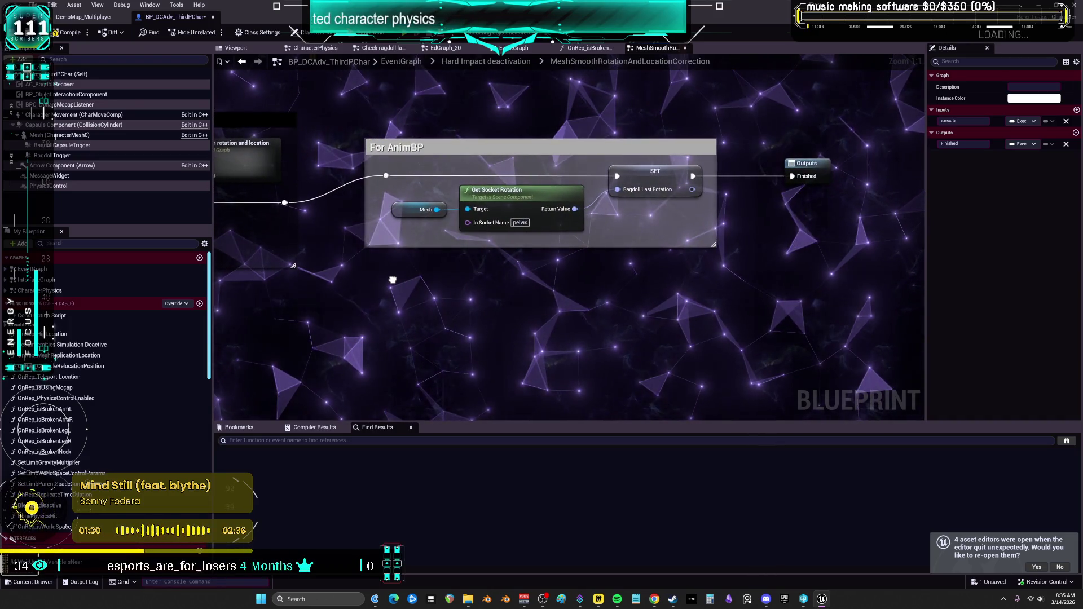
left_click_drag(494, 296, 801, 305)
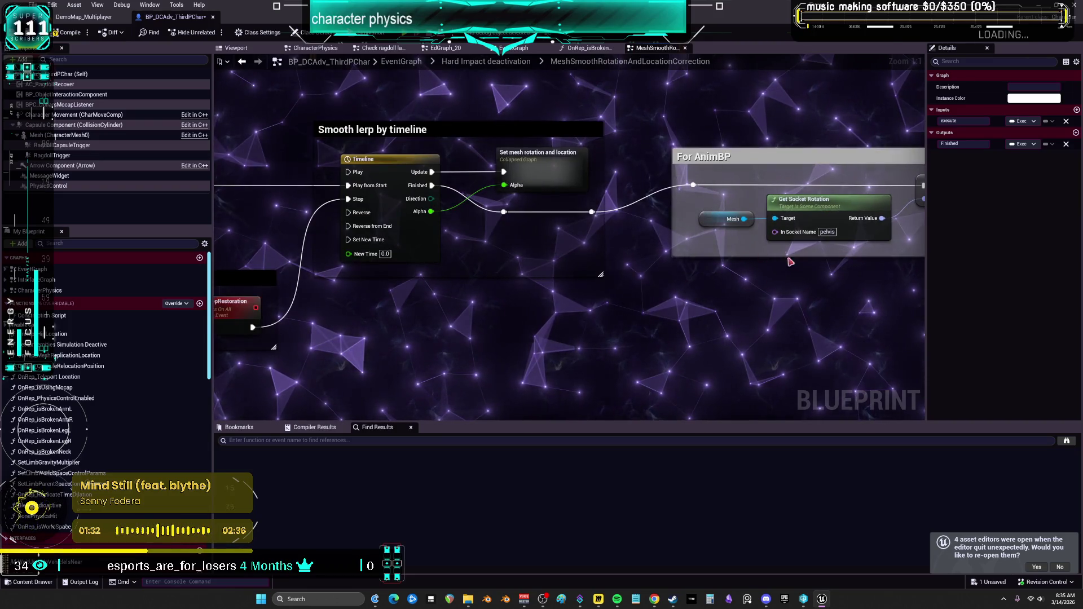
Return to the main EventGraph and move the Set Play Rate nodes up-left.
left_click(415, 65)
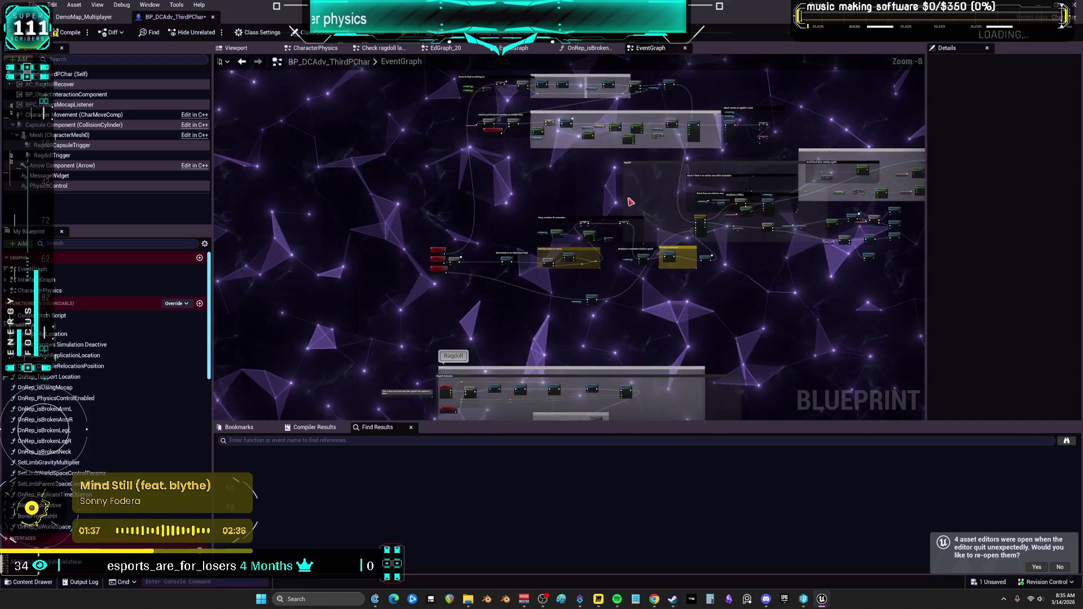
scroll(630, 202, "up", 4)
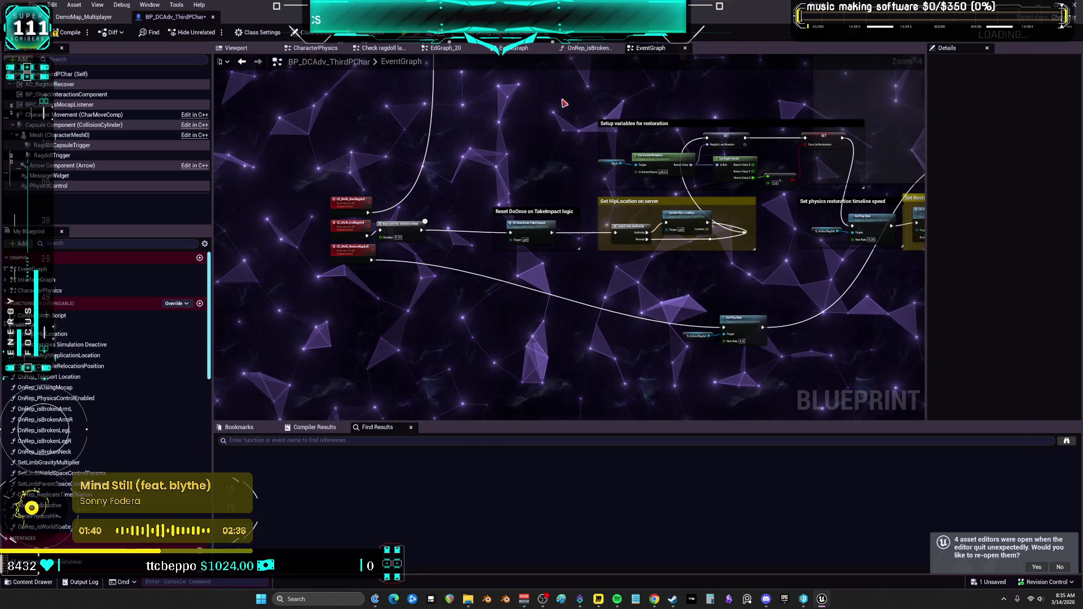
left_click_drag(689, 309, 690, 309)
left_click_drag(727, 317, 706, 311)
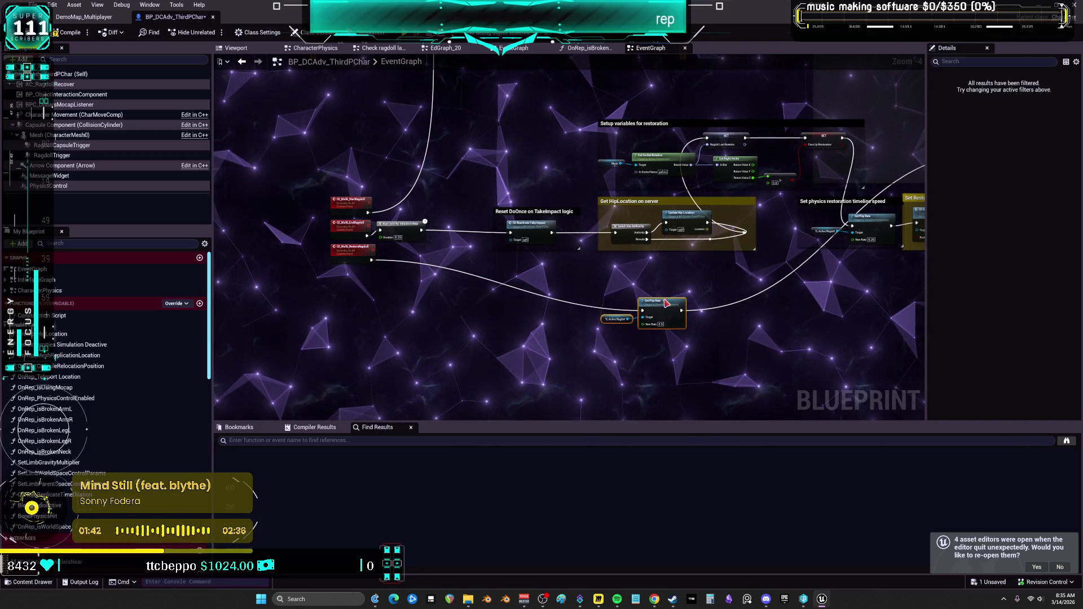
Reposition the reroute point in the Get HipLocation wires.
mouse_move(794, 210)
left_mouse_down()
mouse_move(699, 216)
mouse_move(963, 198)
left_mouse_up()
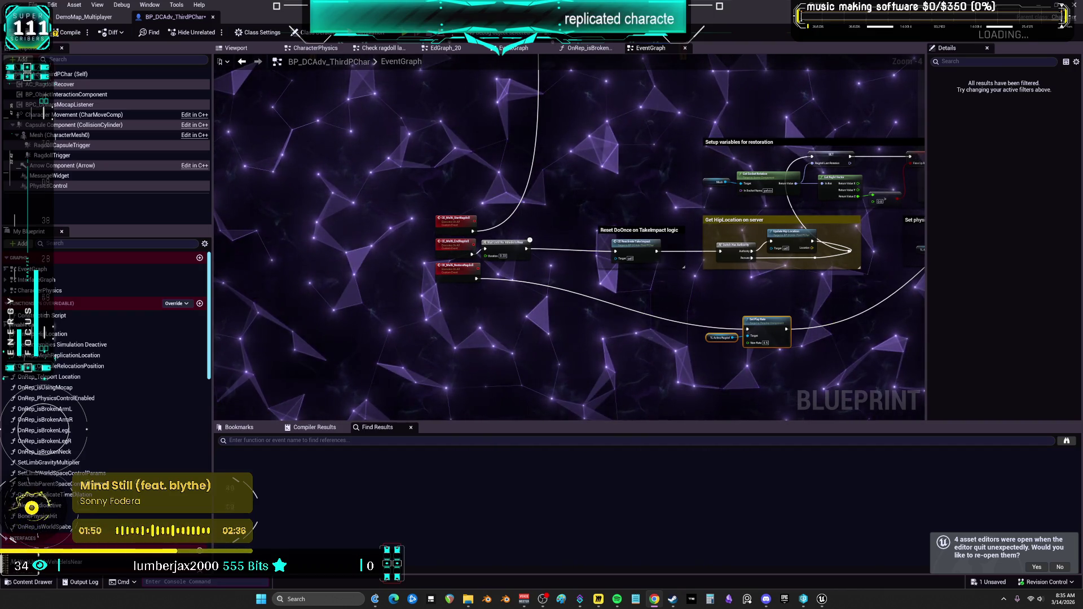
scroll(874, 221, "up", 3)
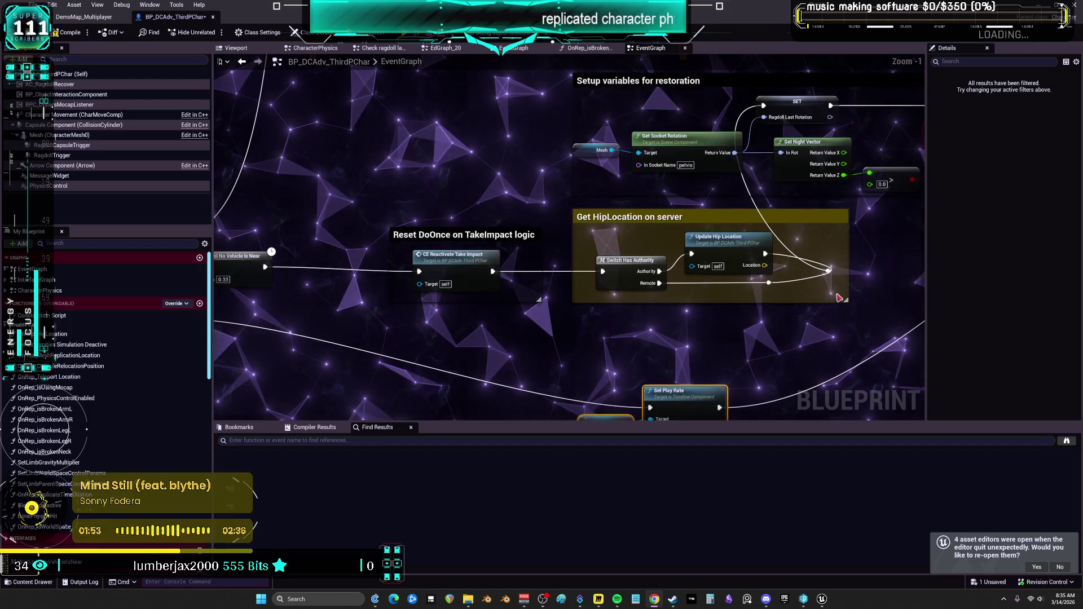
mouse_move(829, 271)
left_mouse_down()
mouse_move(815, 244)
mouse_move(801, 260)
left_mouse_up()
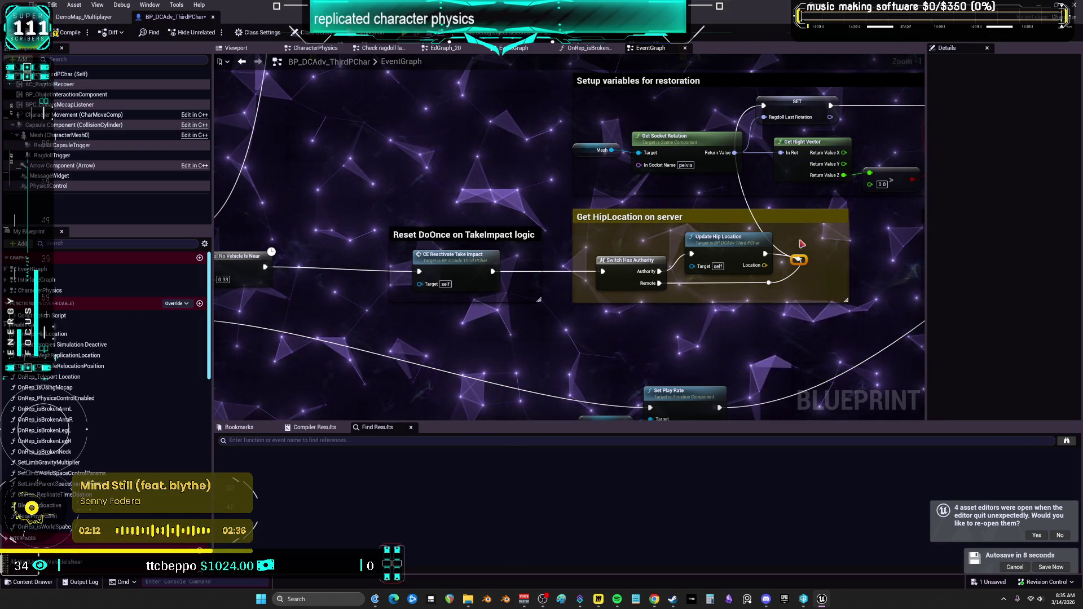
scroll(799, 260, "down", 4)
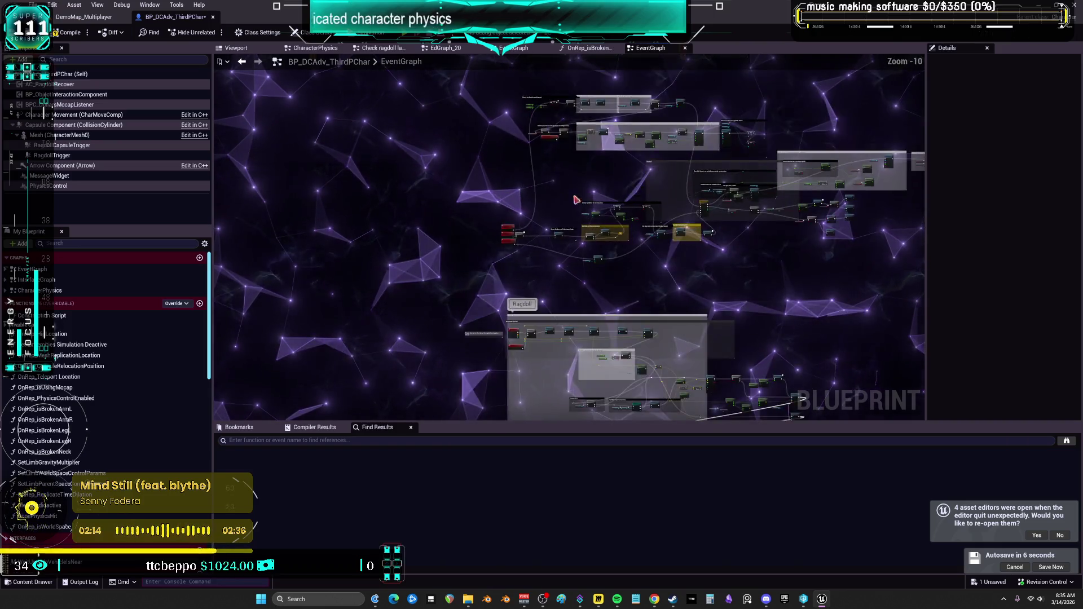
scroll(801, 231, "up", 5)
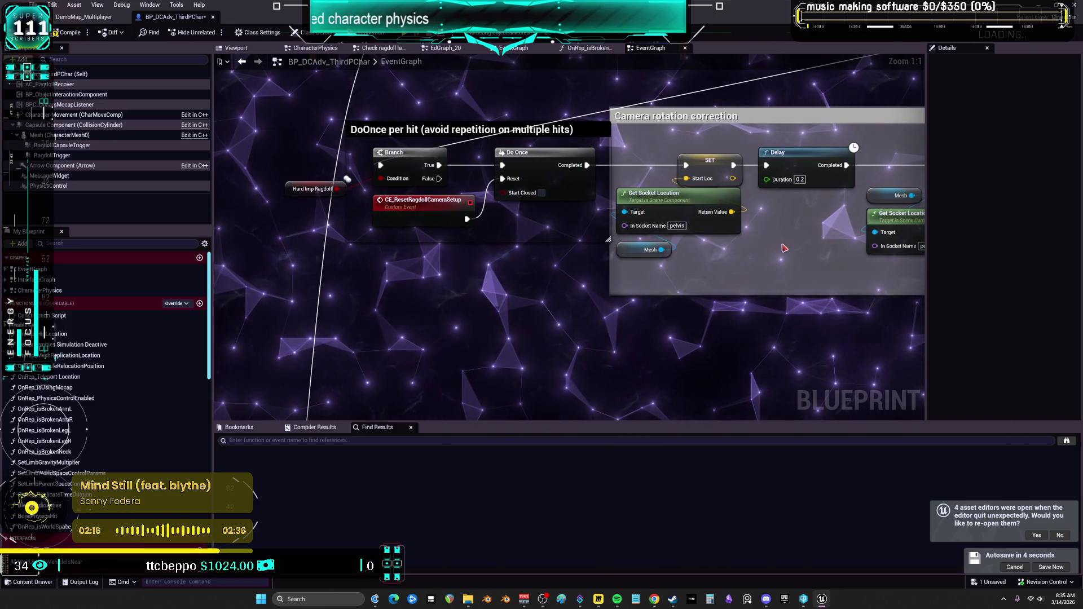
scroll(784, 248, "down", 2)
scroll(591, 109, "up", 2)
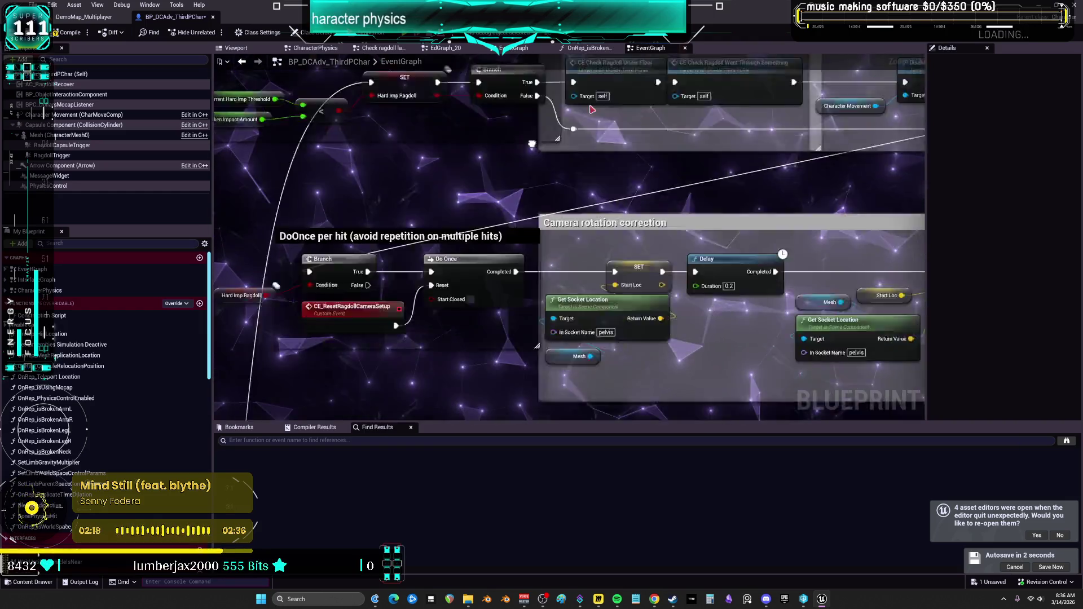
scroll(592, 109, "down", 4)
scroll(582, 227, "up", 4)
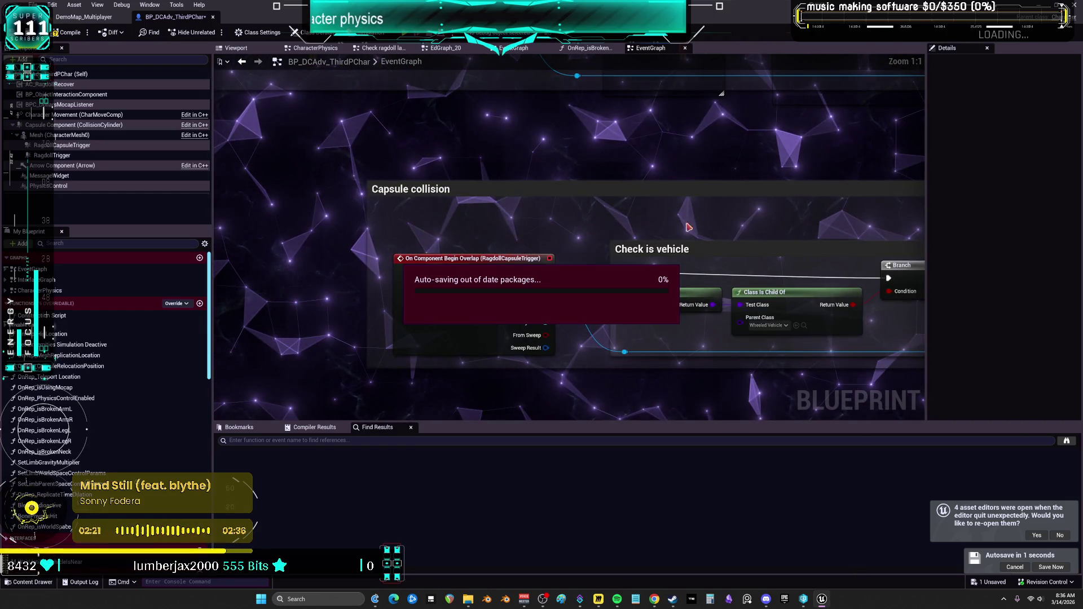
left_click_drag(688, 226, 67, 186)
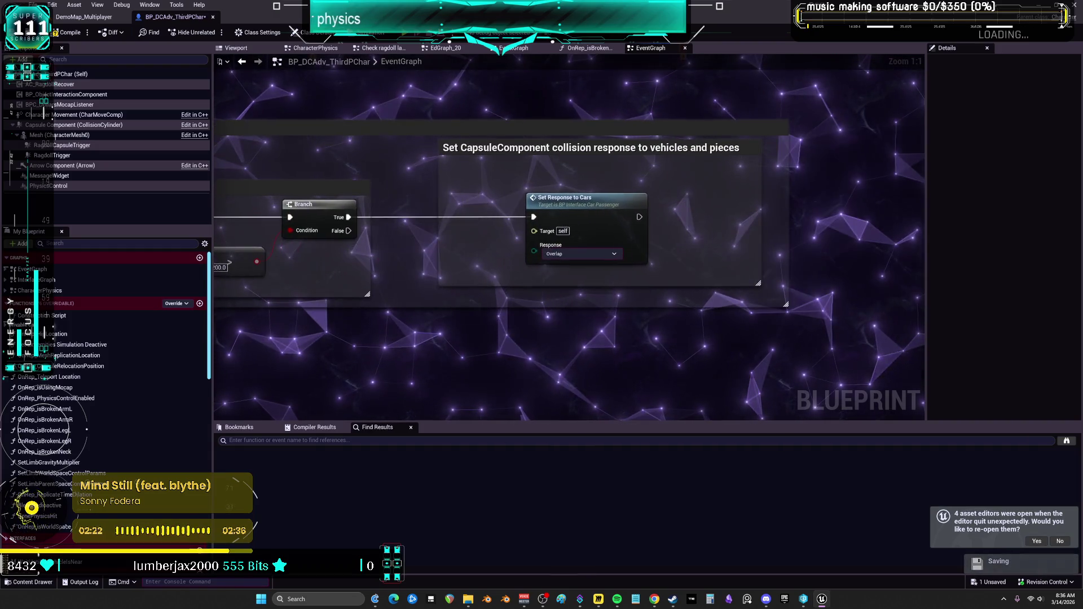
double_click(614, 204)
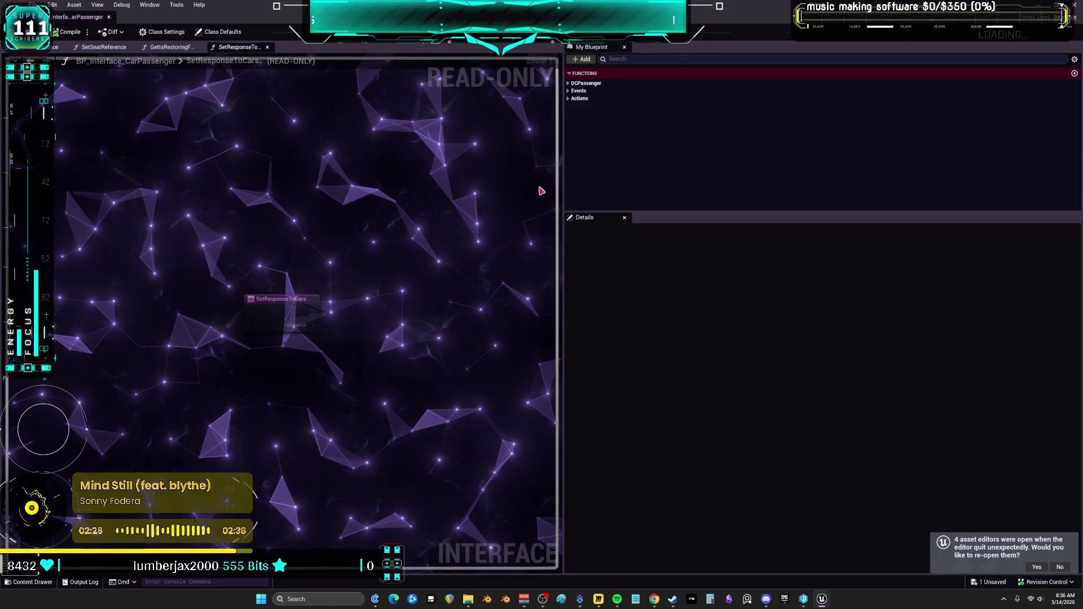
left_click(109, 17)
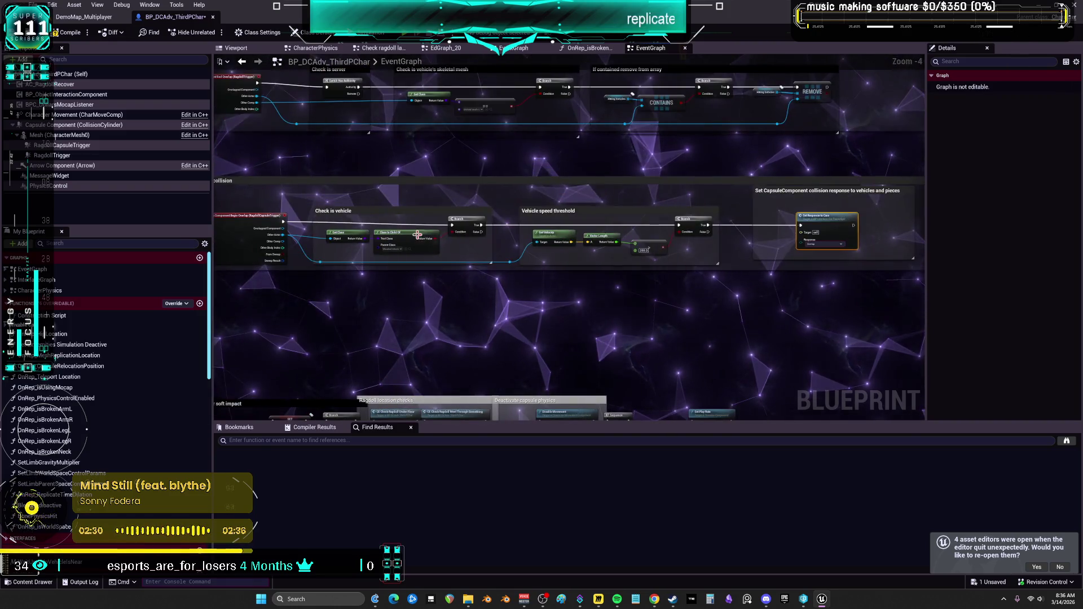
scroll(417, 234, "up", 5)
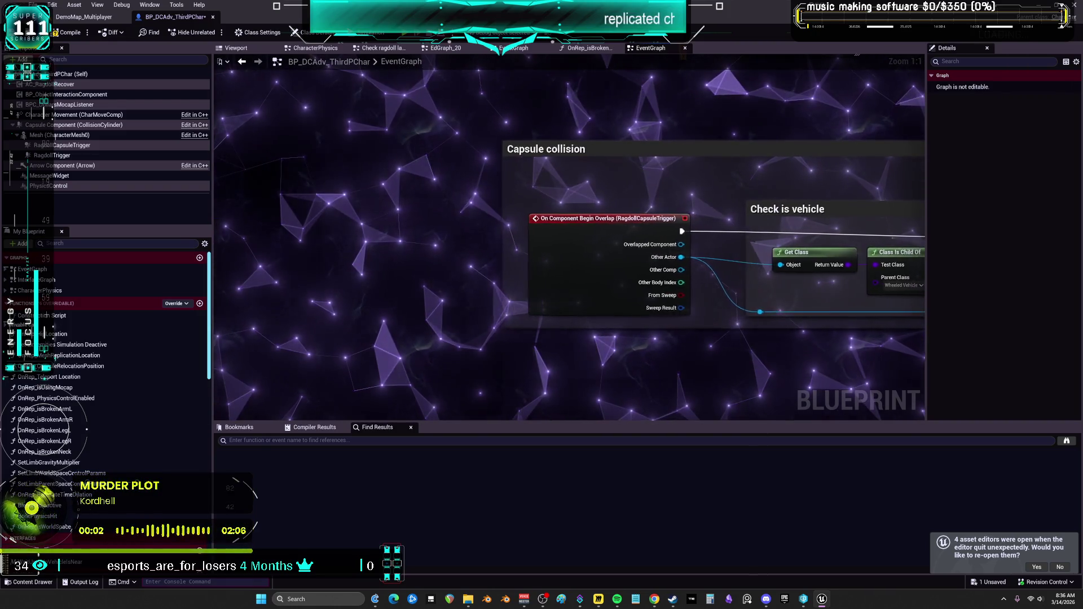
left_click_drag(914, 299, 856, 282)
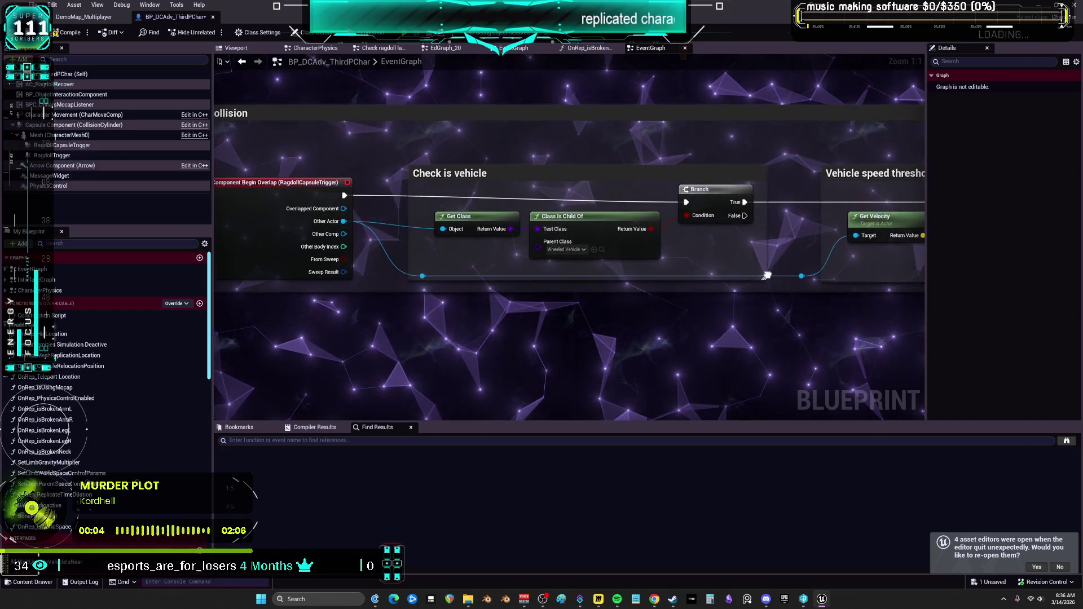
left_click_drag(762, 275, 468, 242)
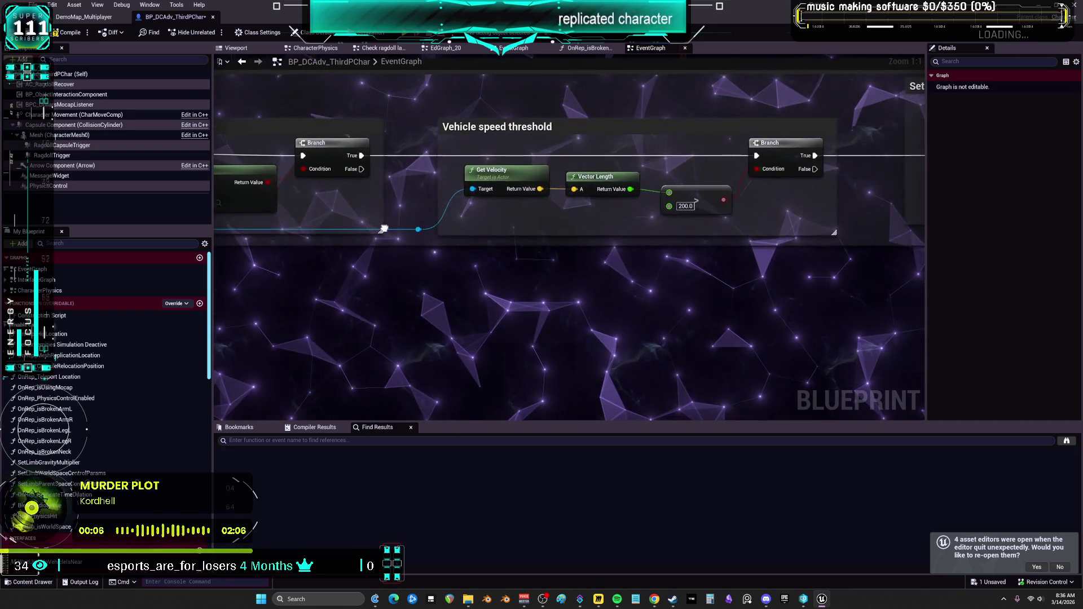
left_click_drag(384, 229, 186, 220)
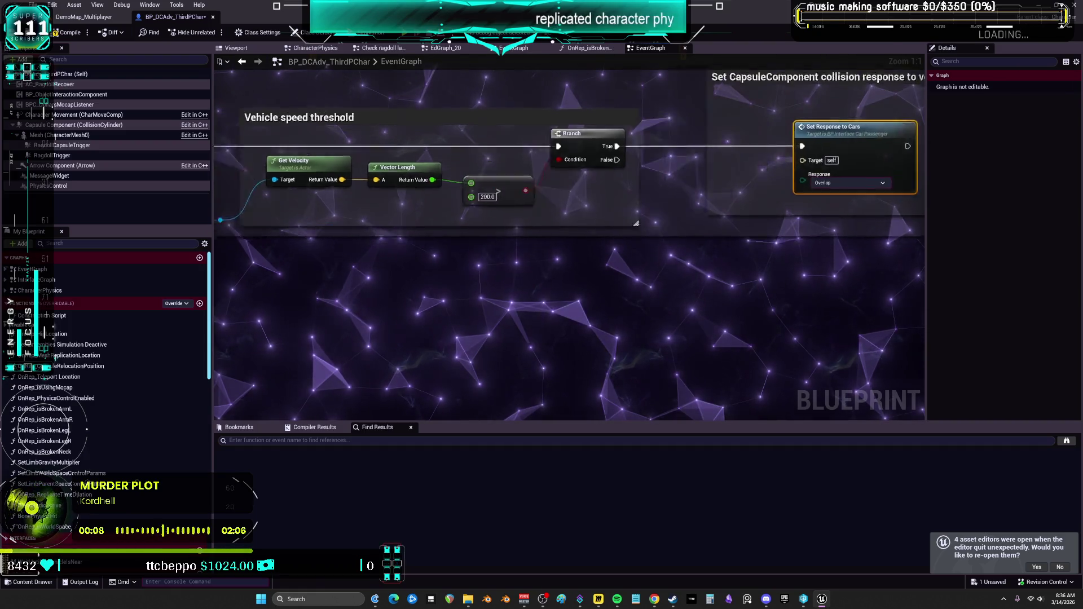
left_click_drag(649, 225, 577, 258)
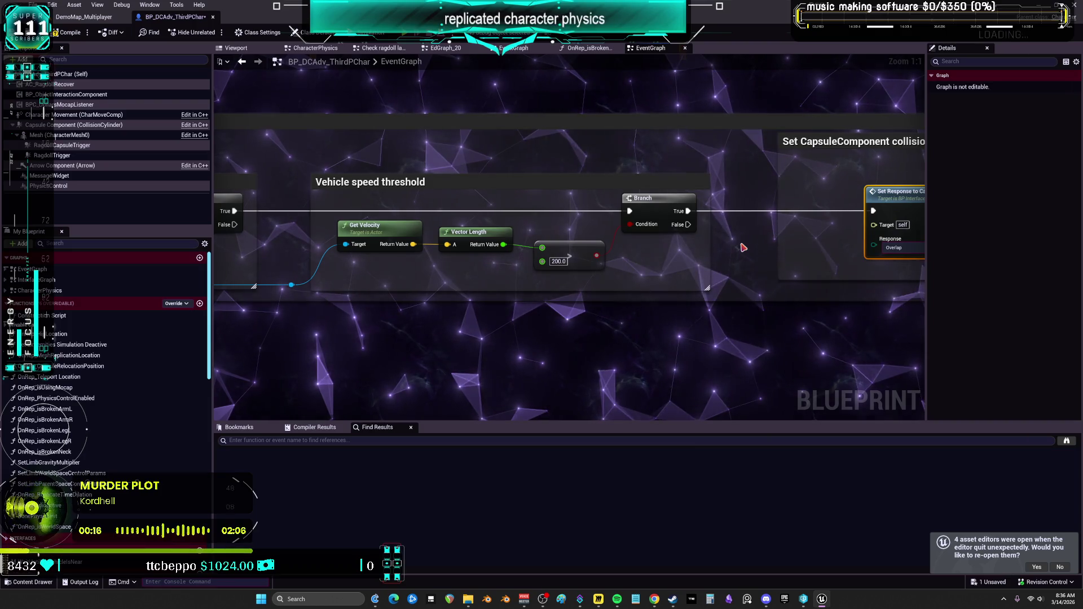
mouse_move(741, 245)
left_mouse_down()
mouse_move(709, 346)
mouse_move(522, 333)
mouse_move(650, 307)
mouse_move(398, 307)
left_mouse_up()
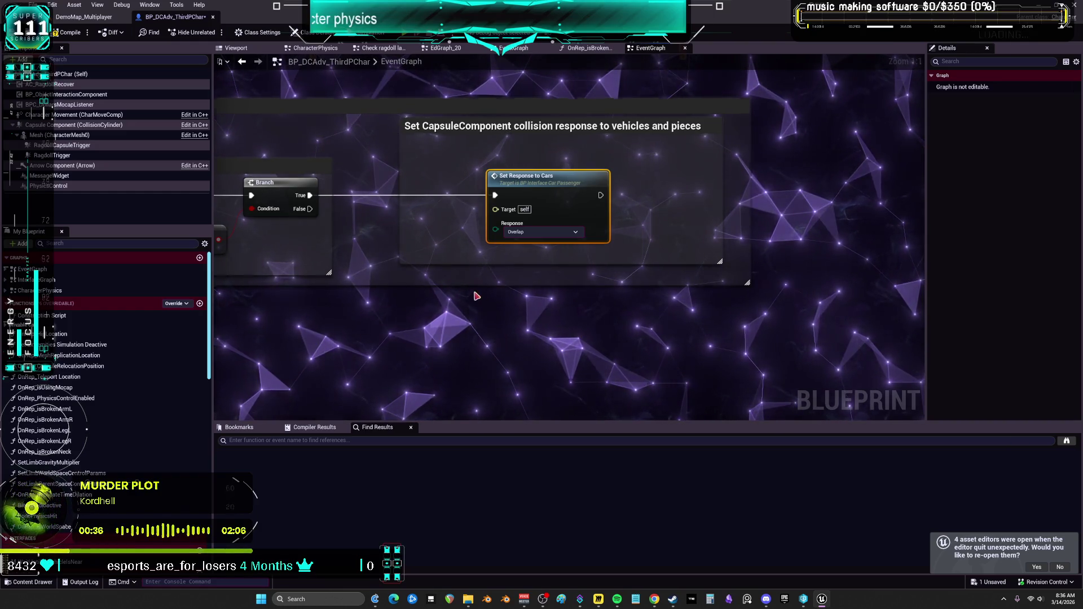
scroll(508, 319, "down", 5)
scroll(584, 264, "up", 4)
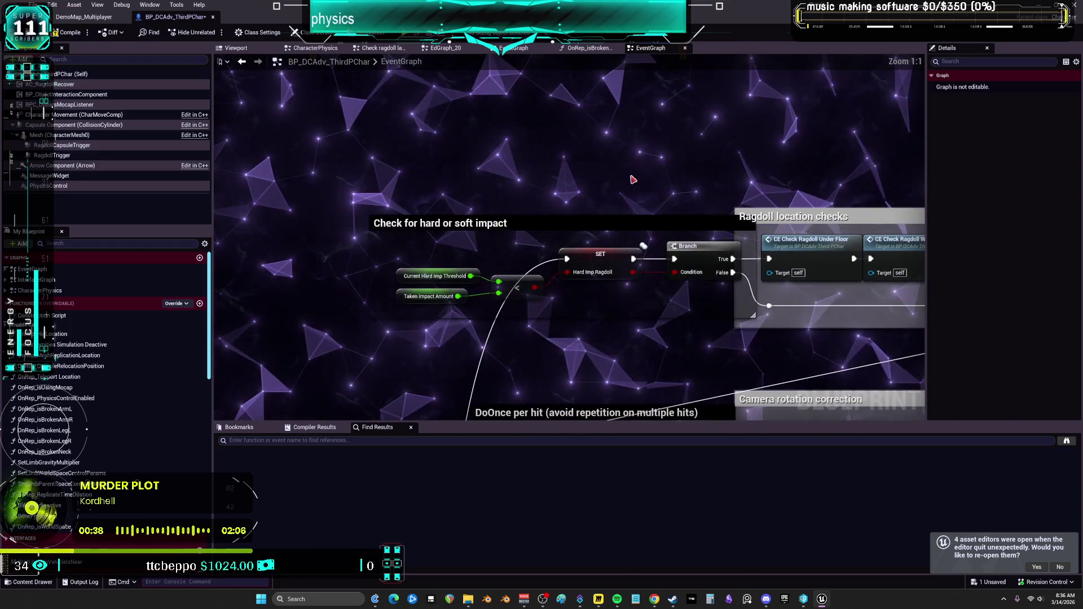
scroll(702, 168, "down", 2)
scroll(703, 168, "down", 10)
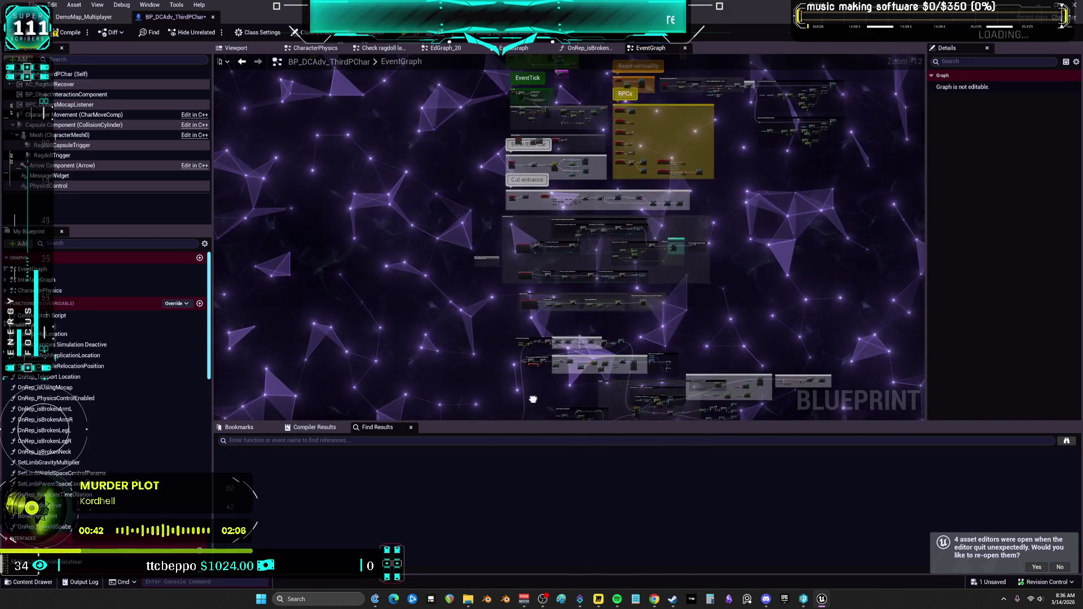
scroll(440, 308, "up", 12)
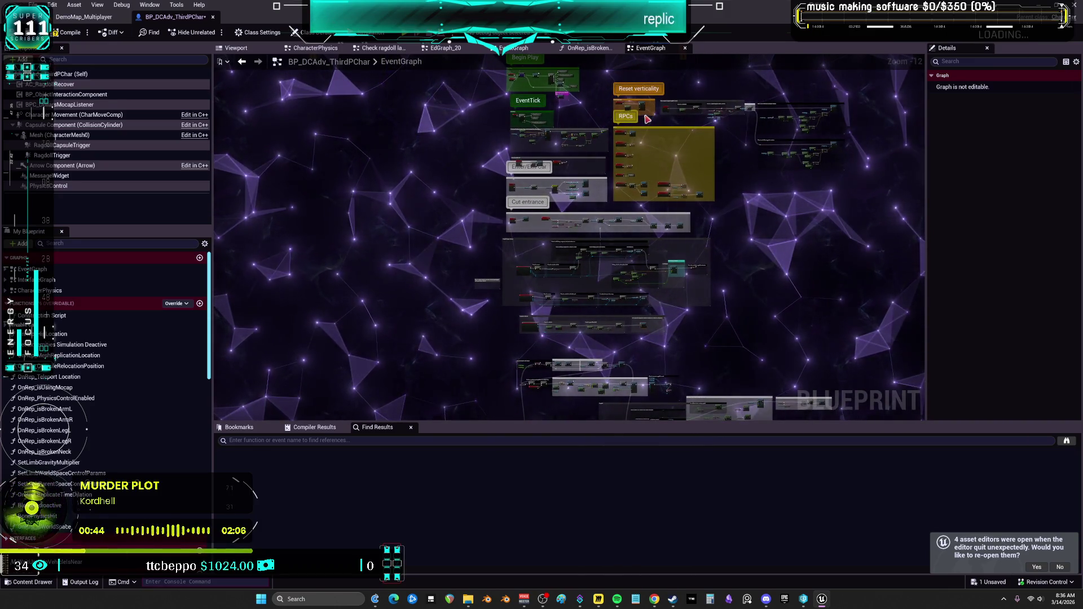
left_click_drag(441, 307, 805, 282)
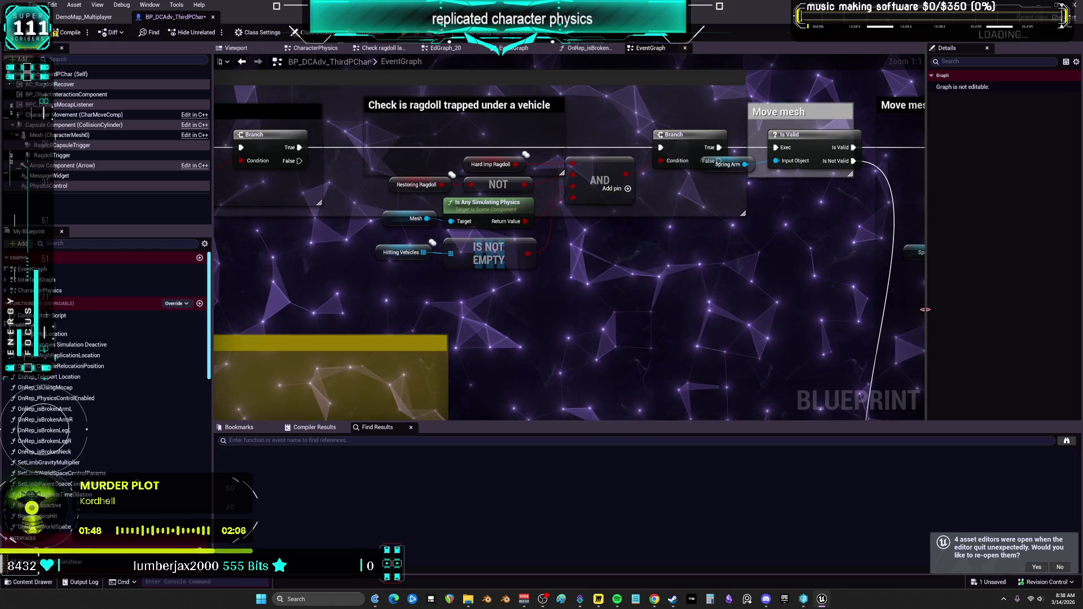
Move the Branch node clear of the Spring Arm getter in the trapped-under-vehicle check.
right_click(744, 172)
key("Escape")
left_click_drag(709, 158, 795, 198)
left_click(688, 149)
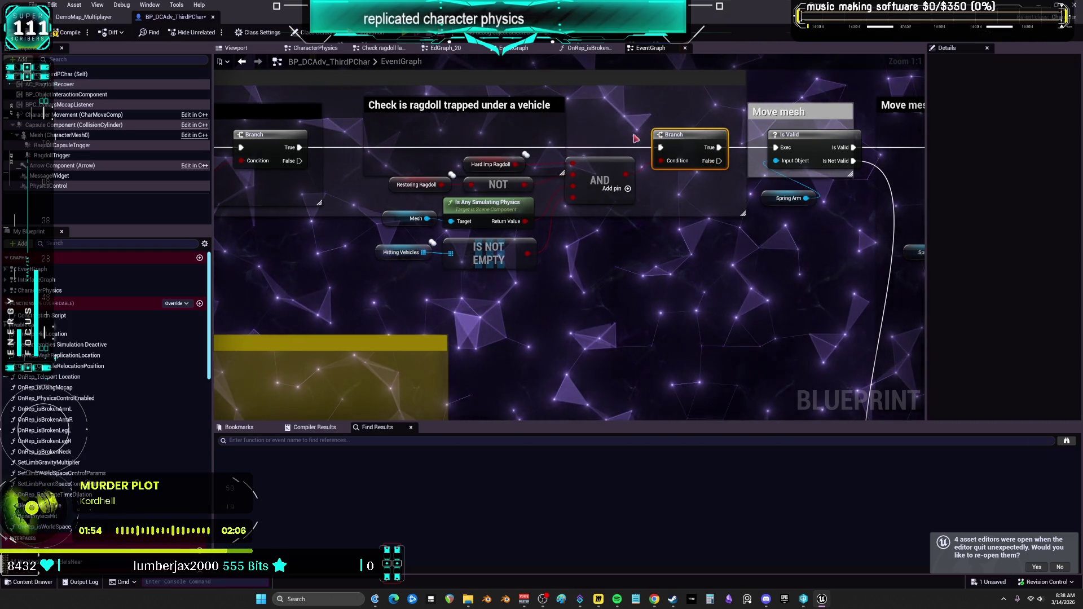
Visit the level editor and come back, then open AC_RagdollRecover for editing.
key("ctrl+b")
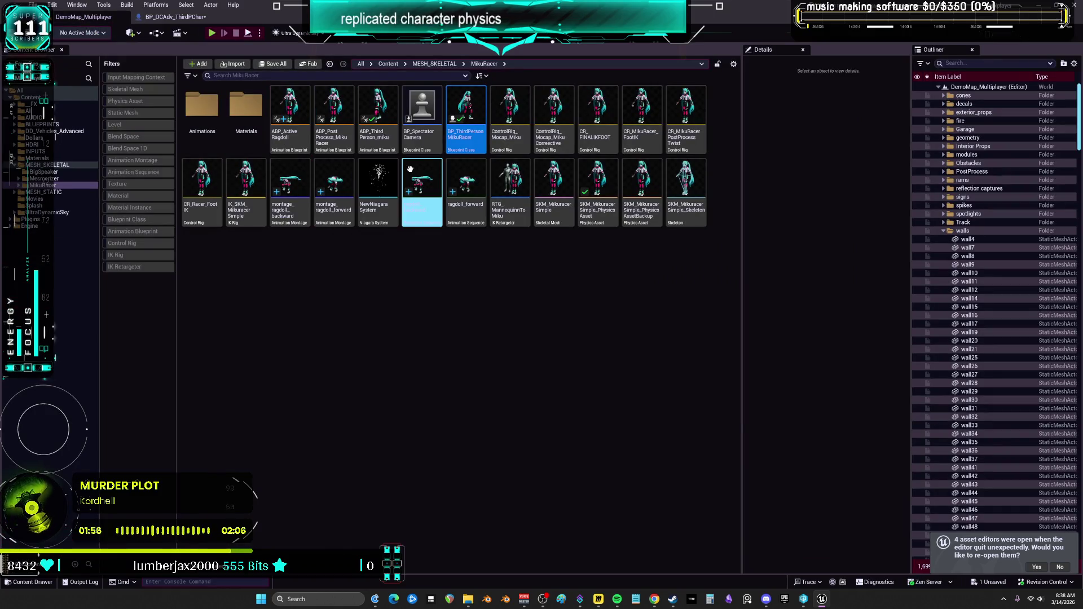
left_click(175, 16)
right_click(59, 84)
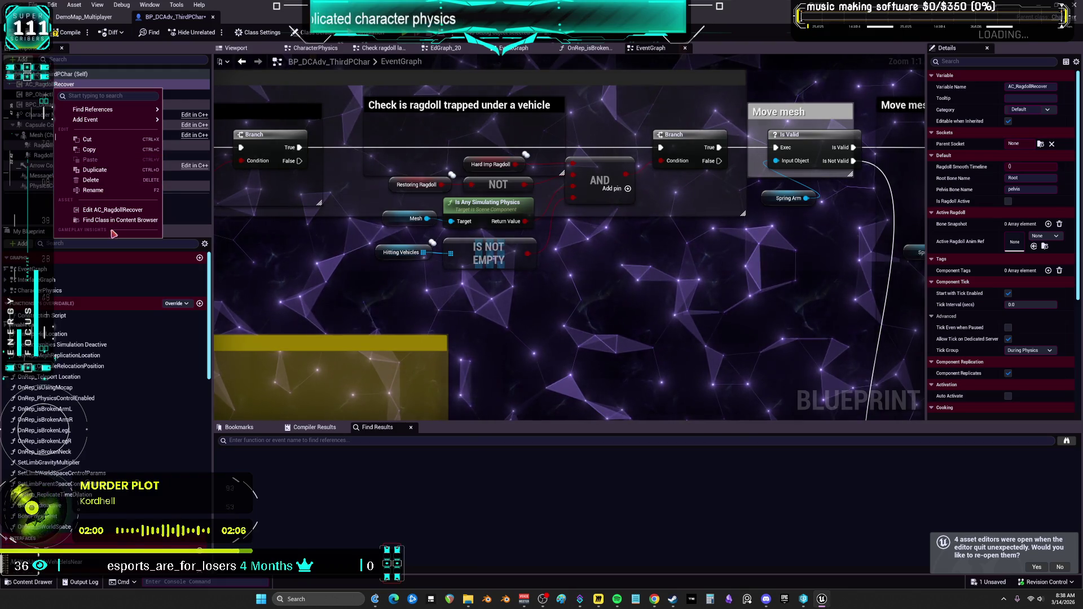
left_click(113, 210)
Open the component's EventGraph and its RagdollTick collapsed graph to the chain's start.
scroll(417, 174, "down", 4)
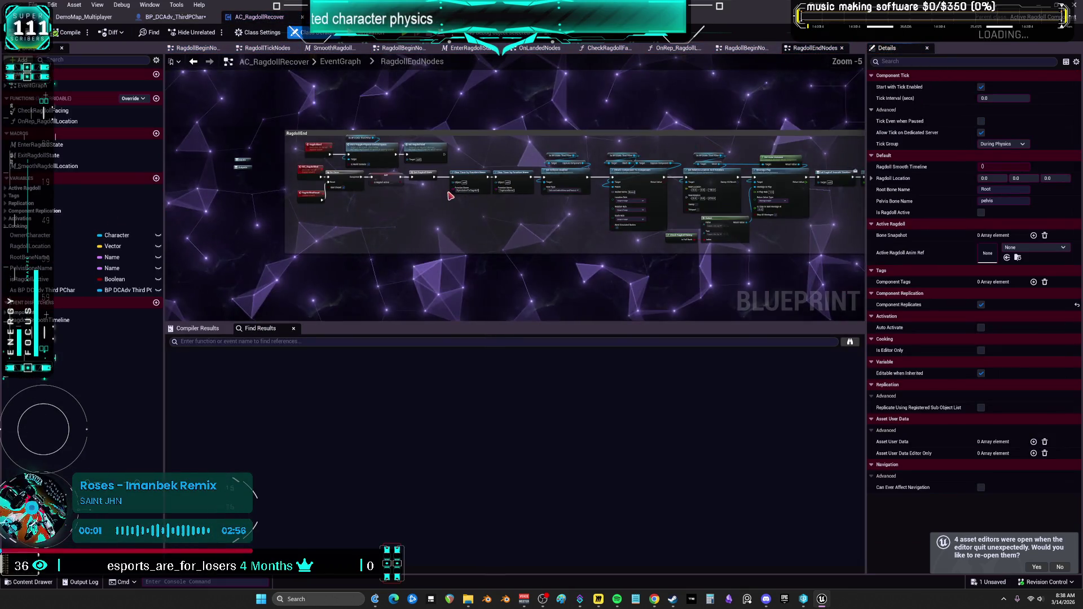
left_click_drag(357, 323, 357, 427)
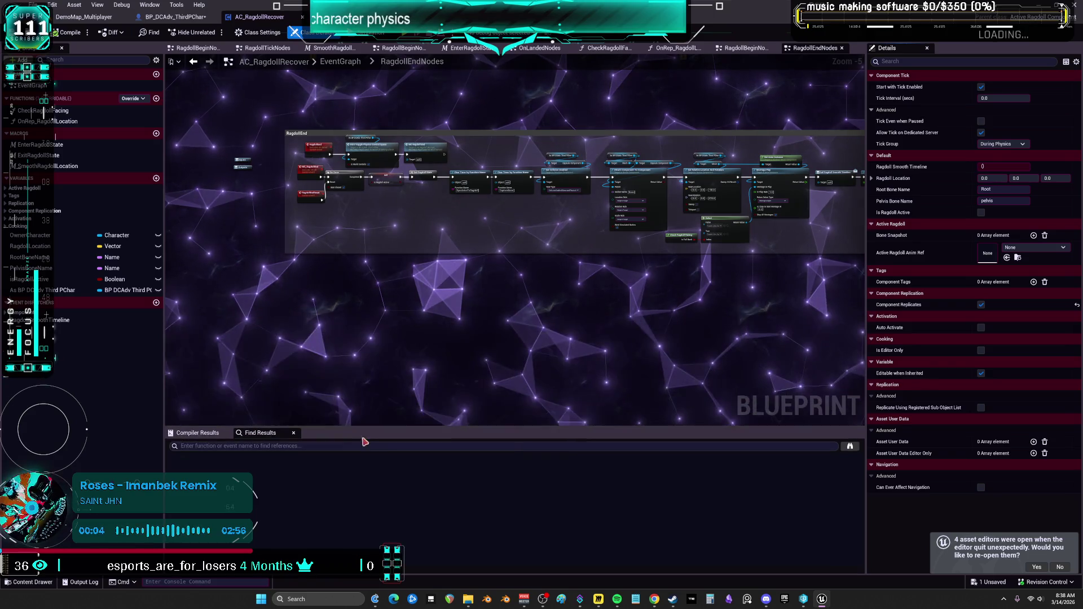
double_click(34, 87)
scroll(469, 249, "up", 2)
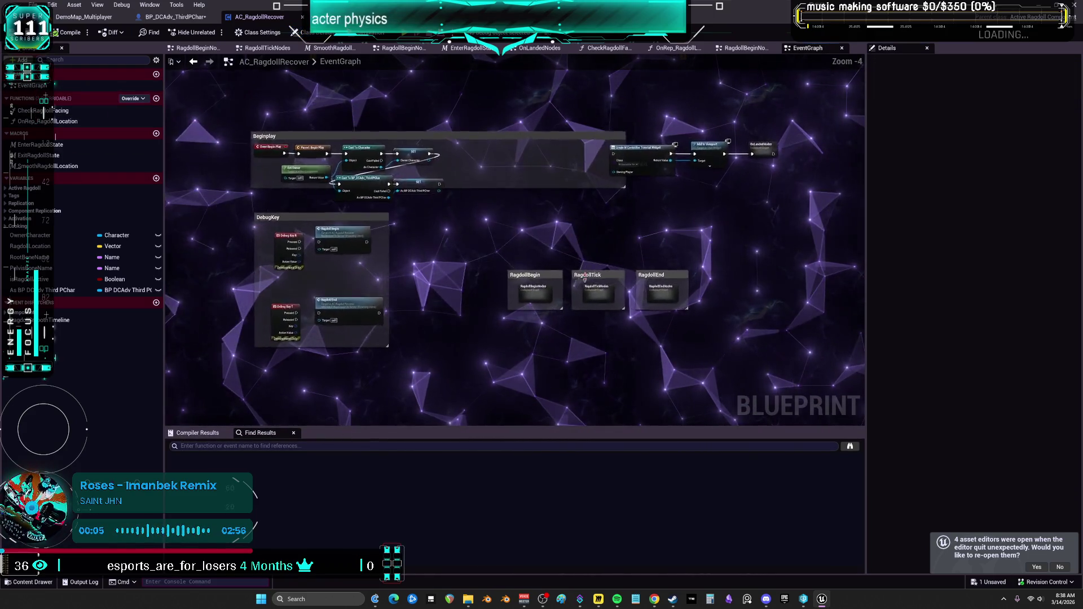
double_click(496, 251)
scroll(421, 196, "up", 2)
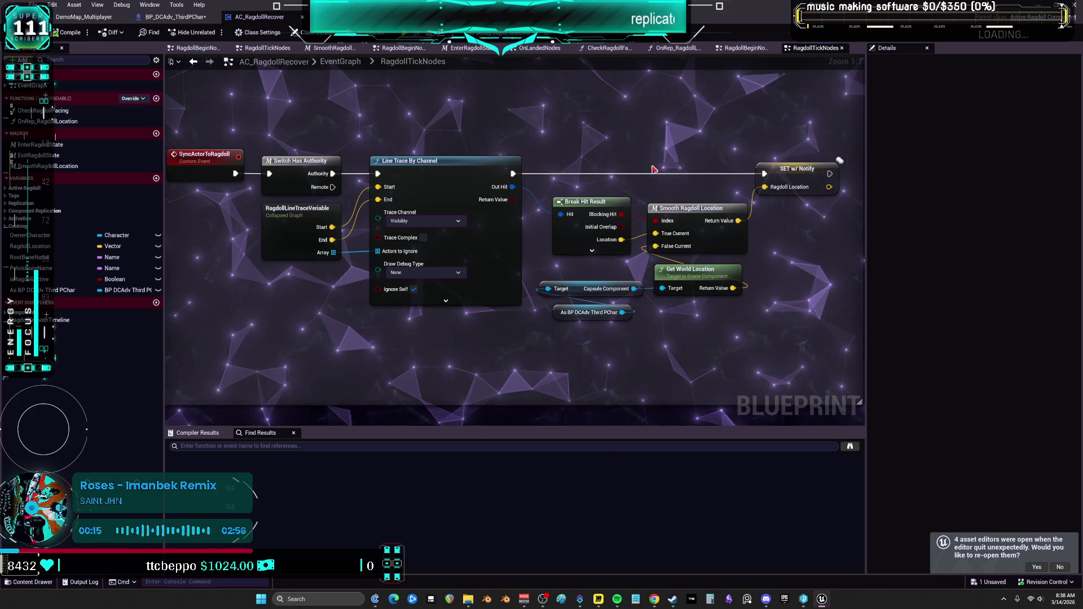
mouse_move(654, 169)
left_mouse_down()
mouse_move(512, 183)
mouse_move(1007, 199)
mouse_move(754, 209)
left_mouse_up()
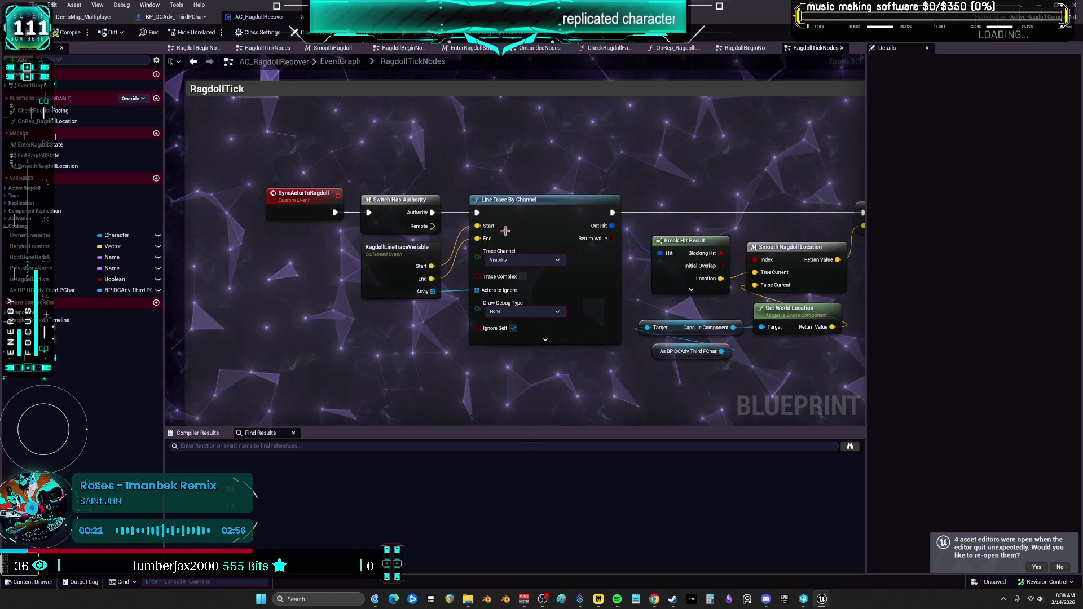
Find references to SyncActorToRagdoll and follow its timer node into the EnterRagdollState macro.
right_click(321, 202)
mouse_move(376, 374)
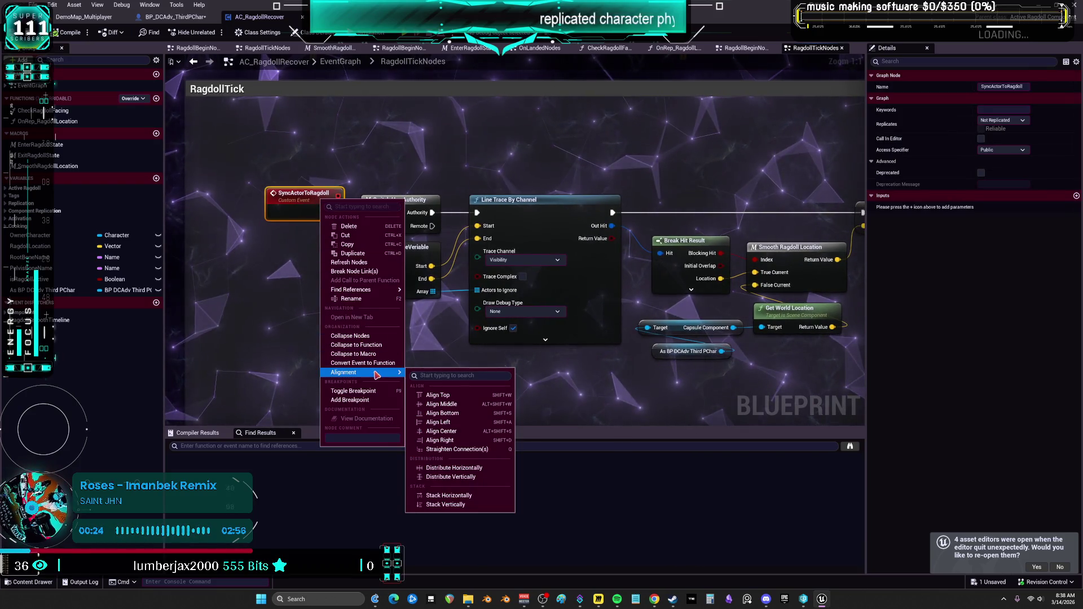
left_click(351, 290)
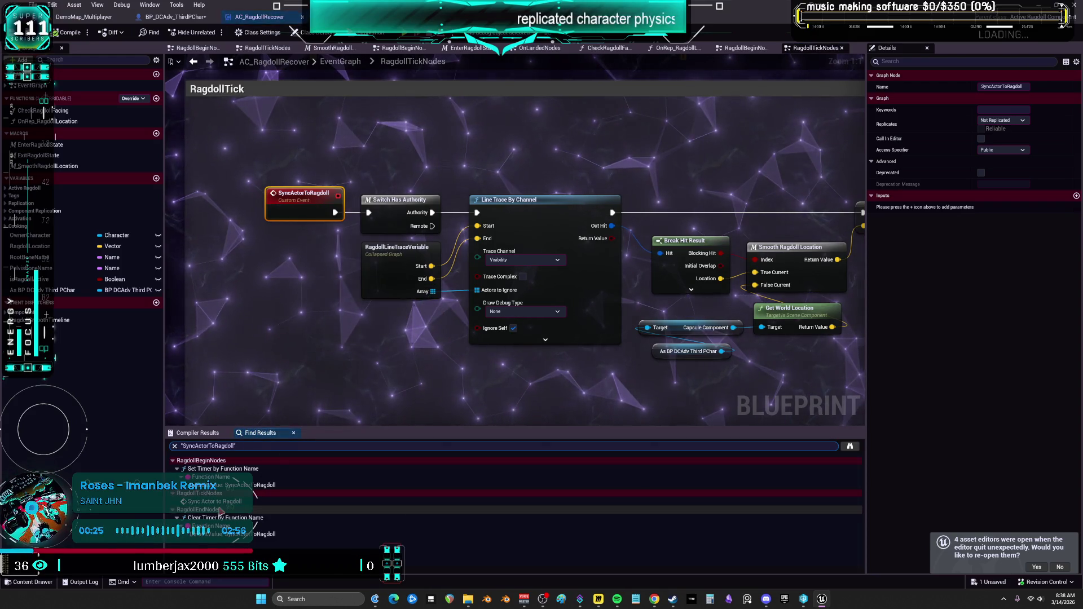
left_click(223, 485)
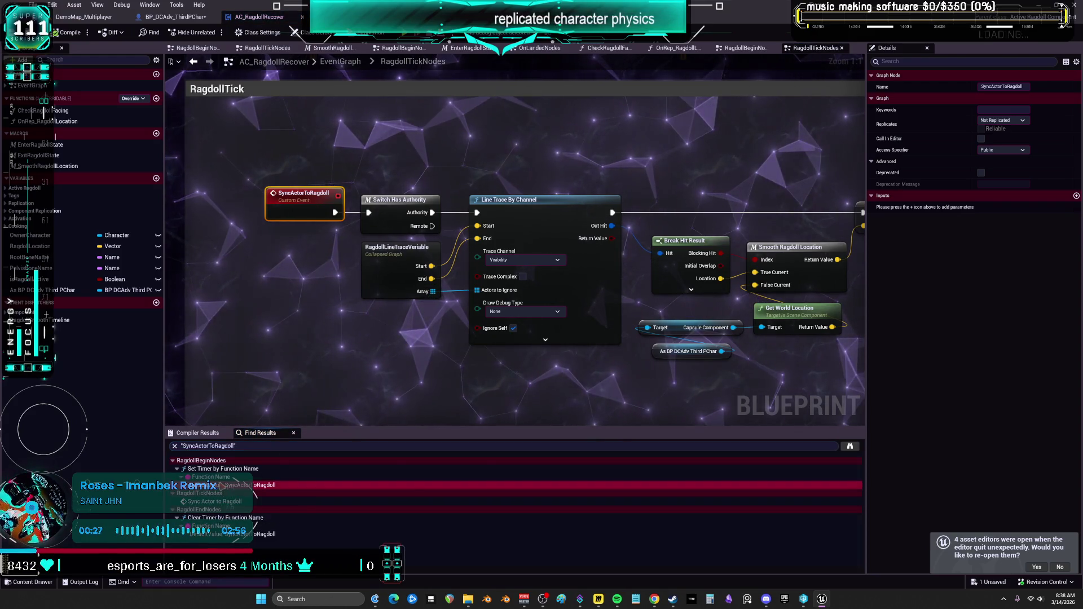
double_click(223, 469)
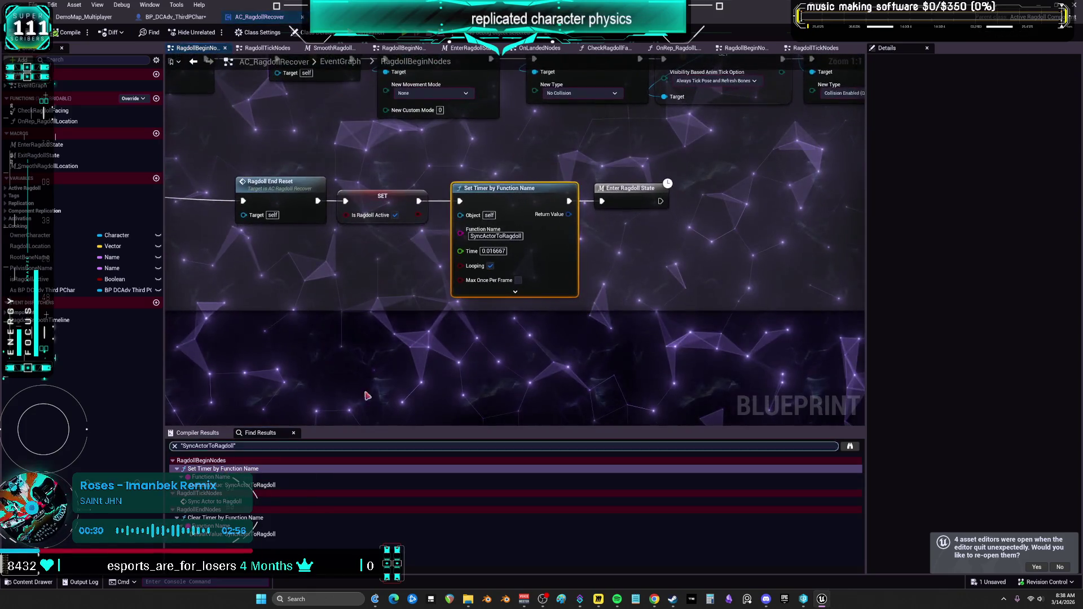
double_click(636, 194)
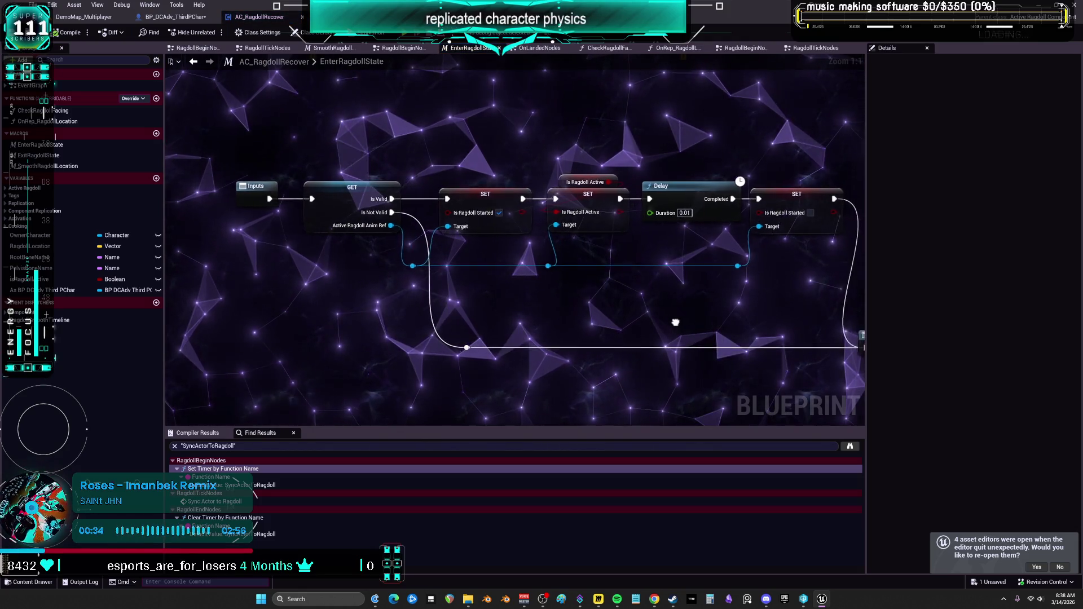
Put Delay Until Next Tick after the Is Ragdoll Active setter, set the 0.01 Delay aside, return to RagdollBeginNodes.
left_click_drag(675, 322, 442, 310)
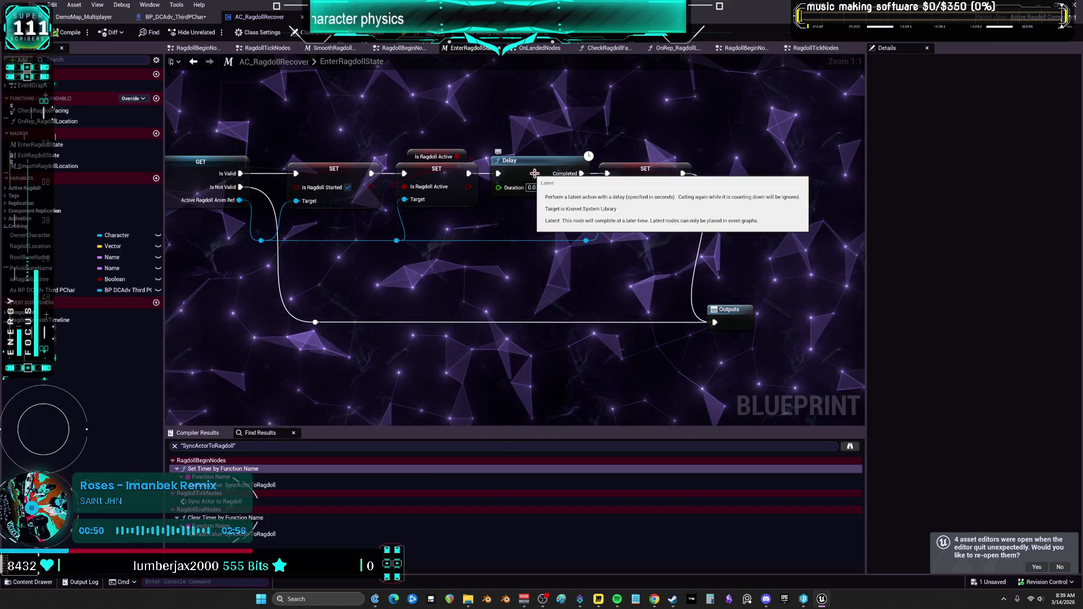
left_click_drag(442, 230, 483, 193)
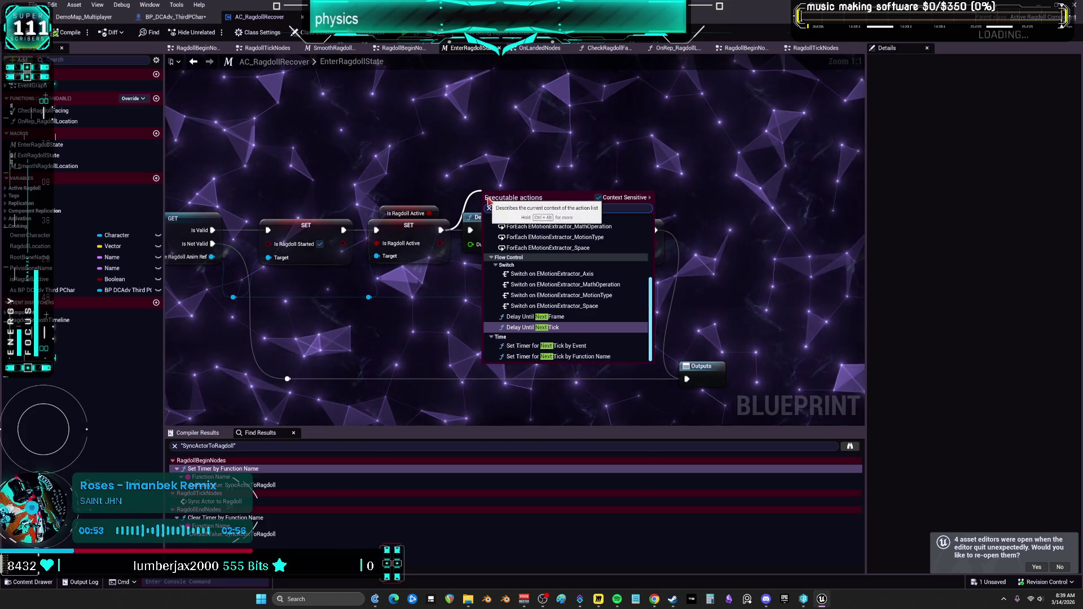
left_click(562, 326)
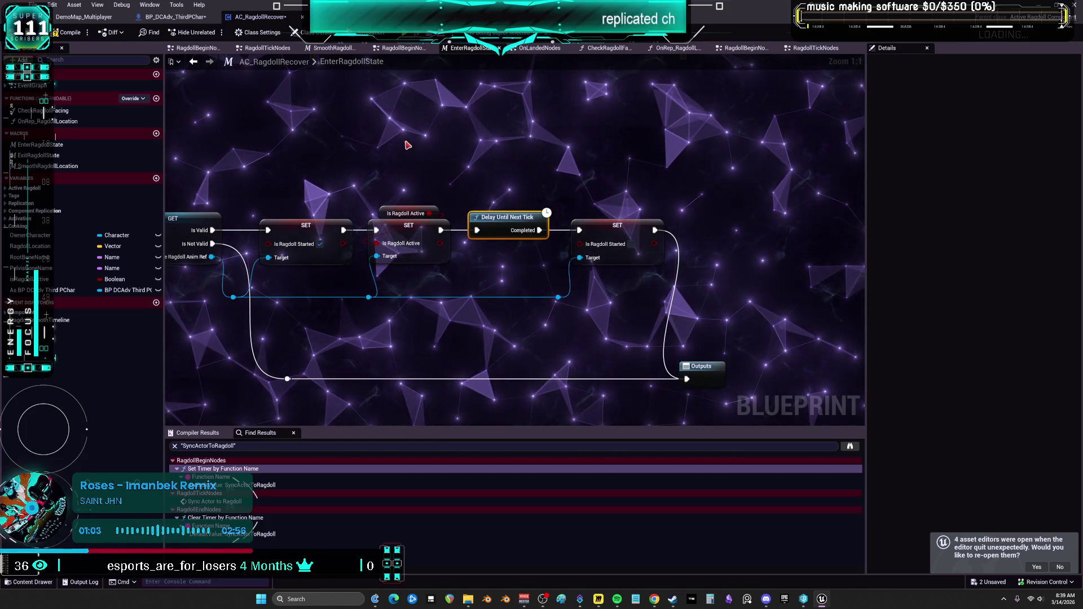
key("ctrl+z")
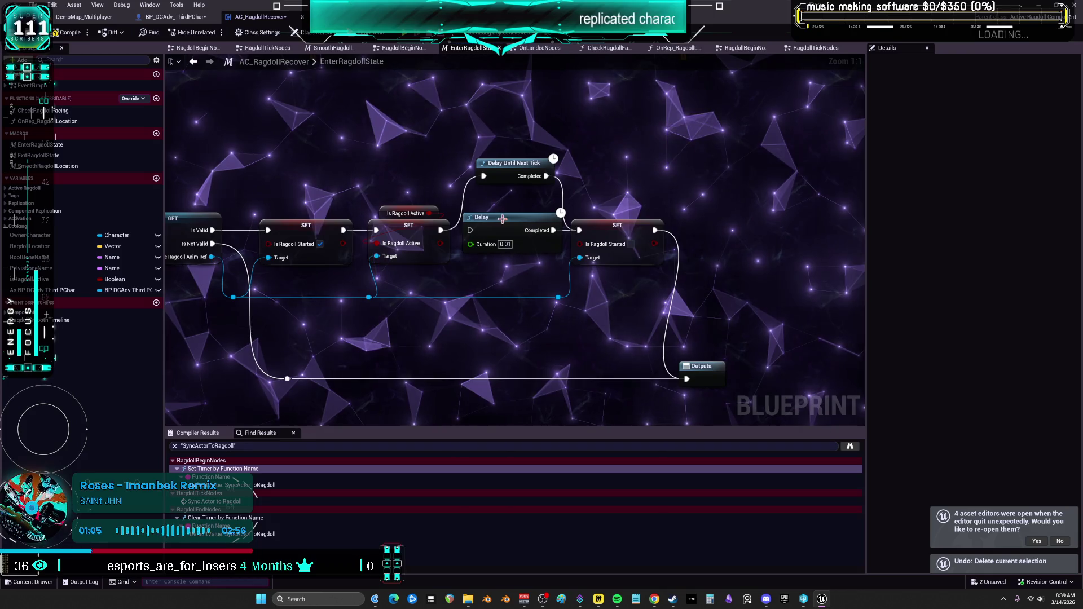
left_click_drag(502, 219, 495, 124)
left_click_drag(511, 168, 502, 222)
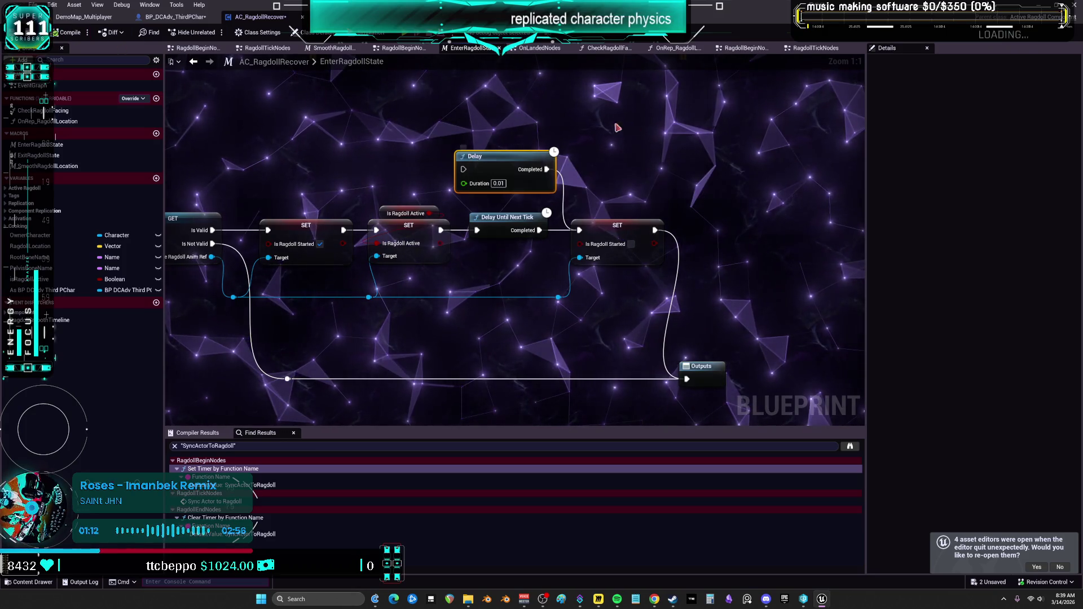
left_click(194, 62)
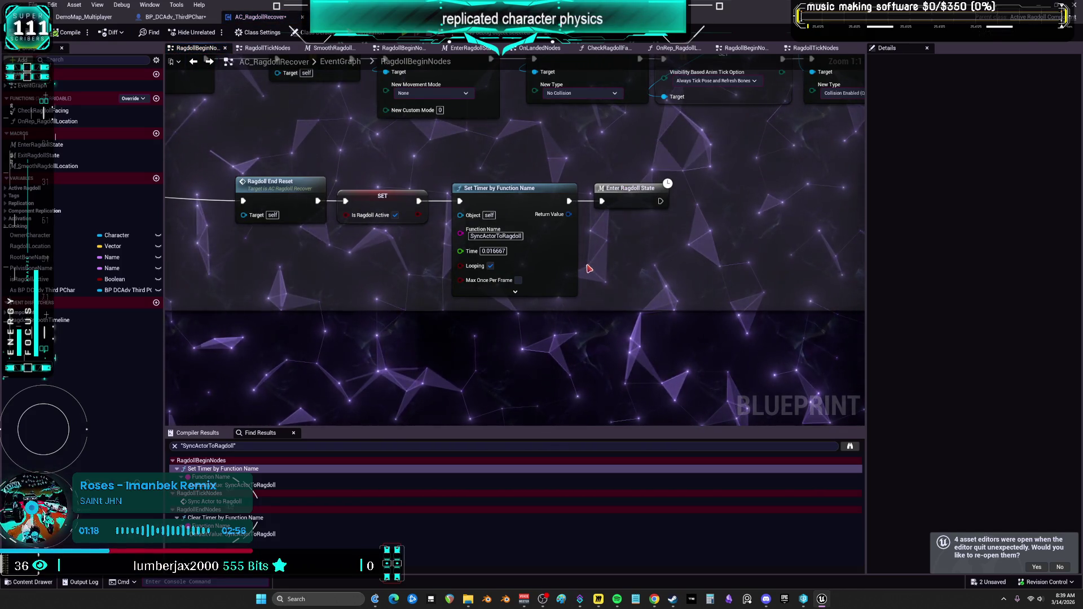
mouse_move(569, 179)
left_mouse_down()
mouse_move(561, 232)
mouse_move(1057, 295)
left_mouse_up()
Pan to the RagdollBegin comment's start, then jump to the Clear Timer stopping SyncActorToRagdoll.
left_click_drag(564, 254, 569, 256)
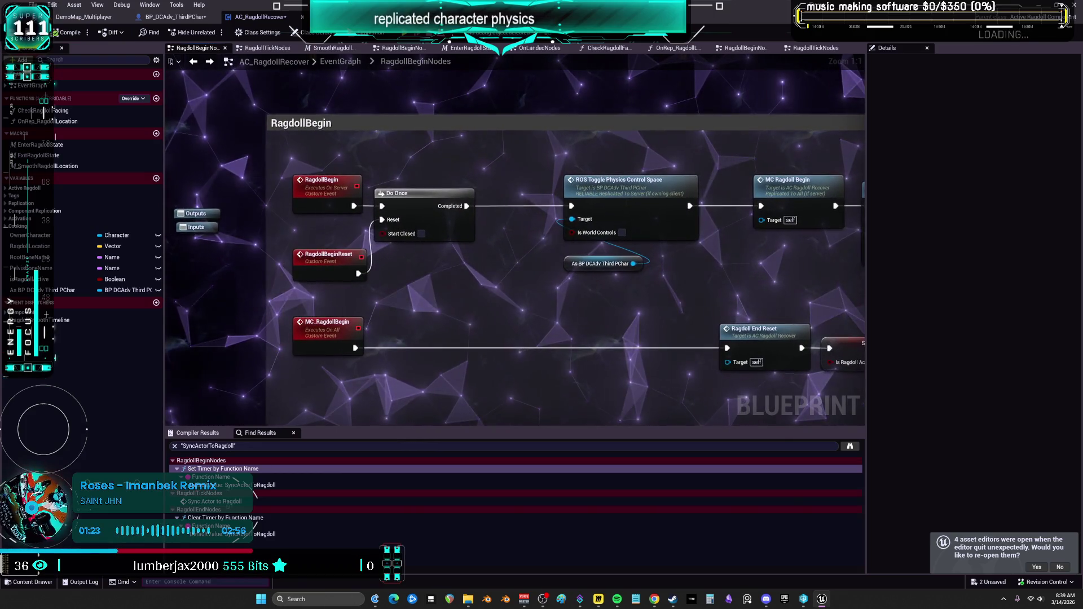
mouse_move(1050, 294)
left_mouse_down()
mouse_move(767, 233)
mouse_move(570, 222)
mouse_move(566, 261)
left_mouse_up()
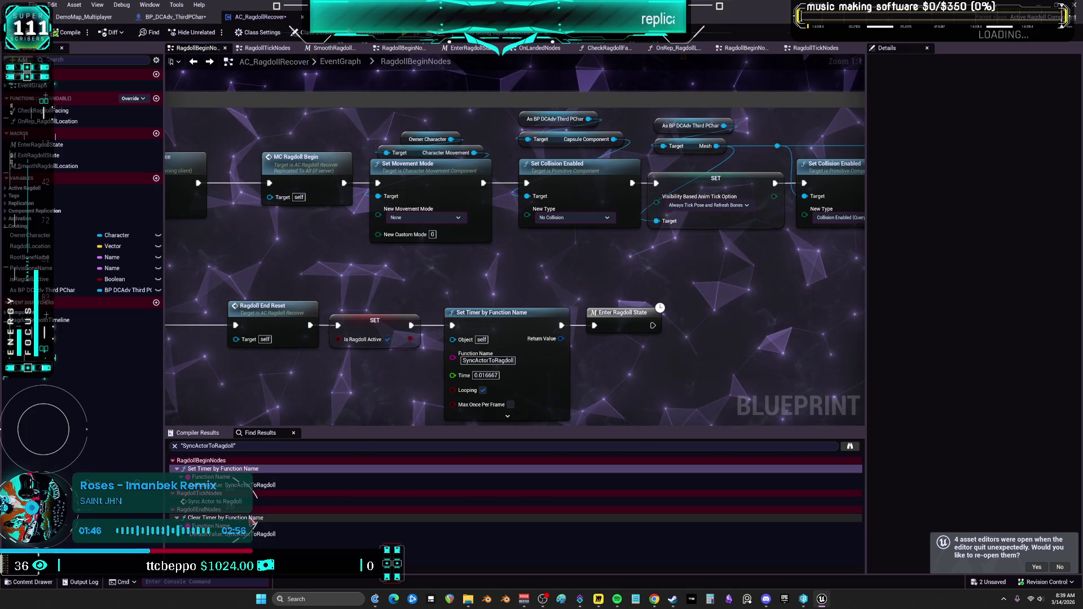
double_click(253, 534)
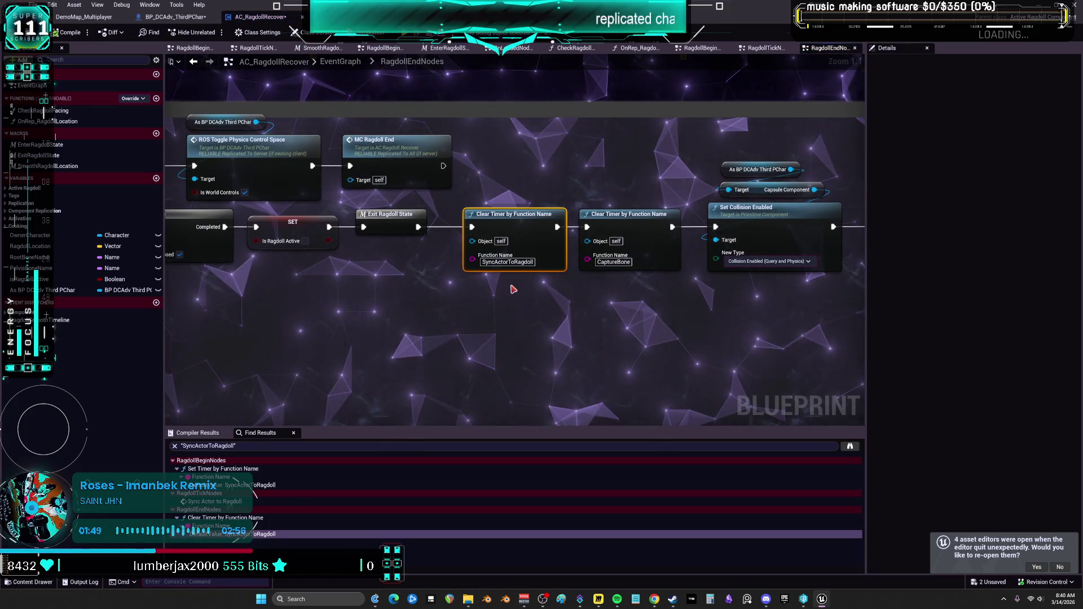
Review the RagdollEnd event nodes, then go up to AC_RagdollRecover's main EventGraph.
mouse_move(513, 290)
left_mouse_down()
mouse_move(653, 289)
mouse_move(468, 275)
mouse_move(369, 303)
left_mouse_up()
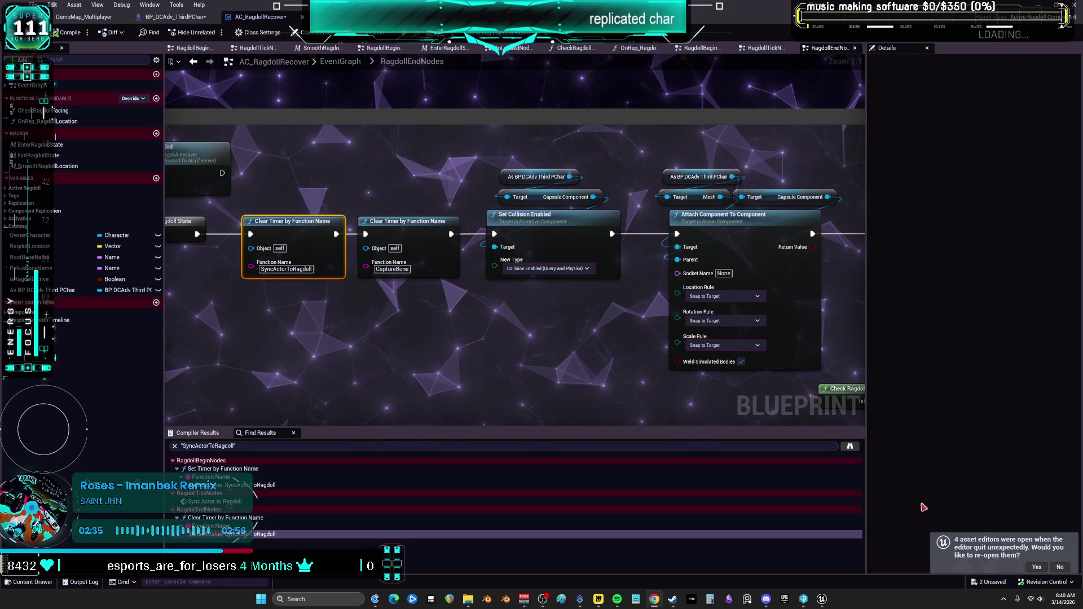
scroll(624, 290, "down", 3)
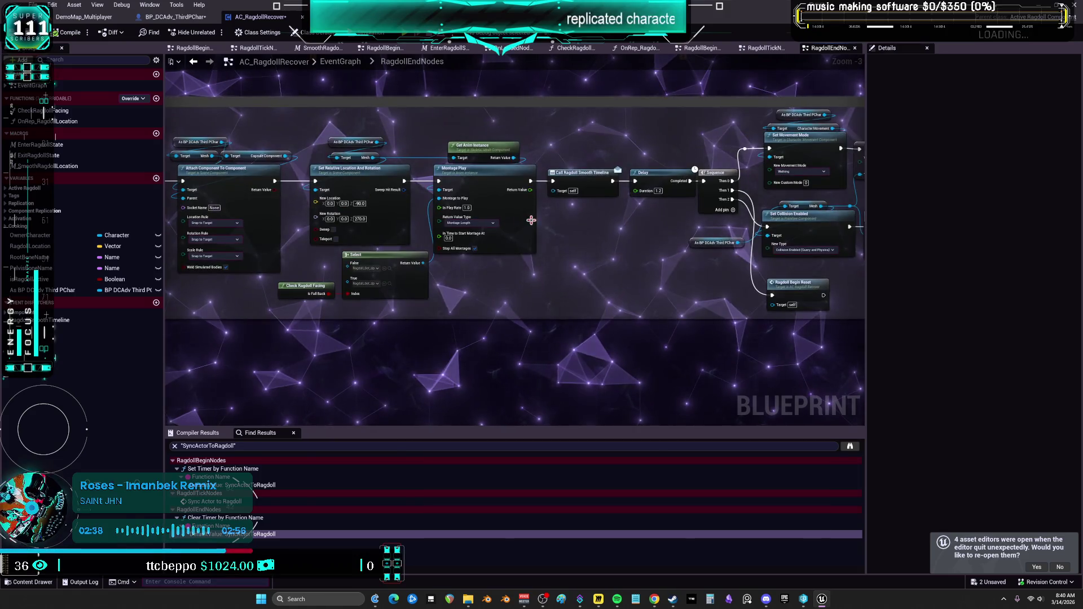
left_click_drag(531, 220, 238, 262)
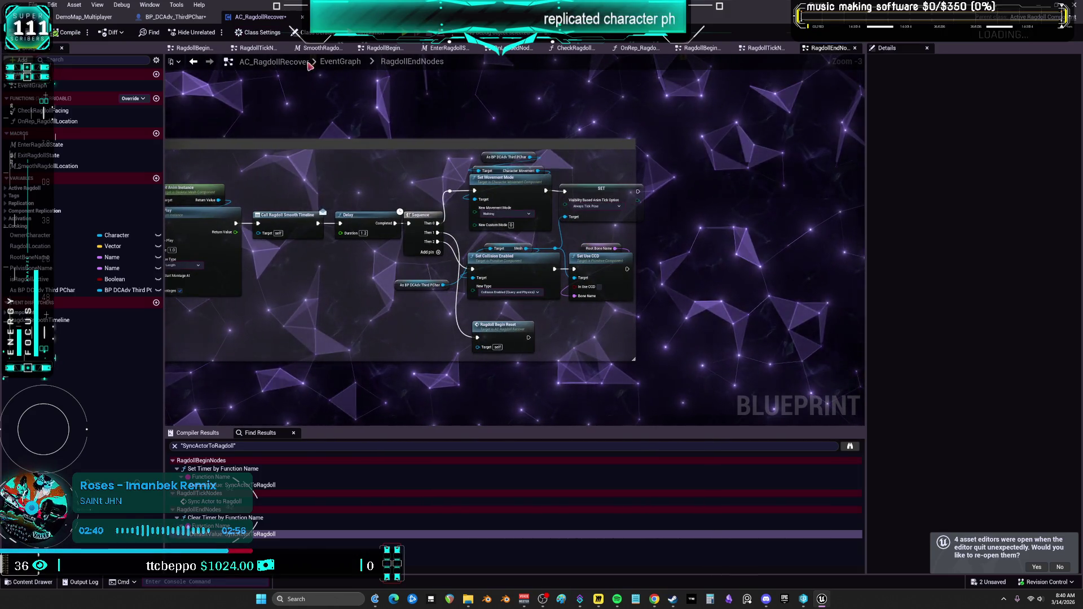
left_click(340, 62)
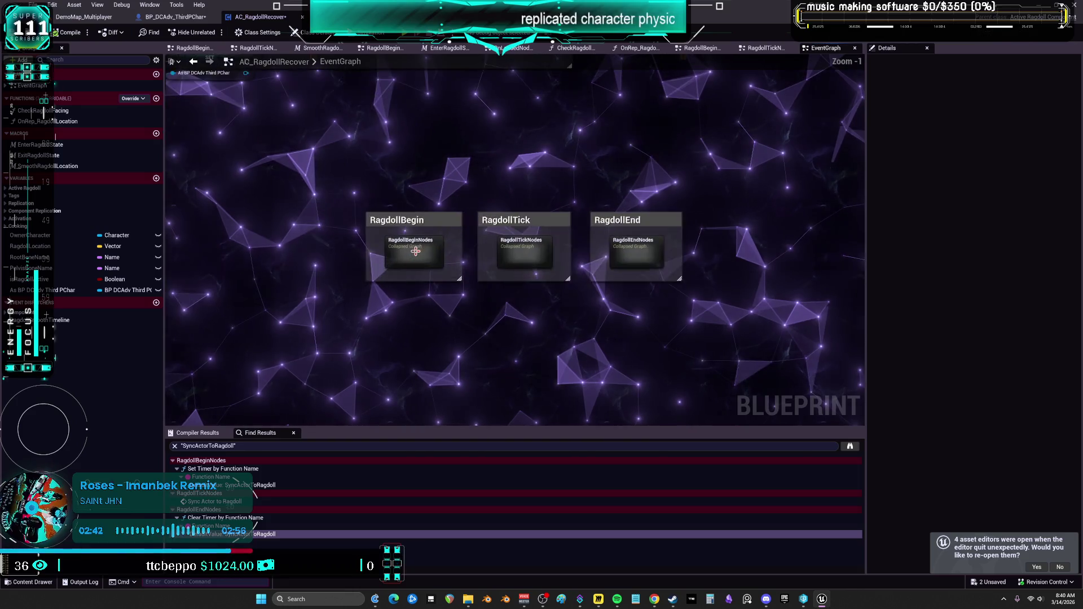
Open RagdollBeginNodes and review its collision, movement, Set Use CCD and mesh tick nodes.
left_click(415, 252)
double_click(416, 252)
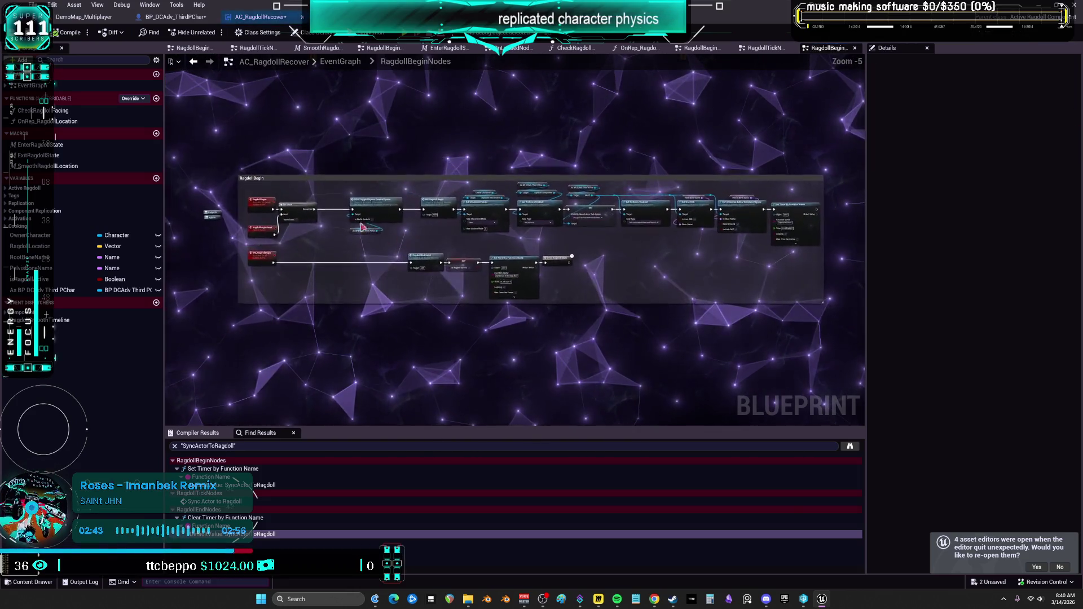
scroll(331, 206, "up", 6)
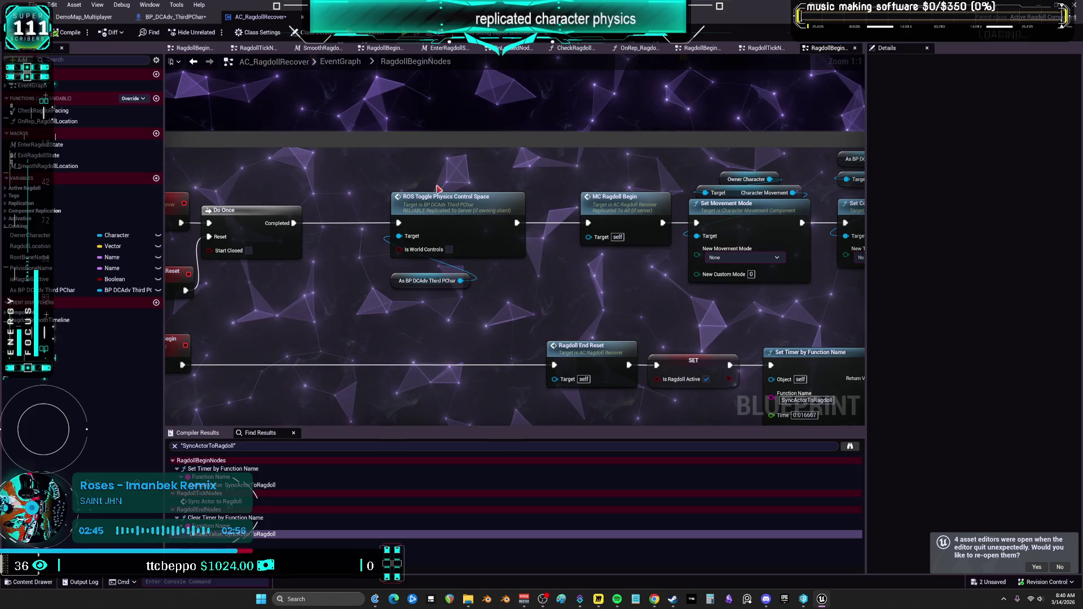
left_click_drag(636, 273, 428, 263)
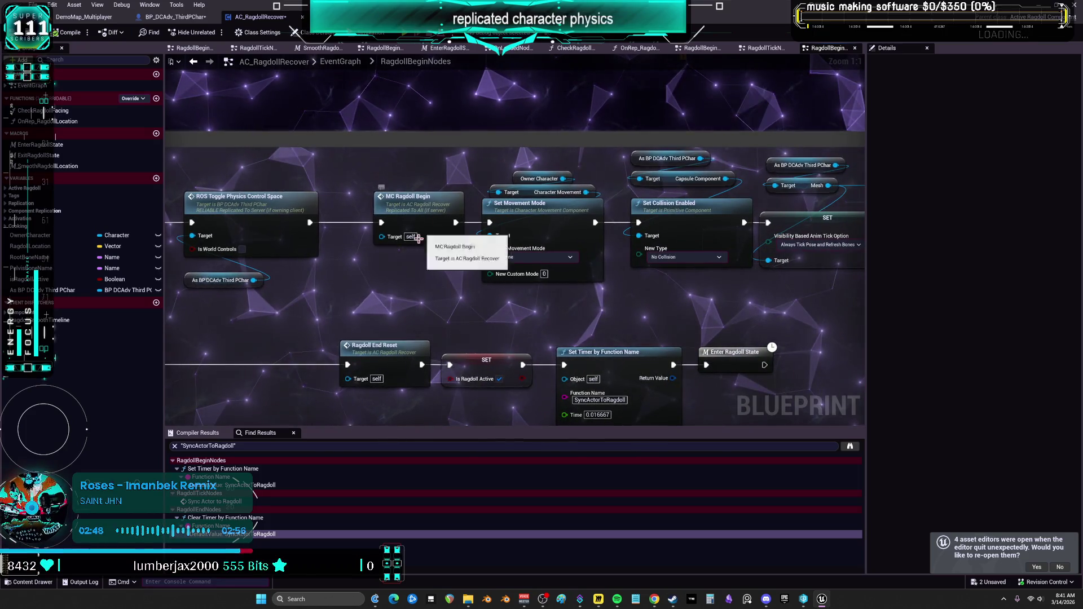
left_click_drag(580, 306, 487, 301)
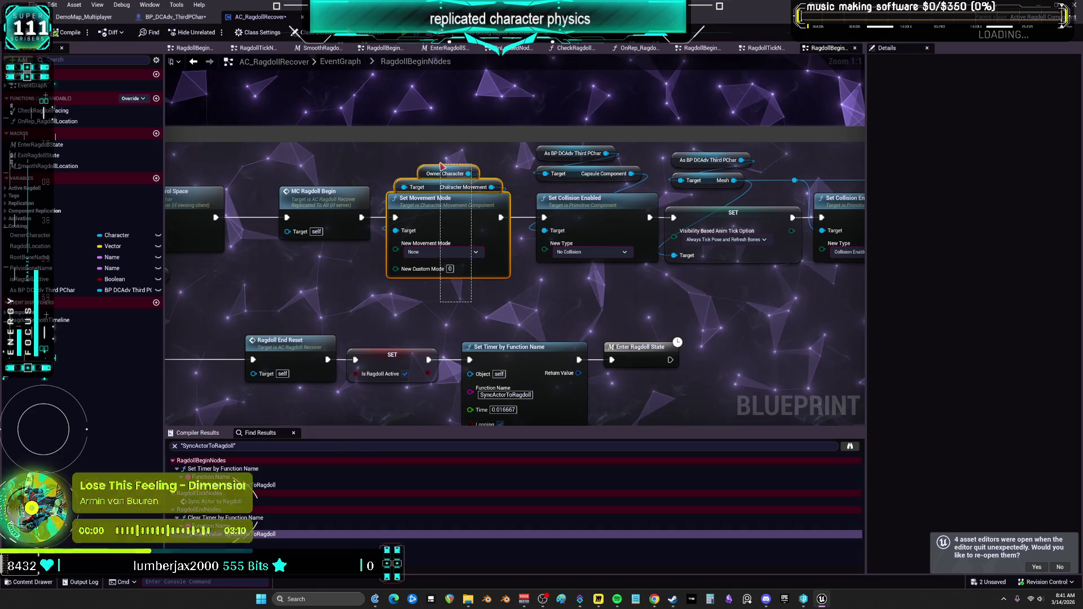
left_click_drag(582, 154, 458, 289)
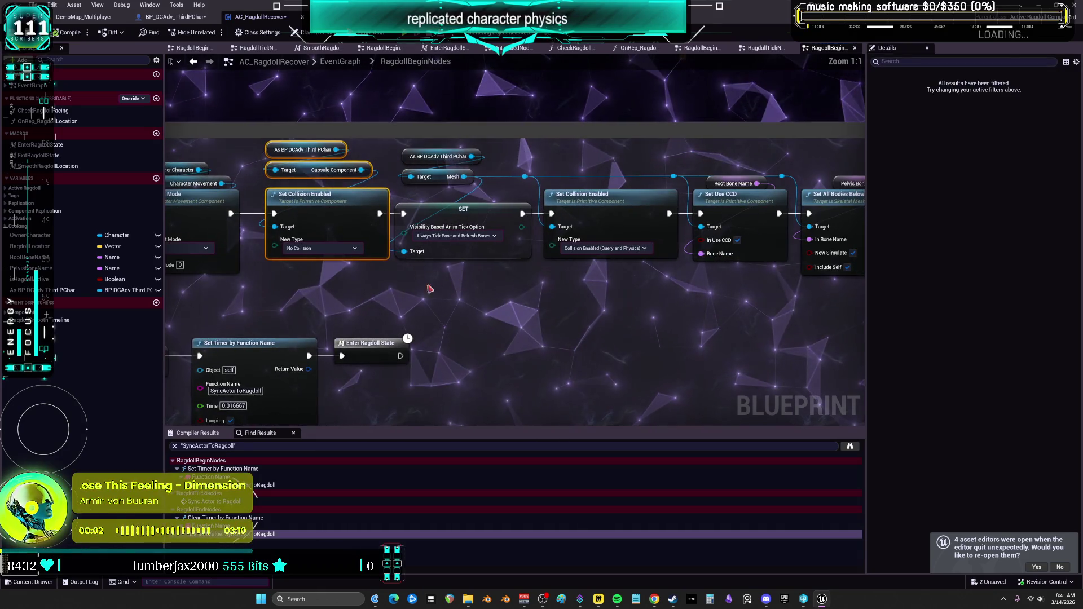
left_click(458, 248)
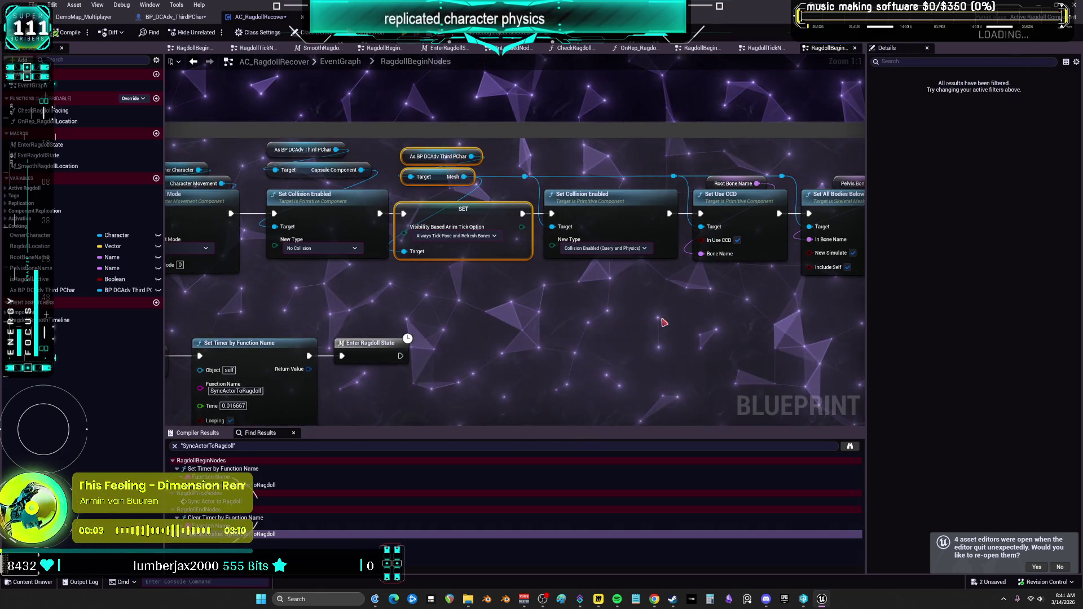
mouse_move(721, 316)
left_mouse_down()
mouse_move(460, 308)
mouse_move(457, 203)
left_mouse_up()
left_click(533, 226)
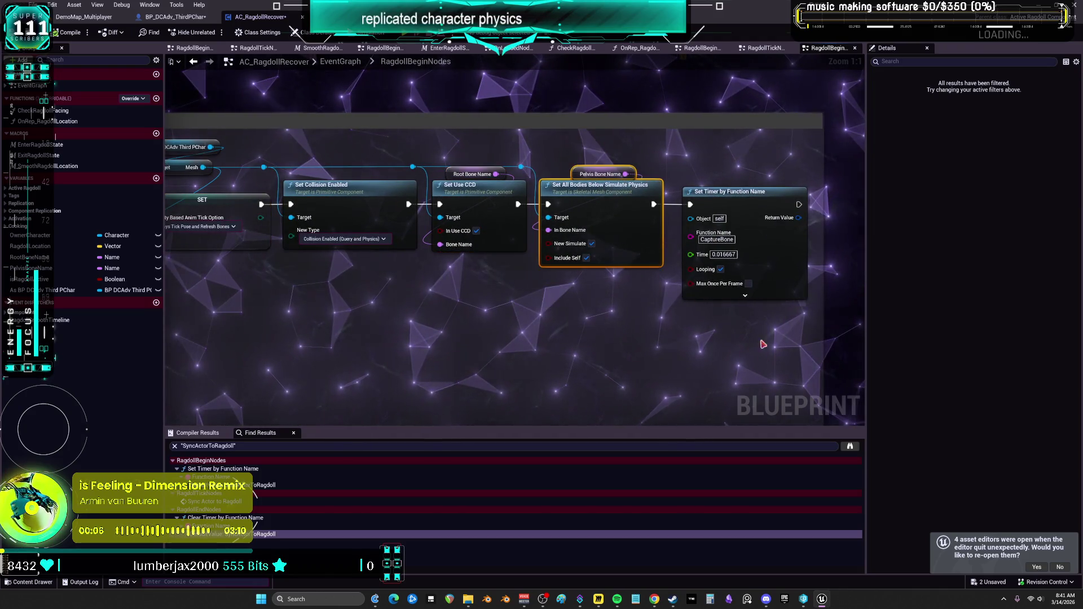
Expand the CaptureBone Set Timer node's advanced Initial Start Delay options.
left_click(745, 270)
left_click_drag(596, 279, 339, 286)
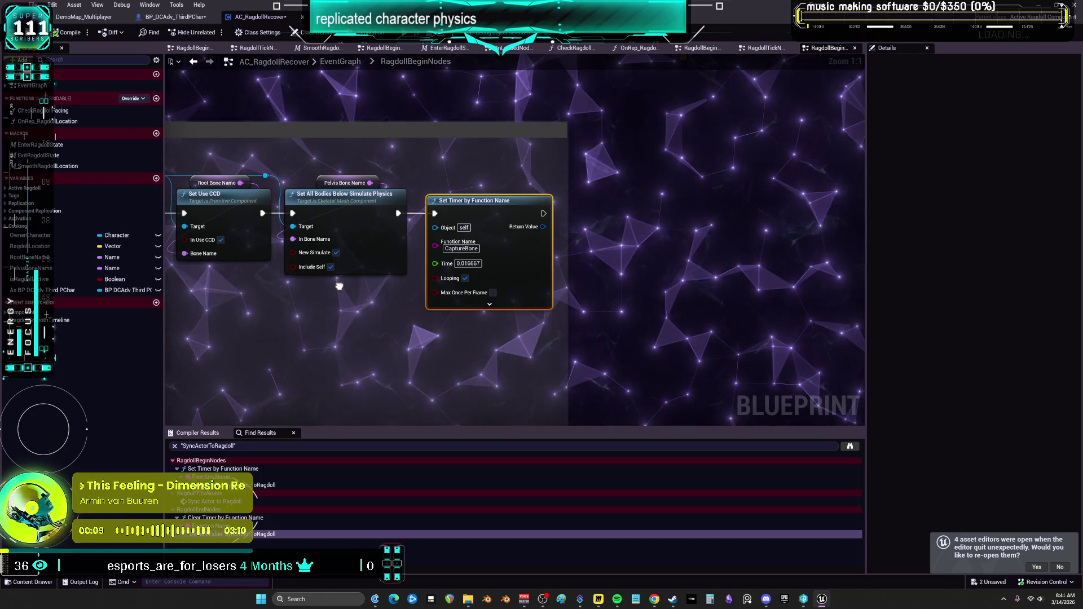
left_click(490, 304)
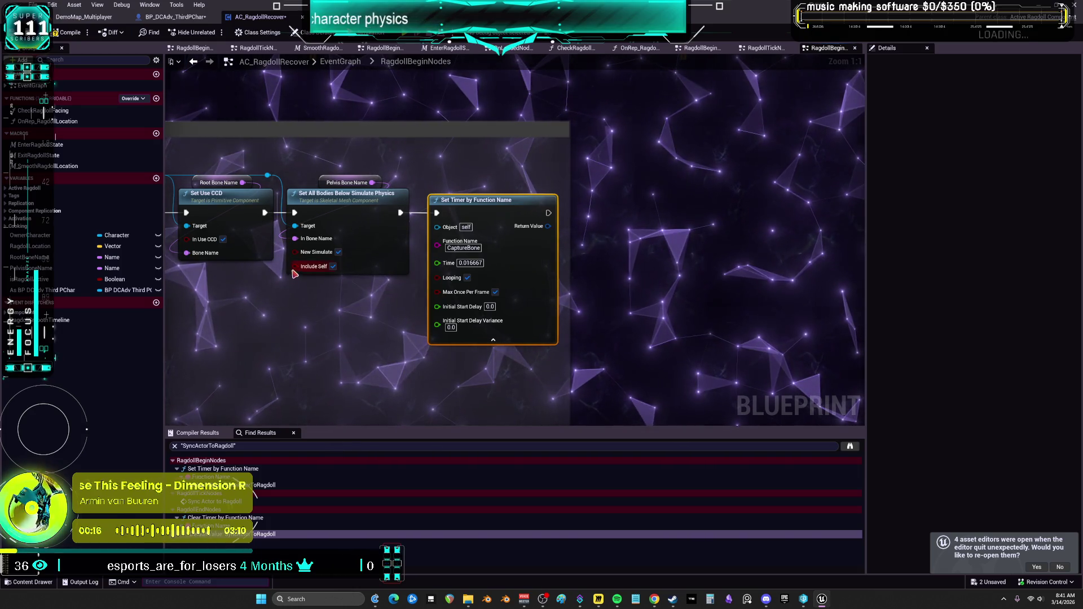
Return to the RagdollBegin event nodes and open the Enter Ragdoll State macro.
scroll(294, 274, "down", 1)
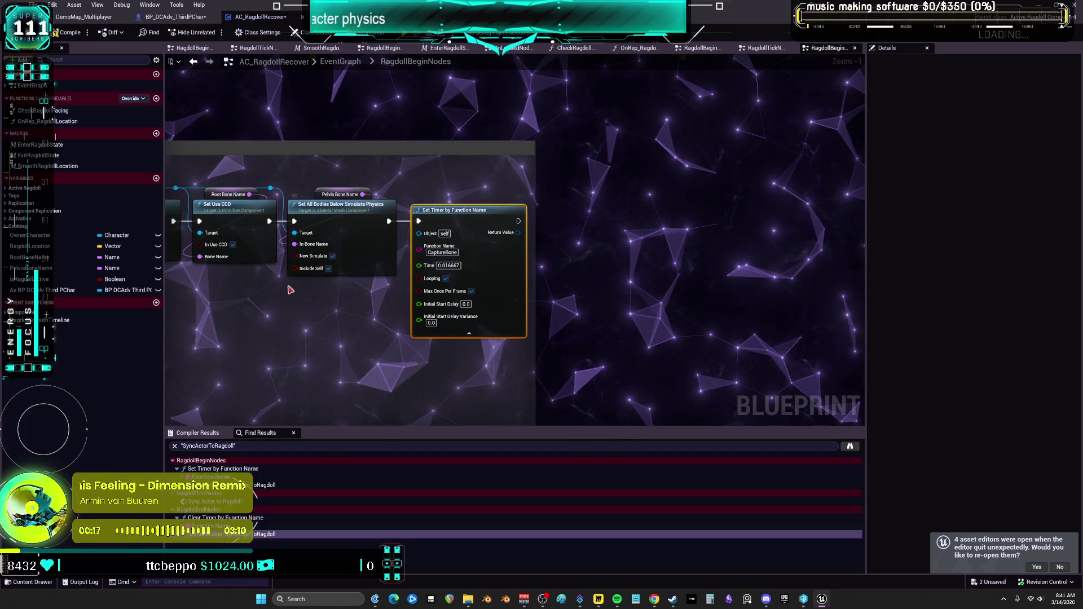
mouse_move(272, 293)
left_mouse_down()
mouse_move(315, 277)
mouse_move(850, 214)
mouse_move(443, 213)
left_mouse_up()
scroll(644, 219, "up", 1)
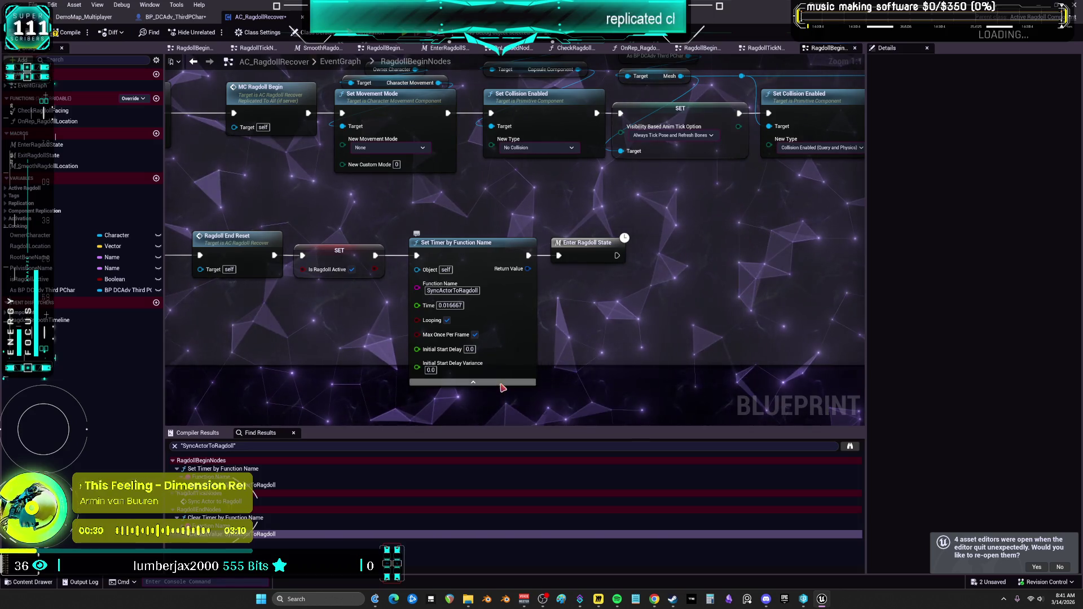
double_click(552, 250)
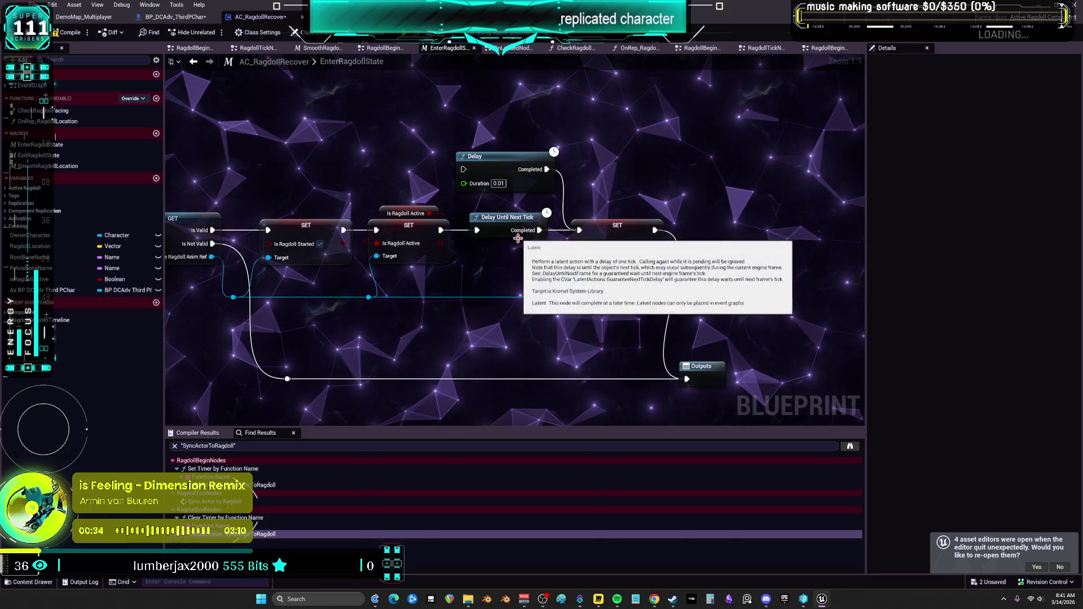
Back out to AC_RagdollRecover's EventGraph and centre the RagdollBegin, RagdollTick and RagdollEnd boxes.
left_click(194, 62)
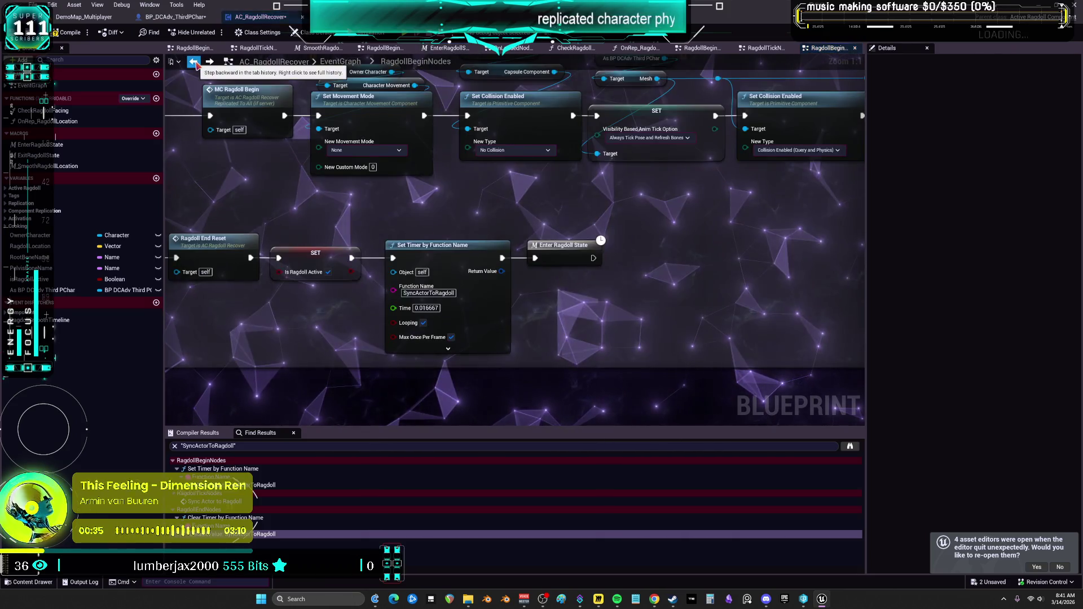
scroll(655, 96, "down", 4)
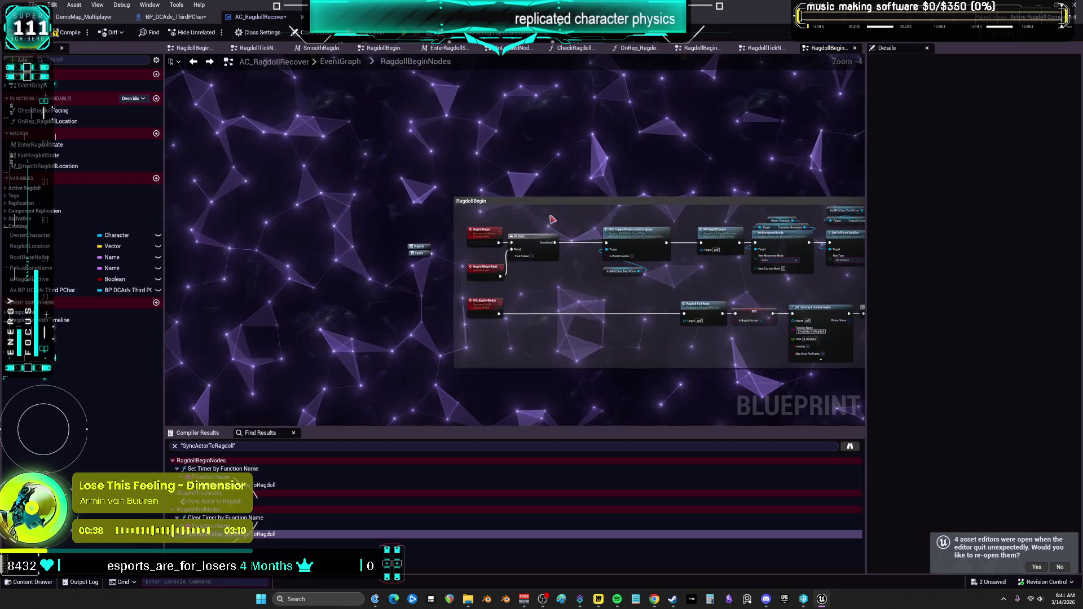
left_click(360, 62)
scroll(395, 202, "up", 5)
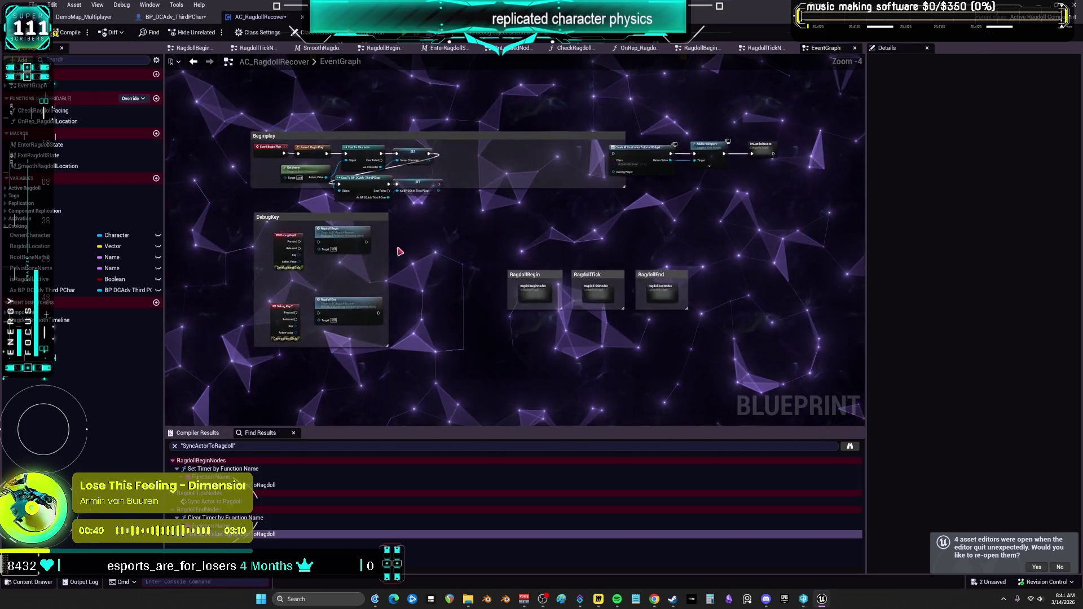
left_click_drag(394, 202, 185, 75)
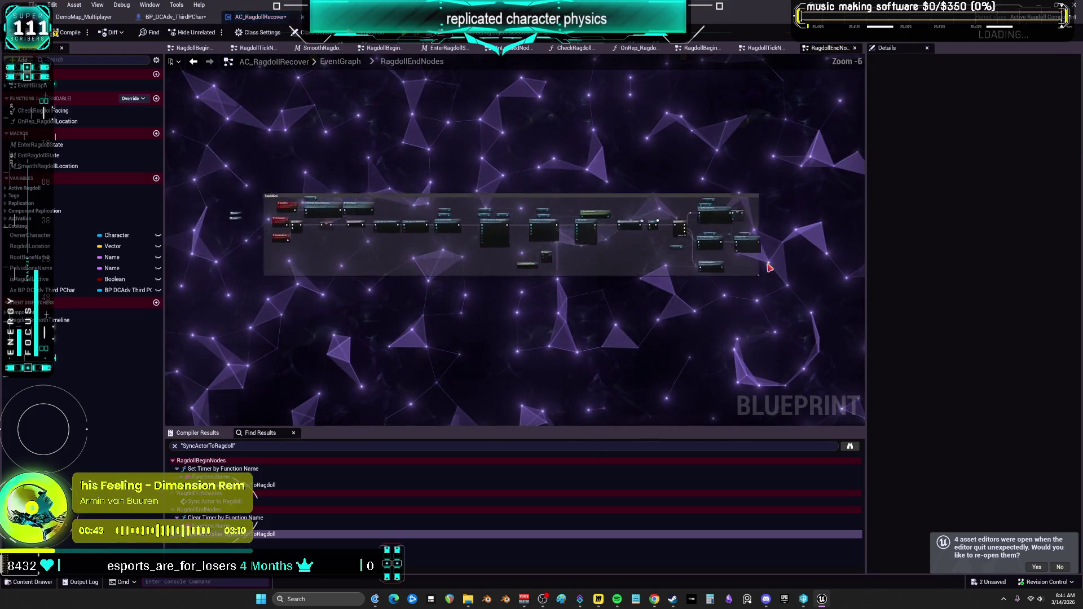
Pan RagdollEndNodes from Set Collision Enabled through Montage Play to the Delay and Sequence branch.
scroll(350, 231, "up", 7)
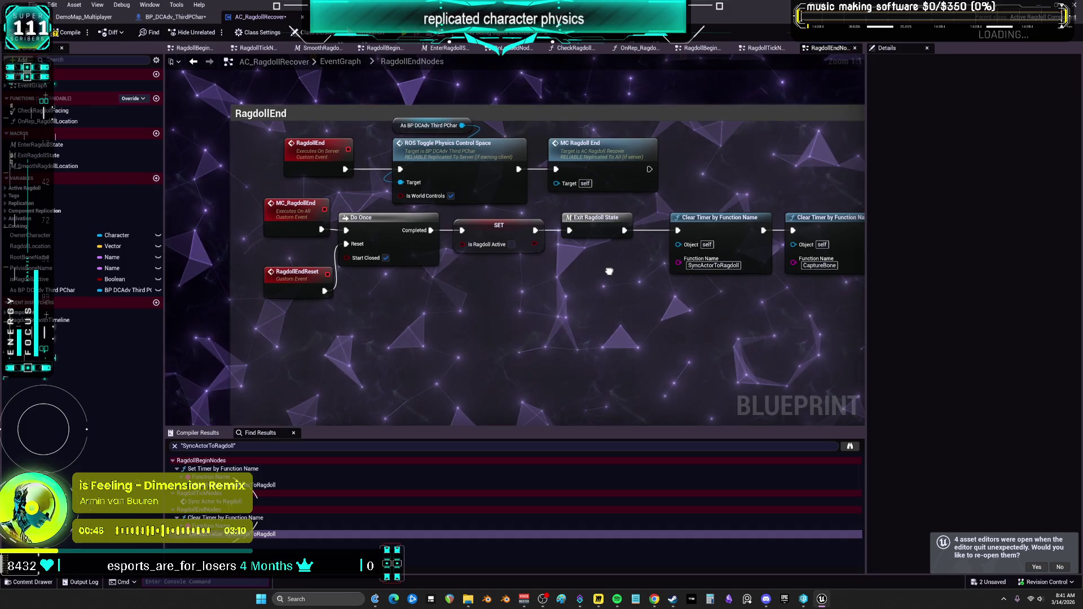
left_click_drag(609, 271, 242, 265)
left_click_drag(709, 314, 398, 282)
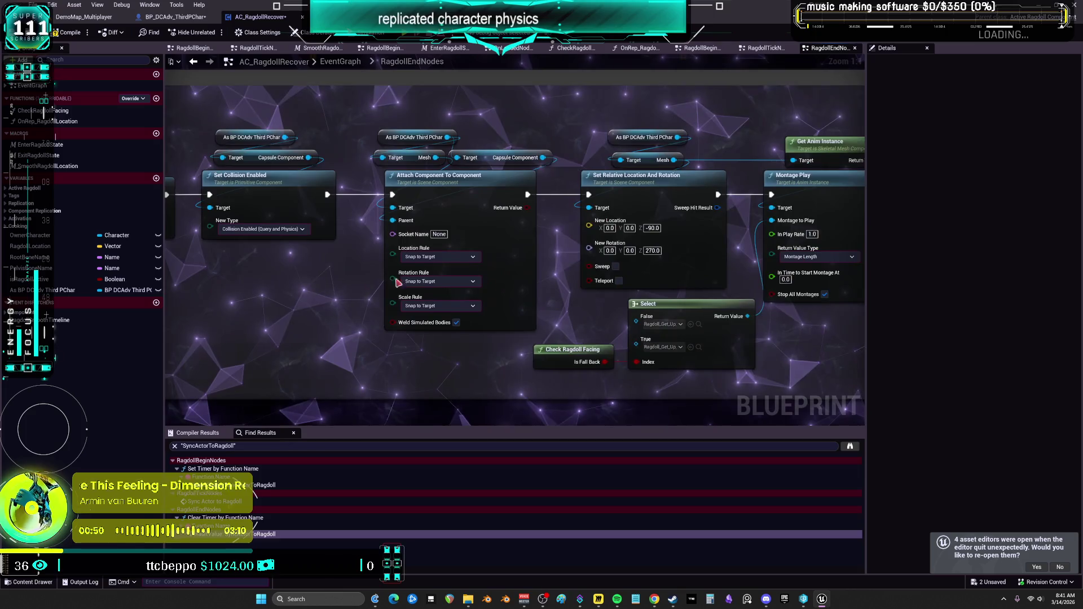
left_click_drag(720, 299, 383, 280)
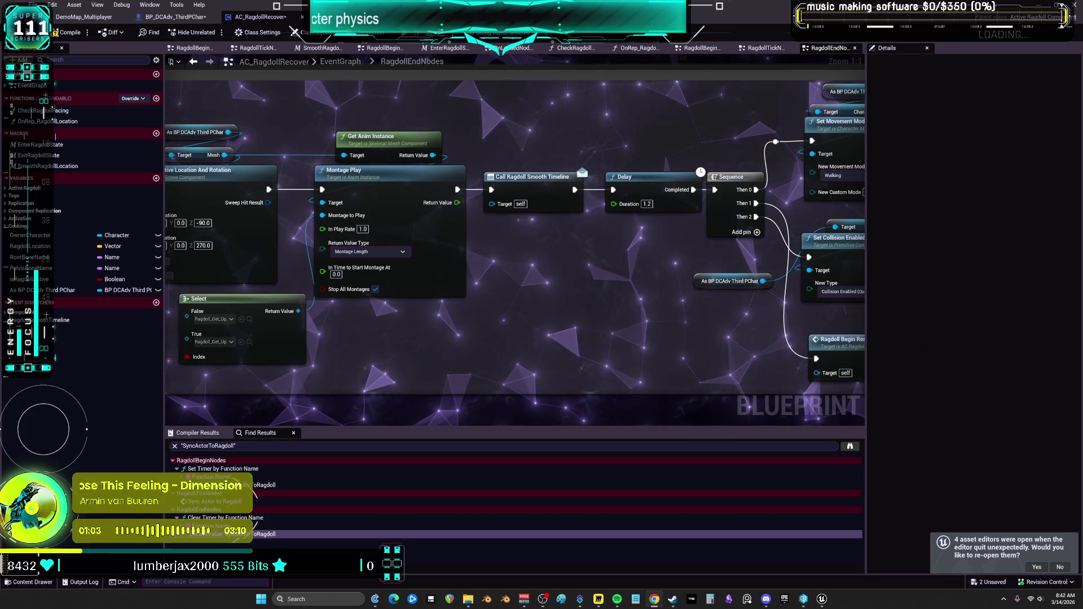
left_click_drag(846, 169, 553, 186)
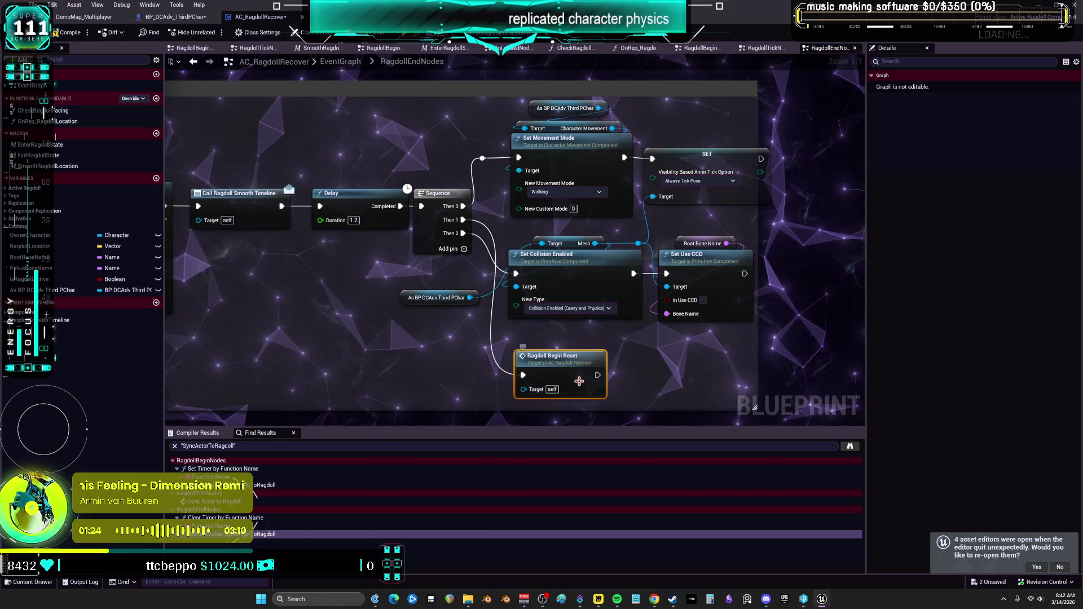
Check where Ragdoll Begin Reset is defined, then review RagdollEndNodes' collision, attach and Montage Play nodes.
double_click(601, 358)
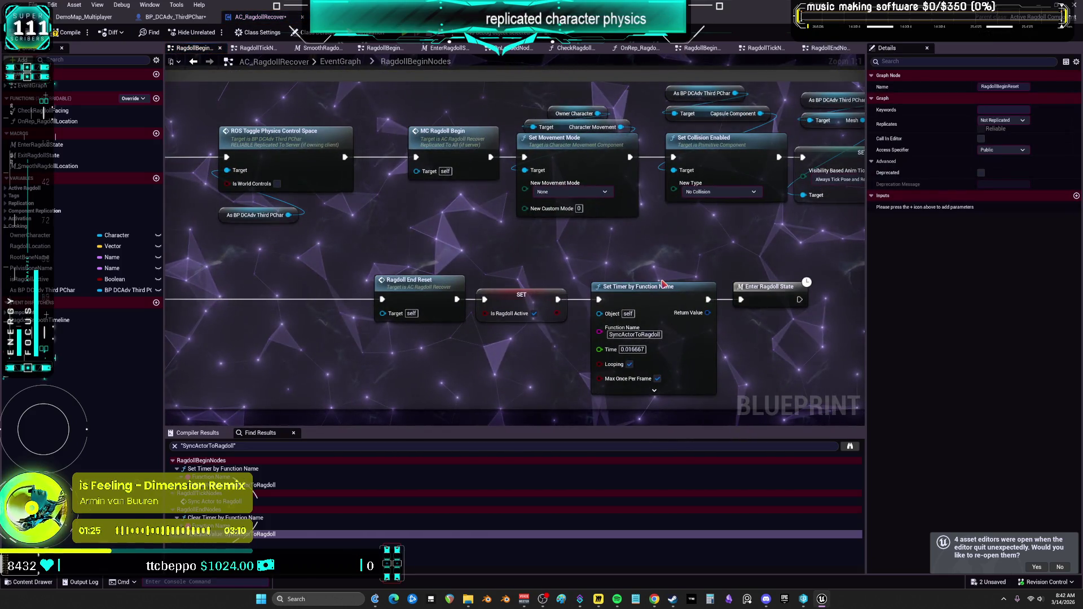
key("alt+Left")
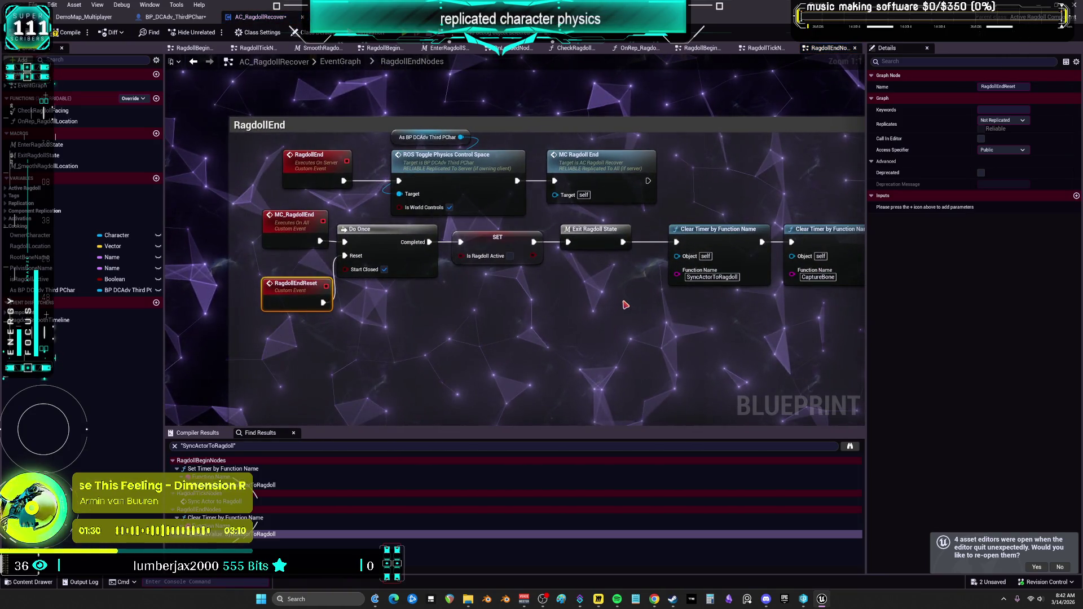
left_click_drag(623, 302, 589, 347)
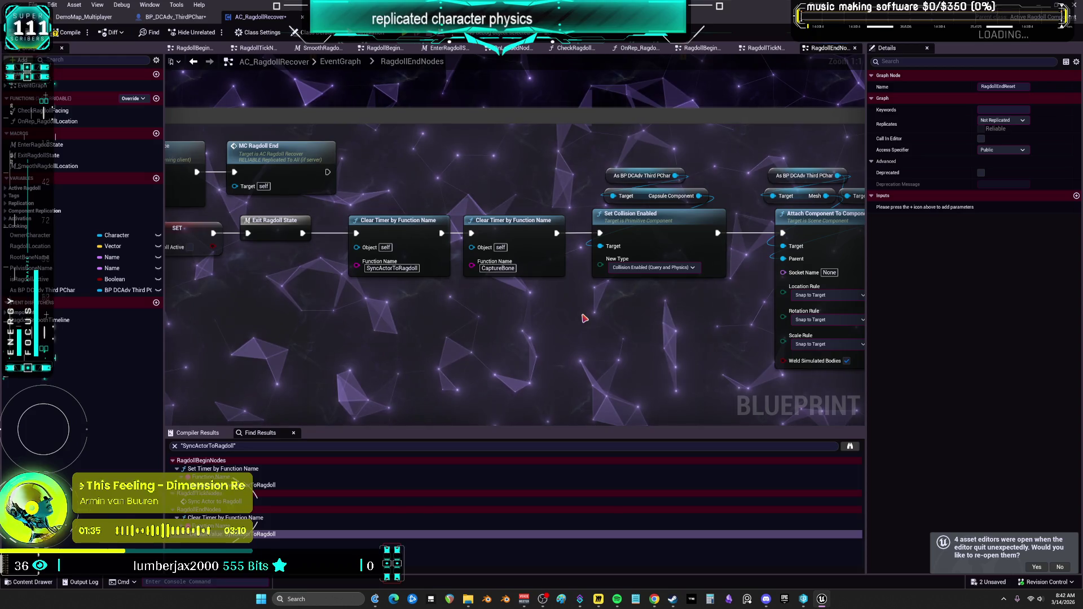
left_click_drag(713, 304, 368, 307)
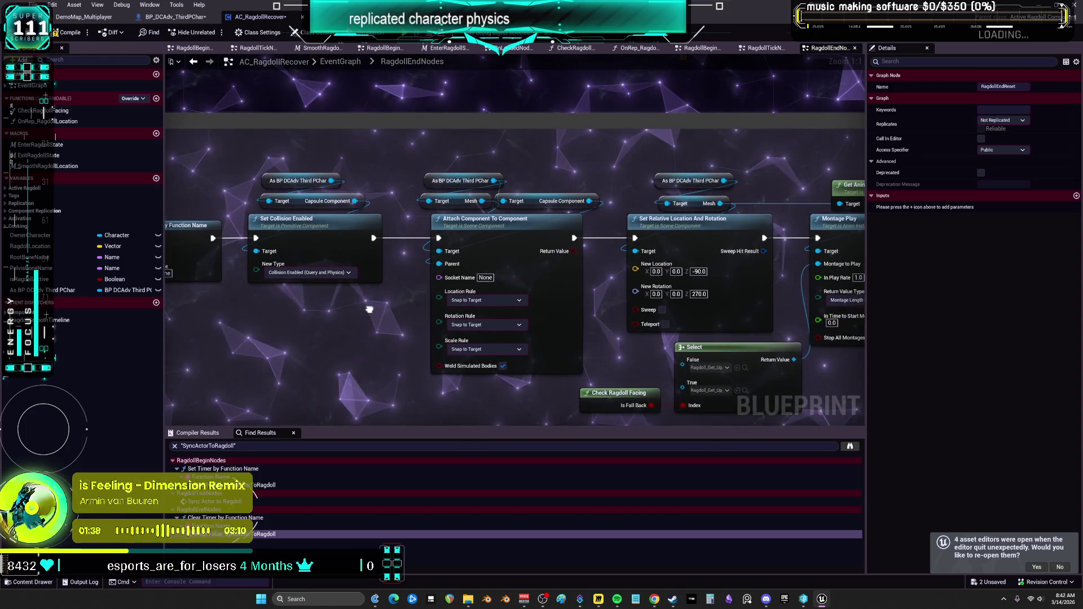
left_click_drag(581, 316, 367, 309)
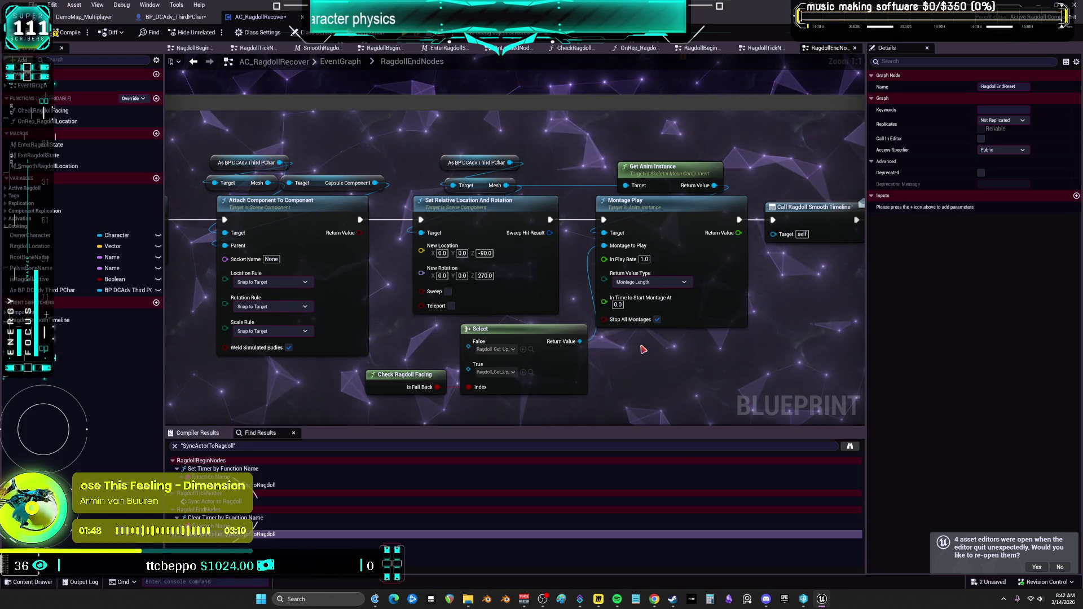
Leave for RagdollBeginNodes, then switch to the BP_DCAdv_ThirdPChar blueprint.
right_click(643, 350)
left_click(827, 305)
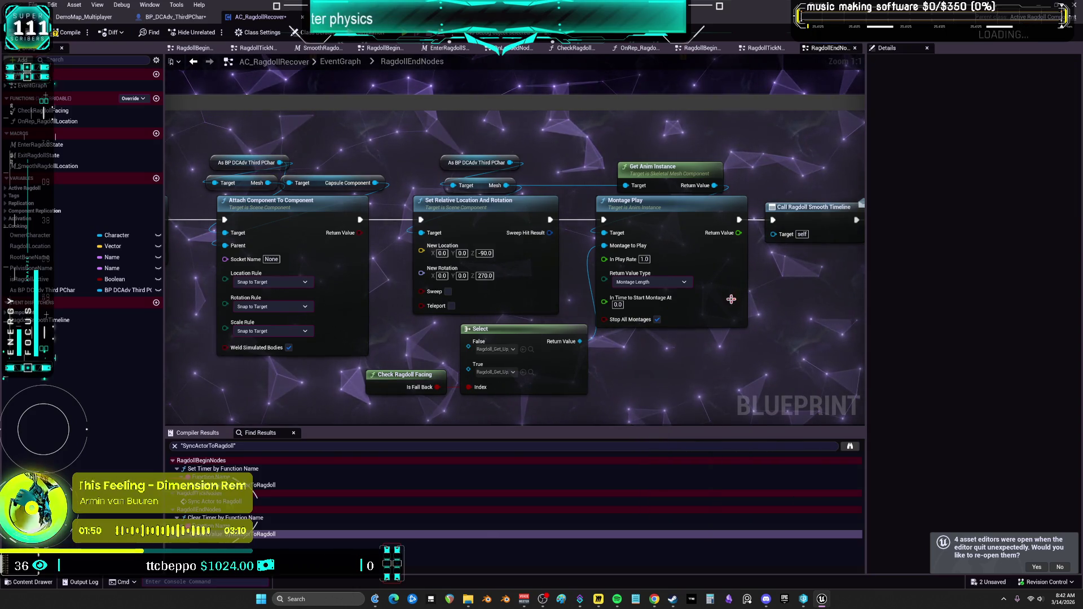
left_click(193, 63)
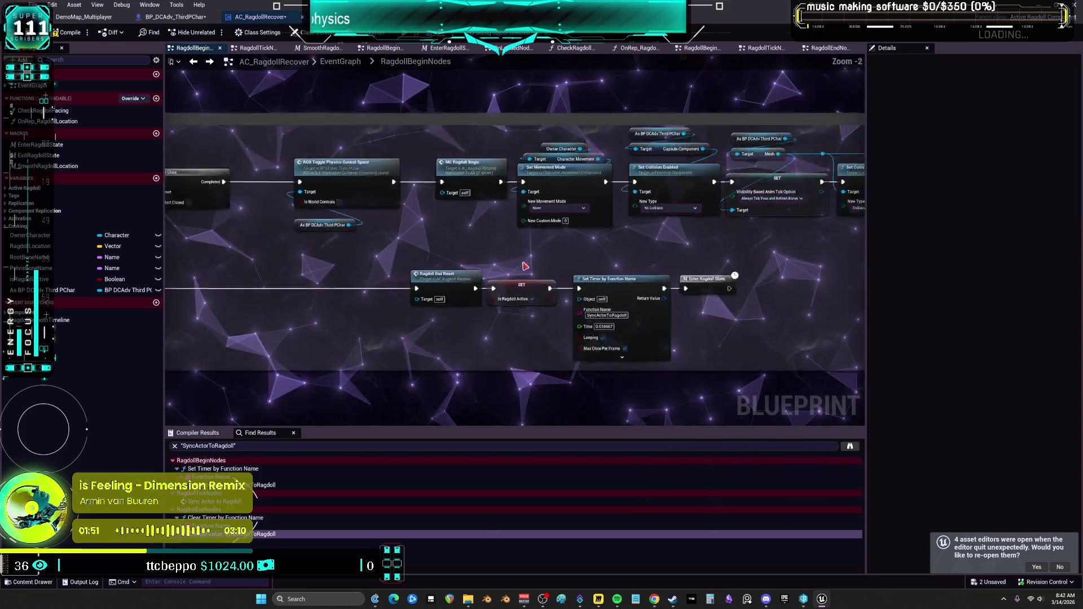
left_click(172, 17)
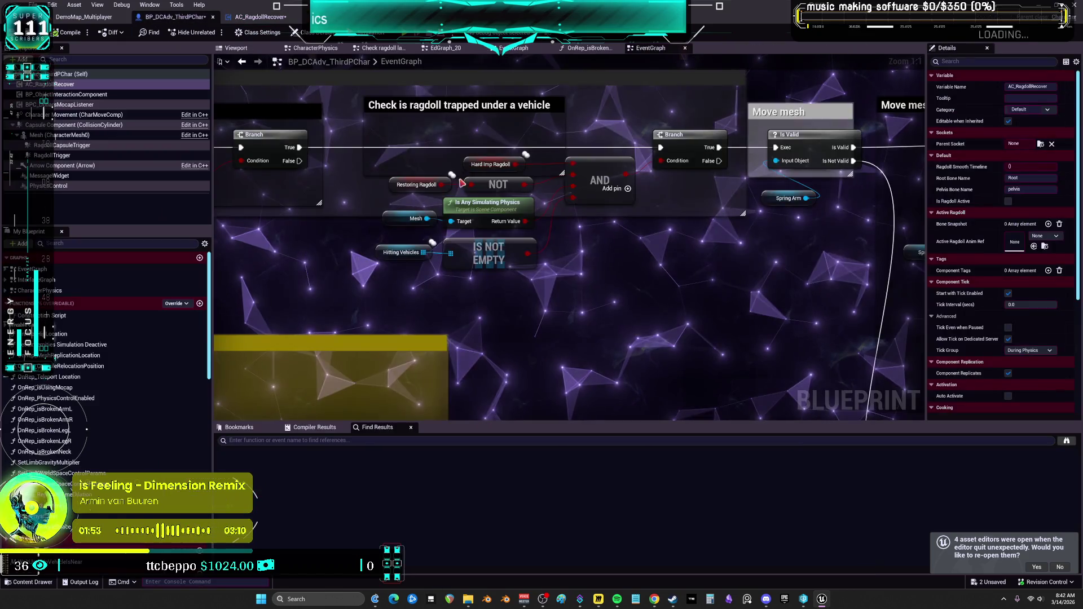
scroll(625, 137, "down", 5)
scroll(625, 137, "up", 7)
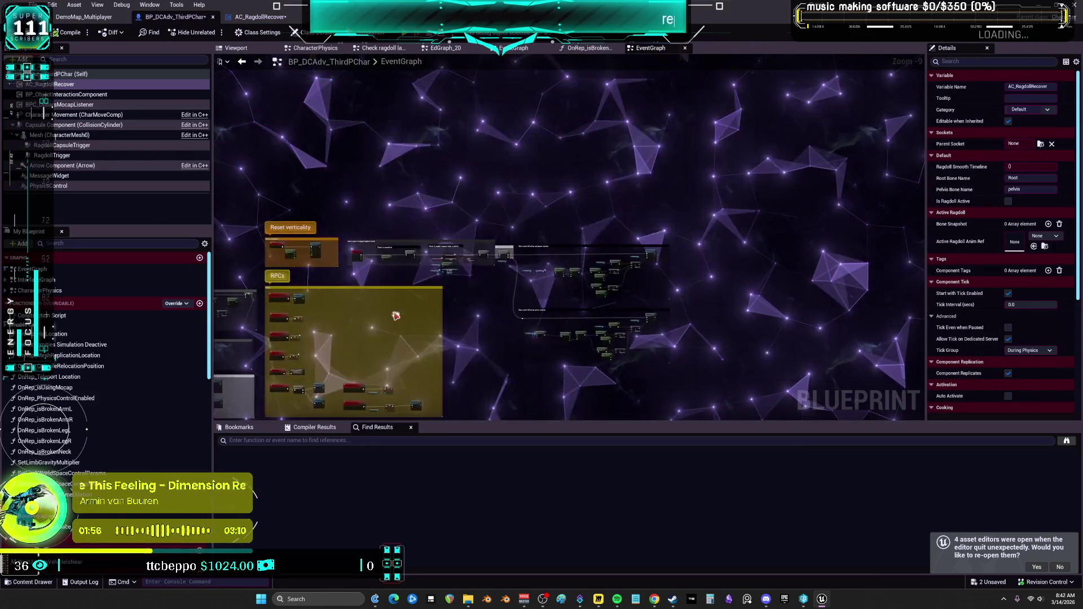
left_click_drag(692, 254, 727, 245)
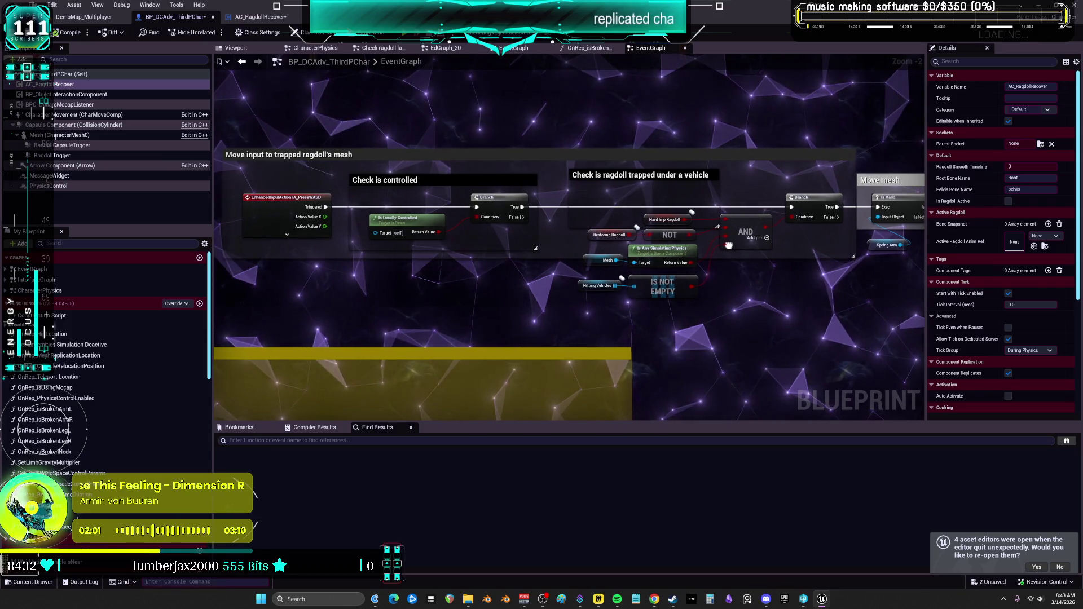
left_click_drag(789, 299, 756, 291)
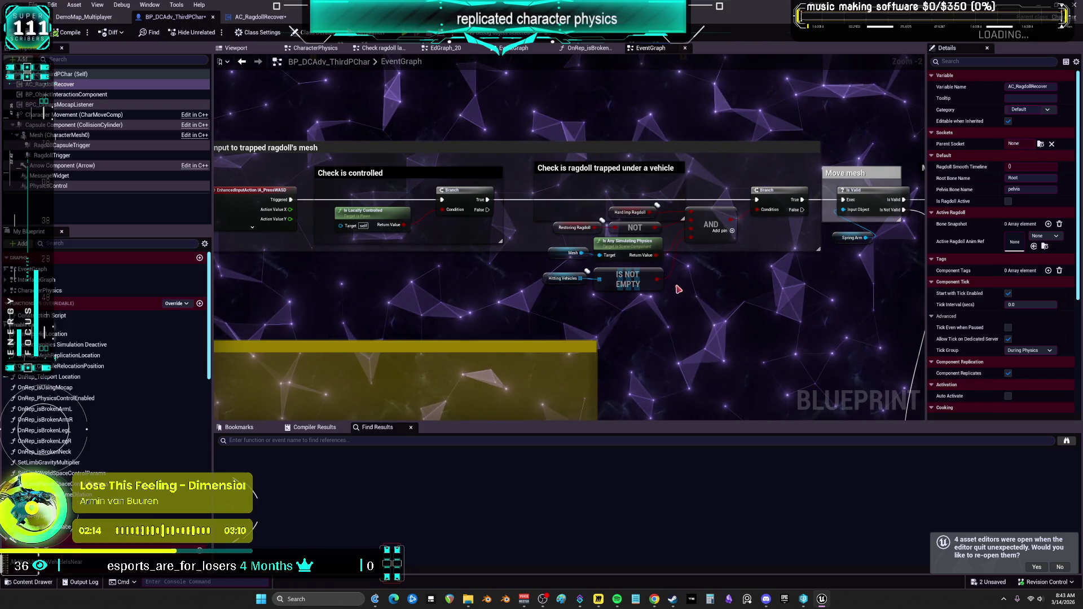
mouse_move(700, 309)
left_mouse_down()
mouse_move(460, 335)
mouse_move(629, 308)
left_mouse_up()
scroll(580, 322, "up", 1)
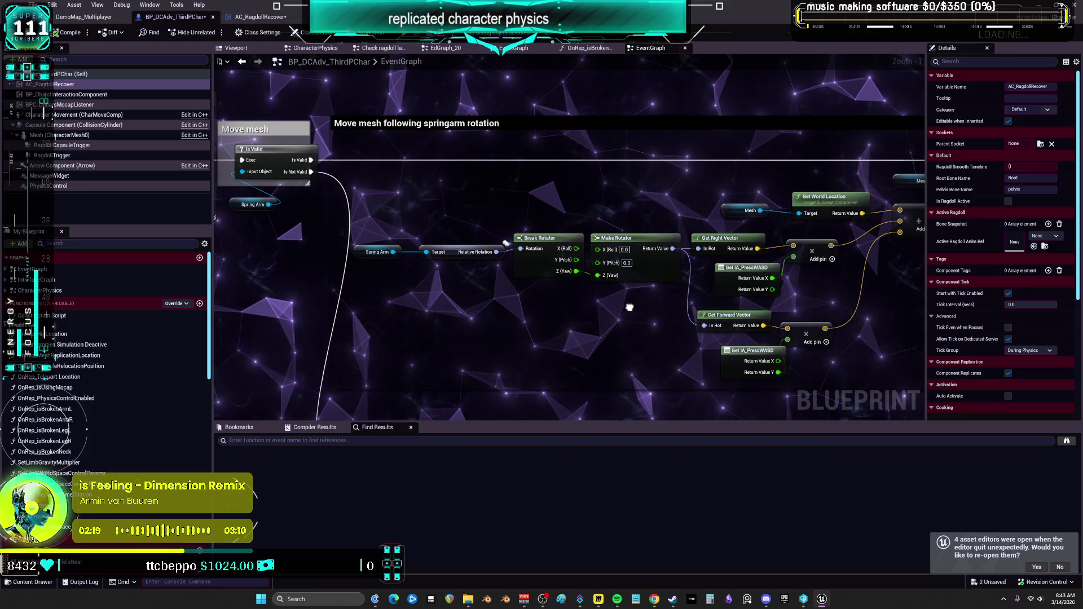
mouse_move(630, 308)
left_mouse_down()
mouse_move(711, 298)
mouse_move(619, 200)
mouse_move(451, 149)
left_mouse_up()
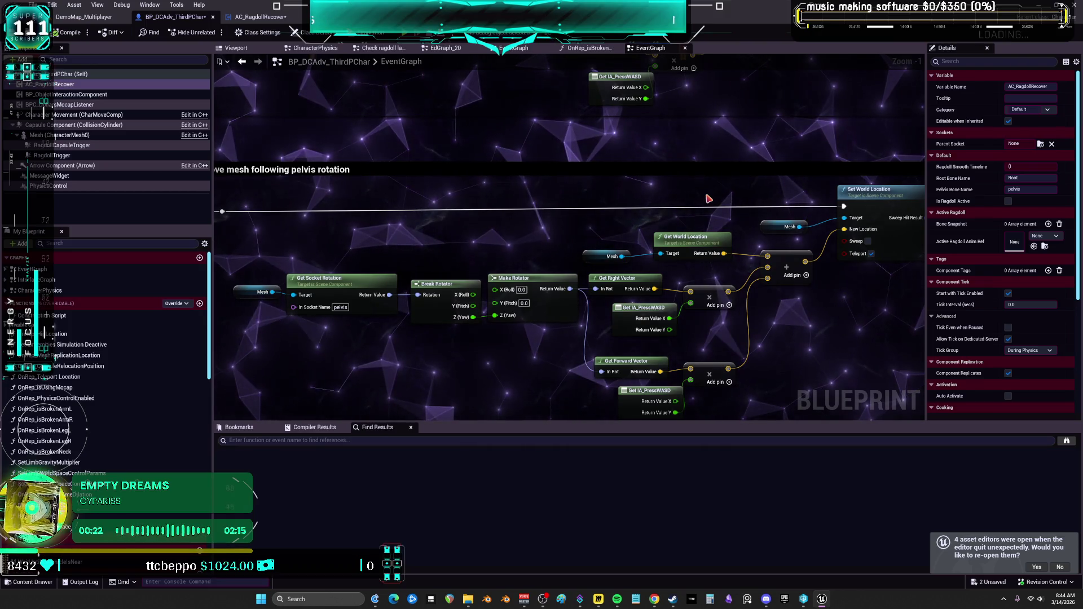
Follow the CE Take Impact call to its event, then open the CE_StopRestoration graph.
scroll(705, 198, "down", 5)
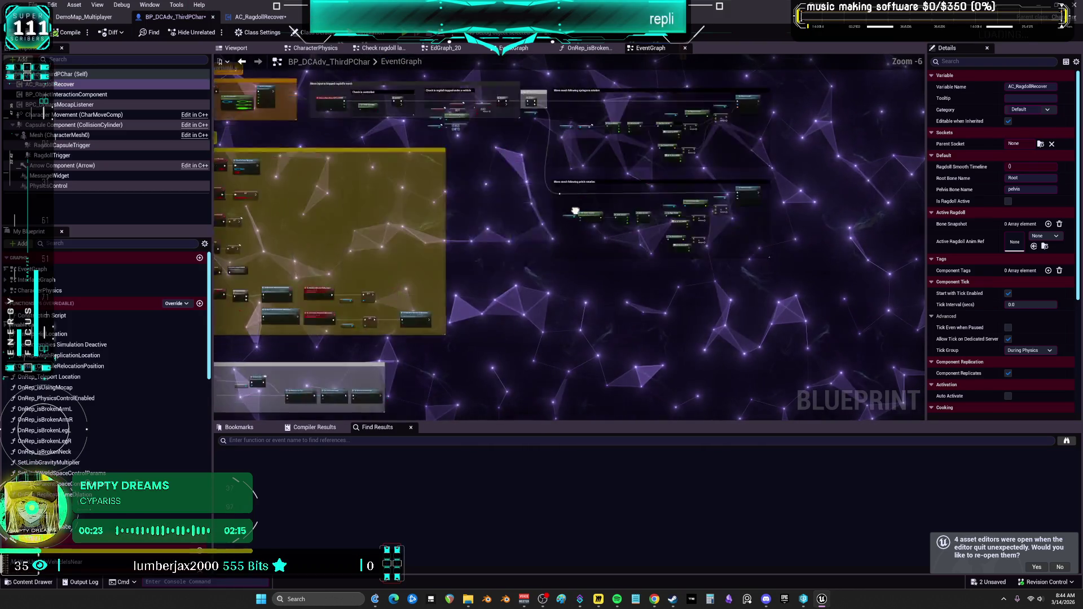
scroll(350, 210, "up", 3)
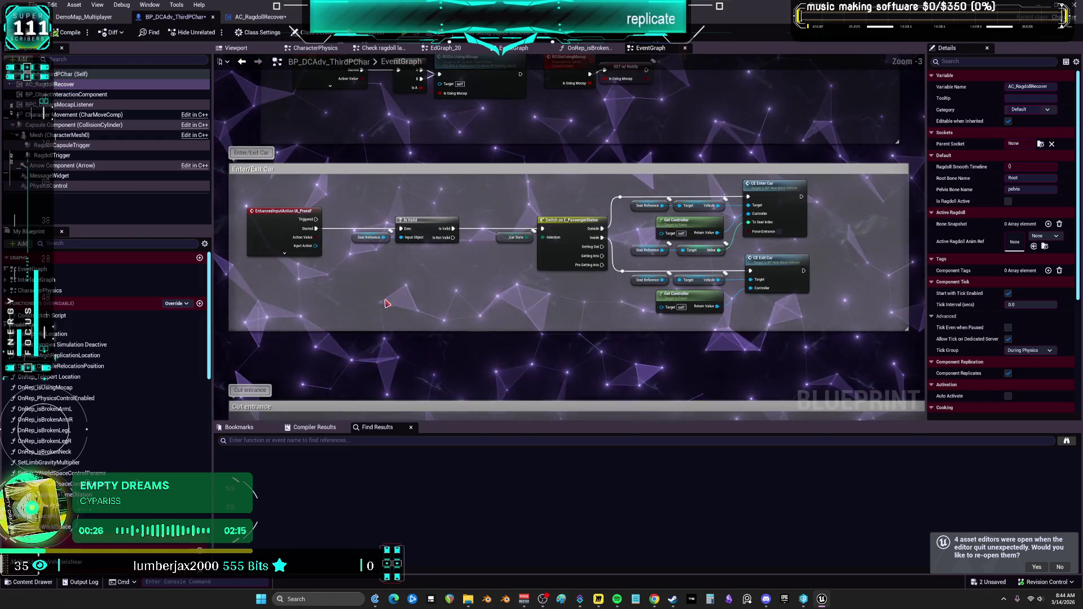
mouse_move(387, 304)
left_mouse_down()
mouse_move(392, 226)
mouse_move(535, 283)
mouse_move(393, 209)
mouse_move(395, 118)
left_mouse_up()
scroll(411, 274, "up", 3)
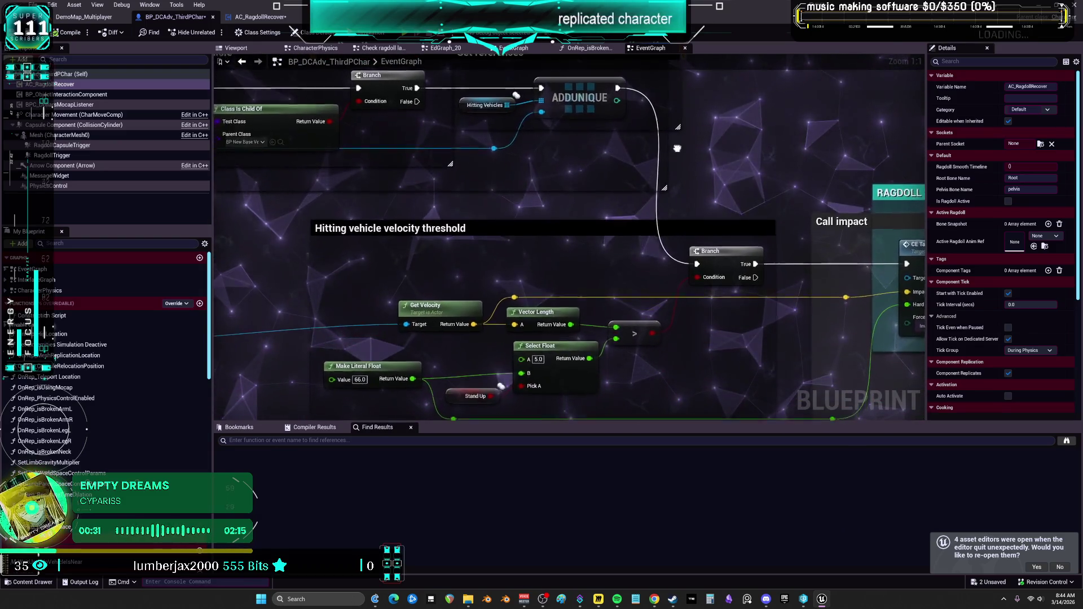
mouse_move(677, 149)
left_mouse_down()
mouse_move(733, 93)
mouse_move(554, 47)
left_mouse_up()
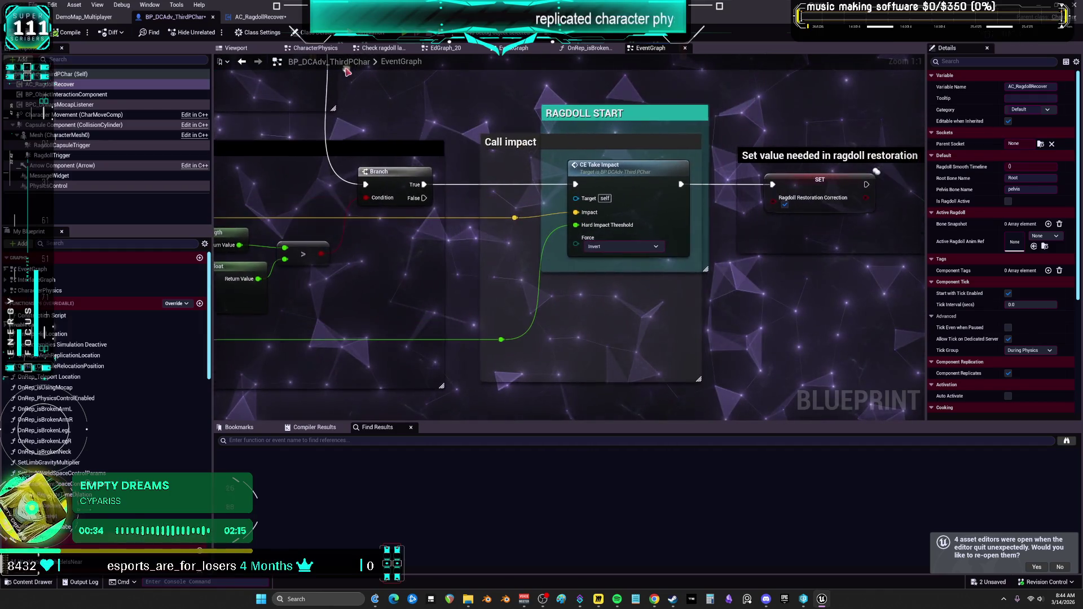
double_click(658, 163)
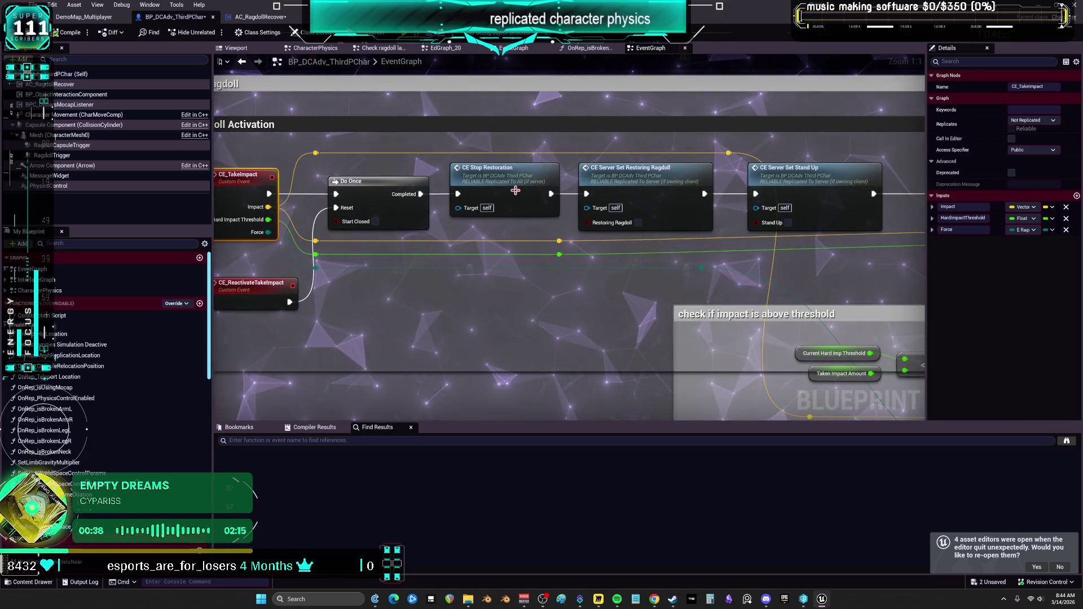
double_click(515, 191)
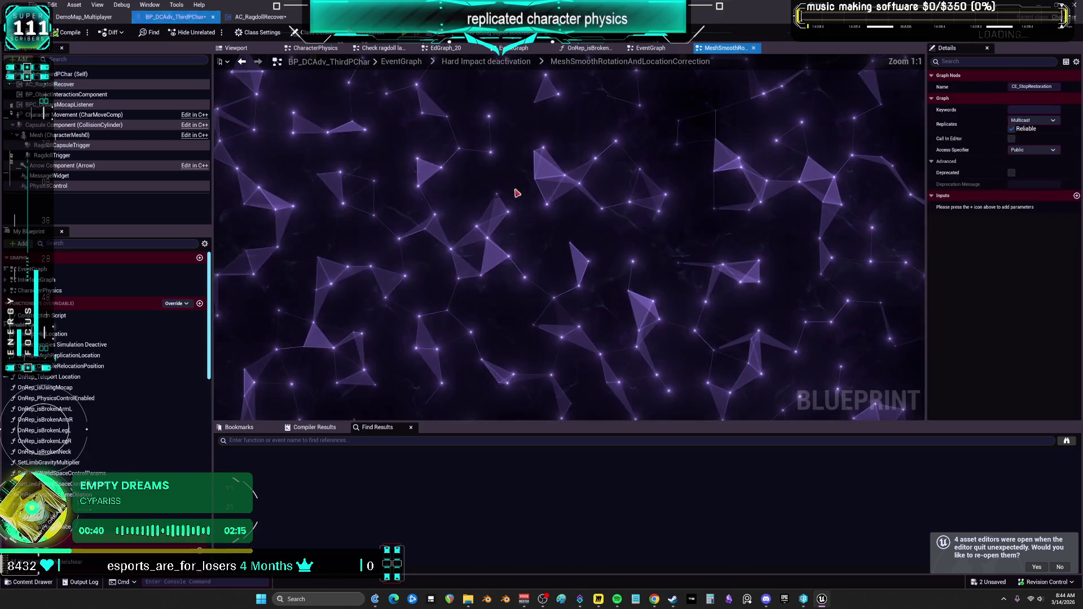
mouse_move(628, 307)
left_mouse_down()
mouse_move(468, 279)
mouse_move(570, 274)
left_mouse_up()
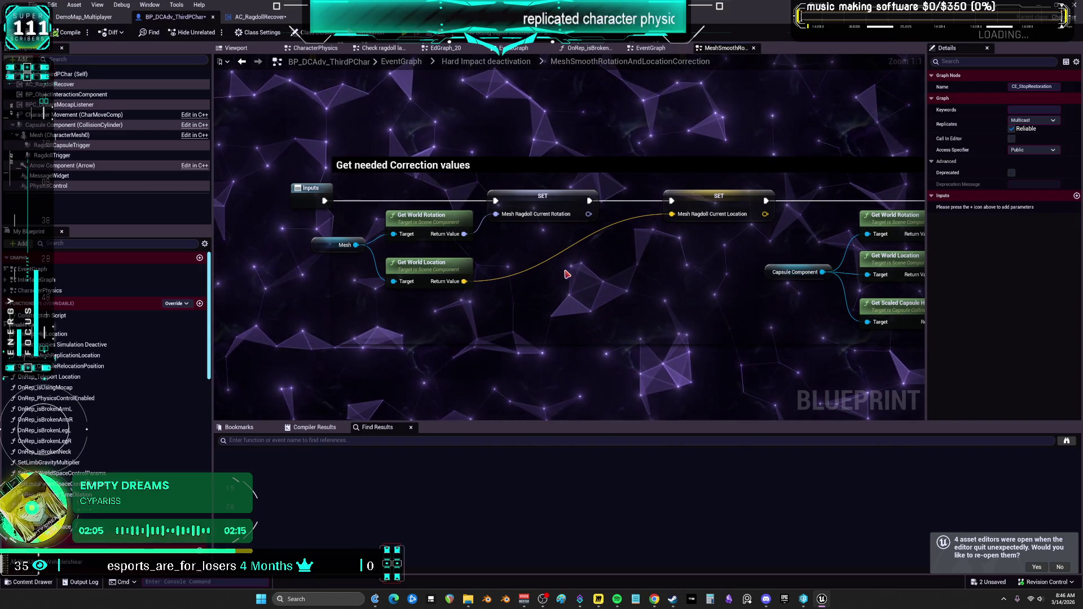
mouse_move(726, 295)
left_mouse_down()
mouse_move(791, 267)
mouse_move(673, 278)
left_mouse_up()
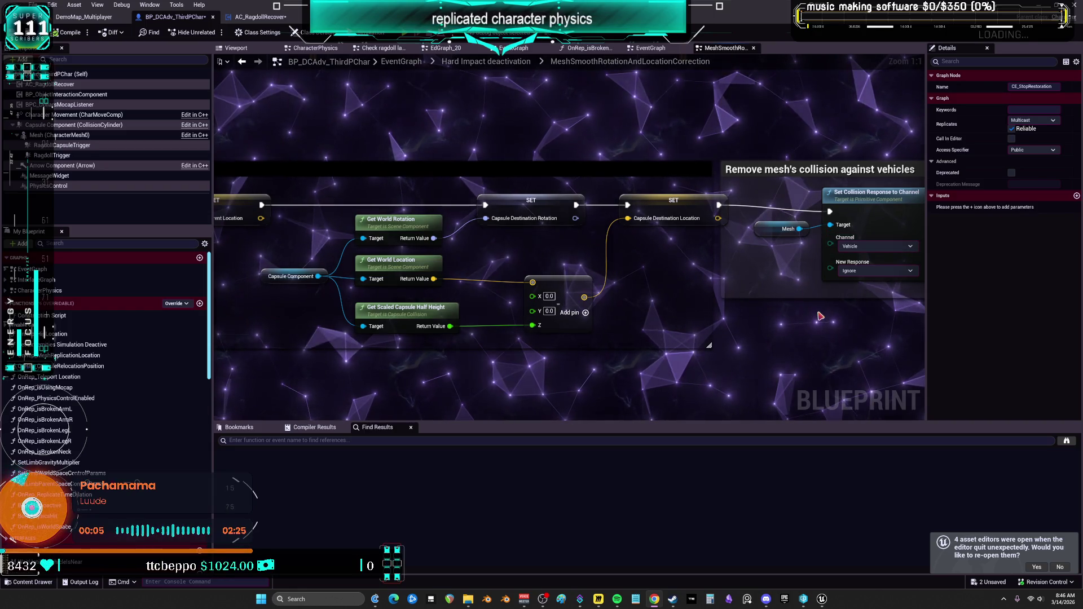
Select the Mesh and Set Collision Response vehicle-collision nodes, view the second one, then return to EventGraph.
left_click_drag(819, 316, 582, 345)
left_click_drag(537, 273, 605, 227)
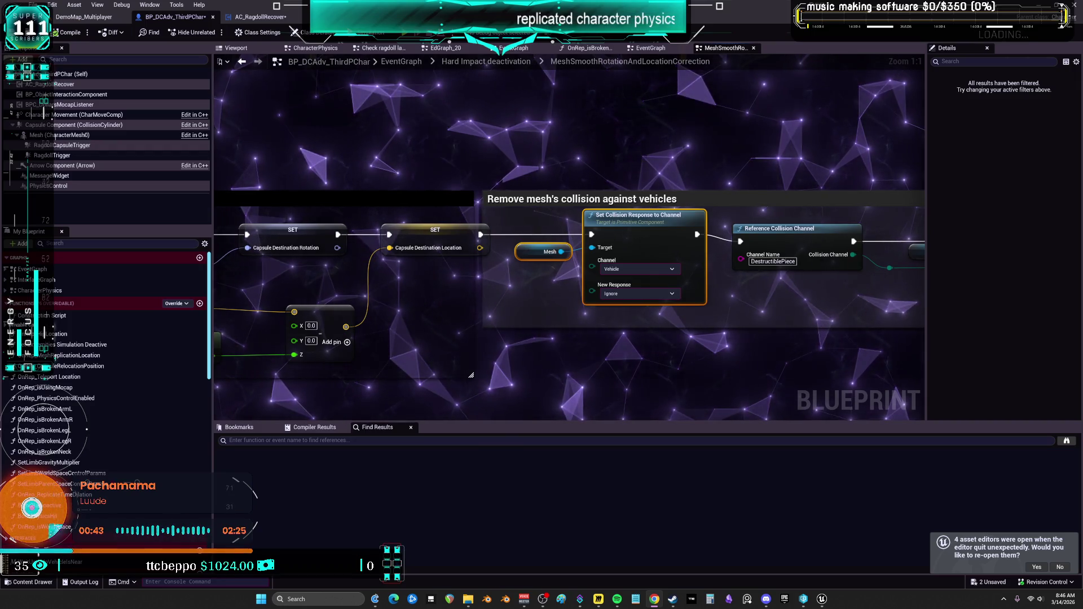
left_click_drag(858, 259, 506, 257)
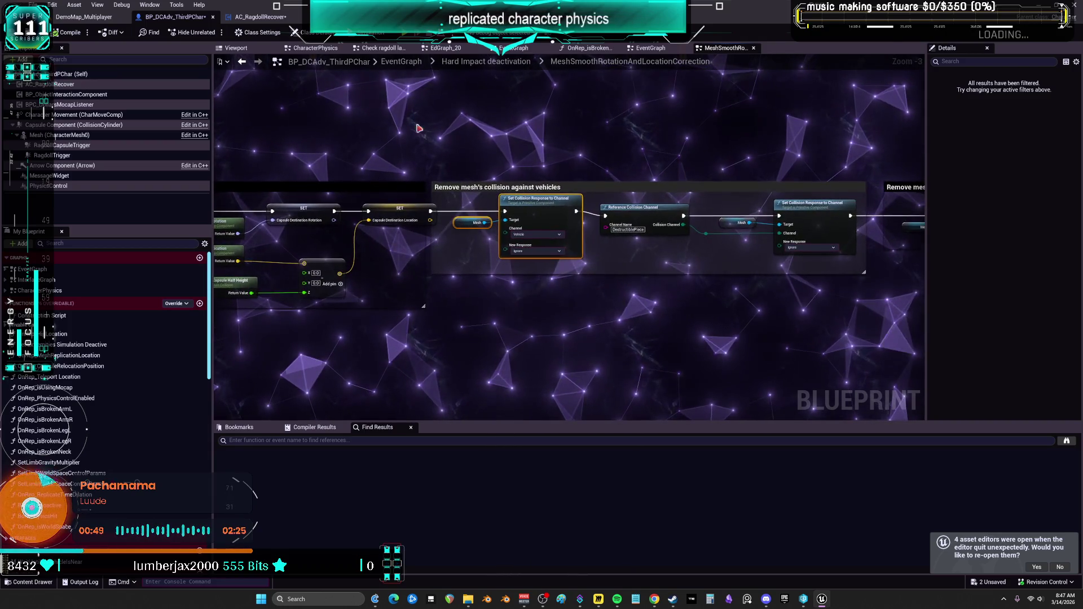
key("alt+Left")
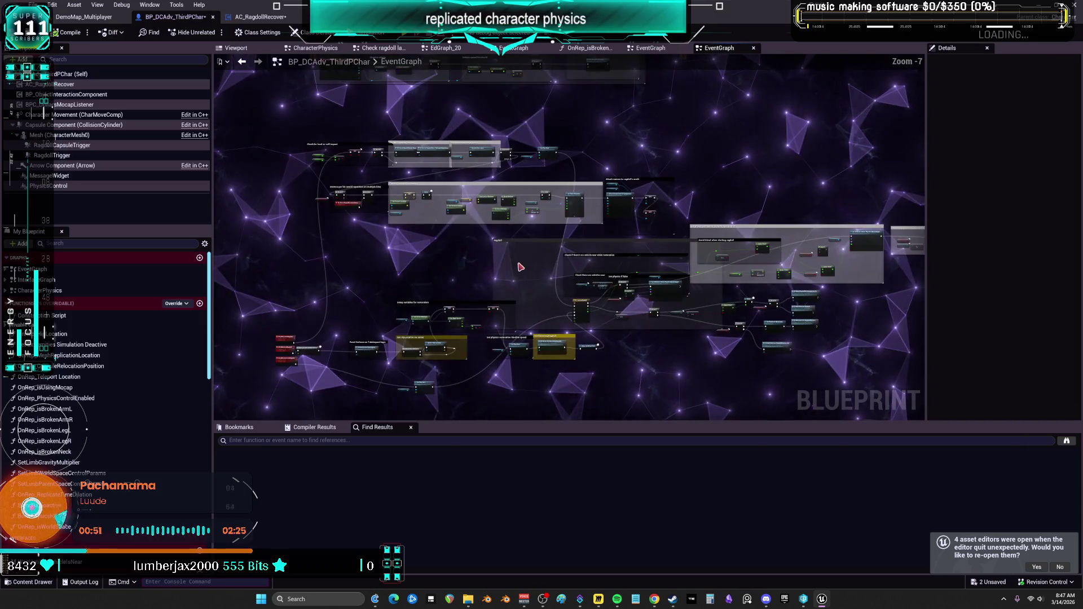
scroll(521, 267, "up", 5)
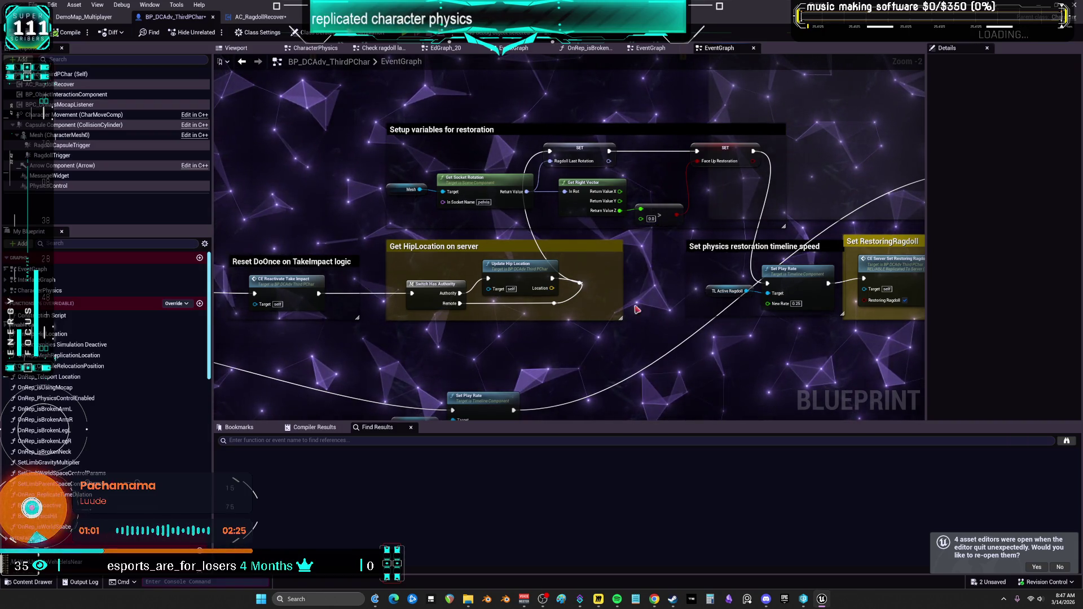
right_click(497, 277)
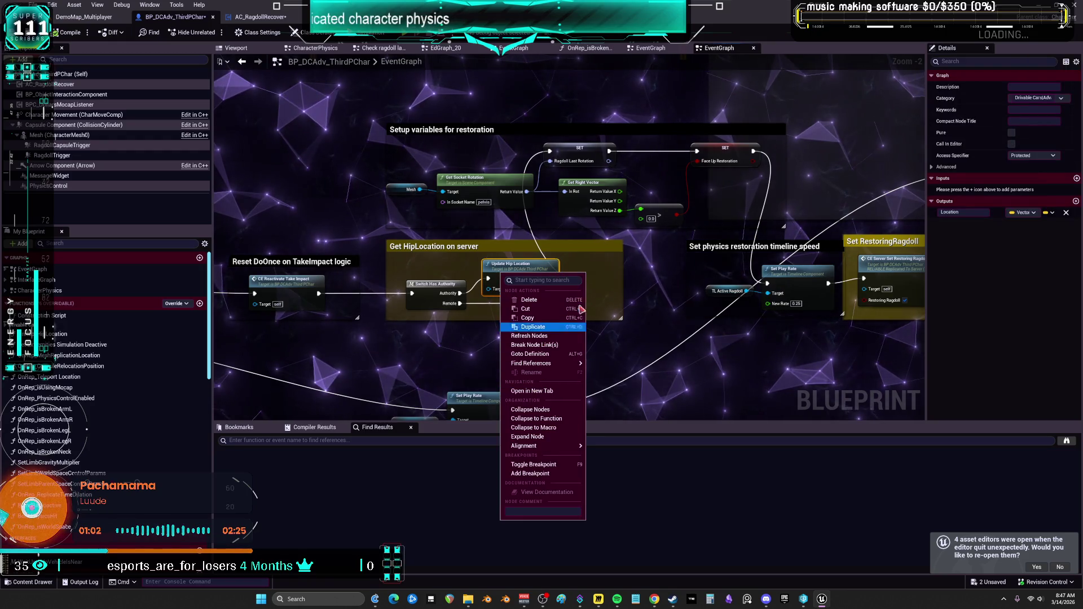
left_click(606, 272)
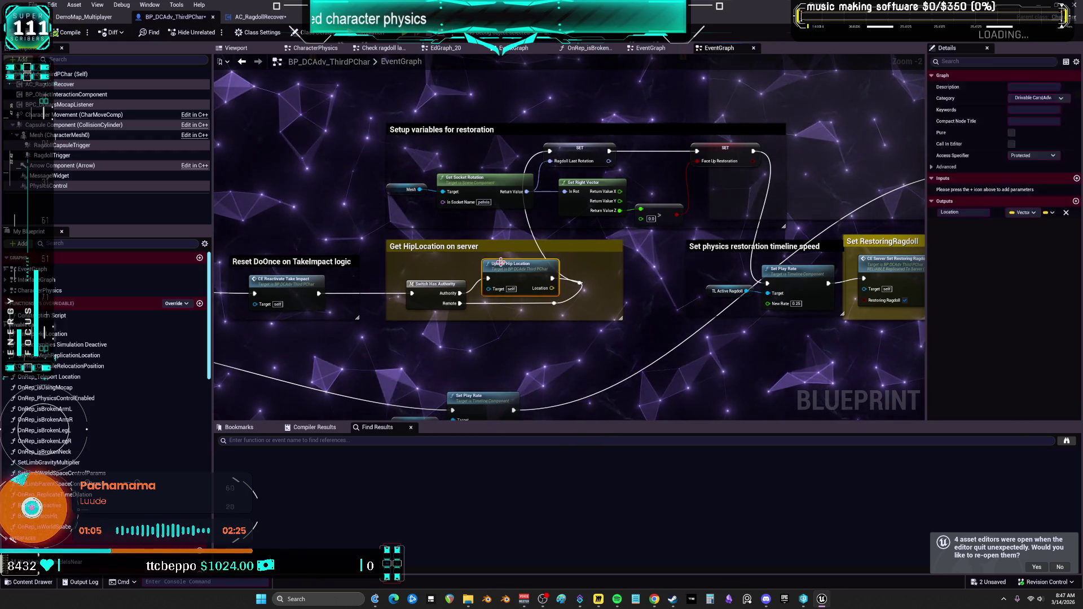
Open UpdateHipLocation and pan past the Select Vector and SET nodes toward the floor checks.
double_click(496, 263)
scroll(595, 252, "down", 3)
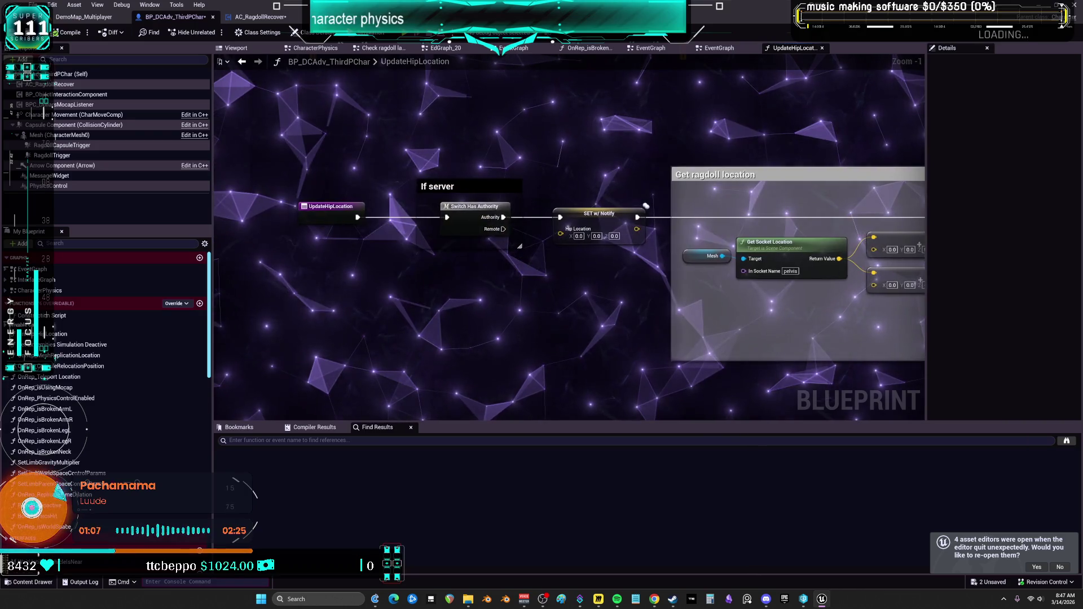
scroll(610, 282, "up", 3)
left_click_drag(609, 282, 462, 287)
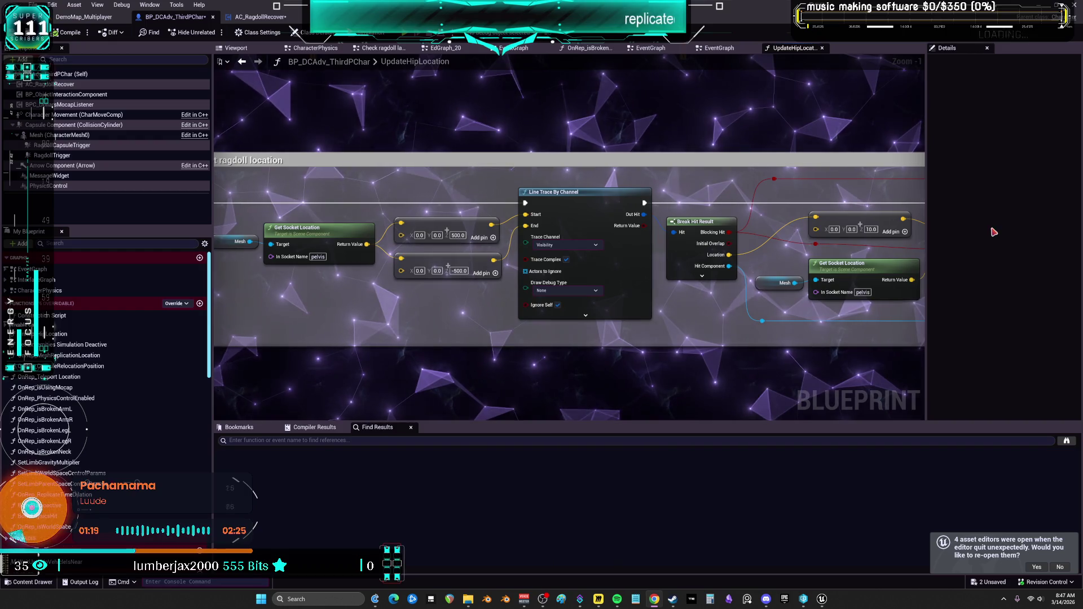
left_click_drag(879, 174, 458, 148)
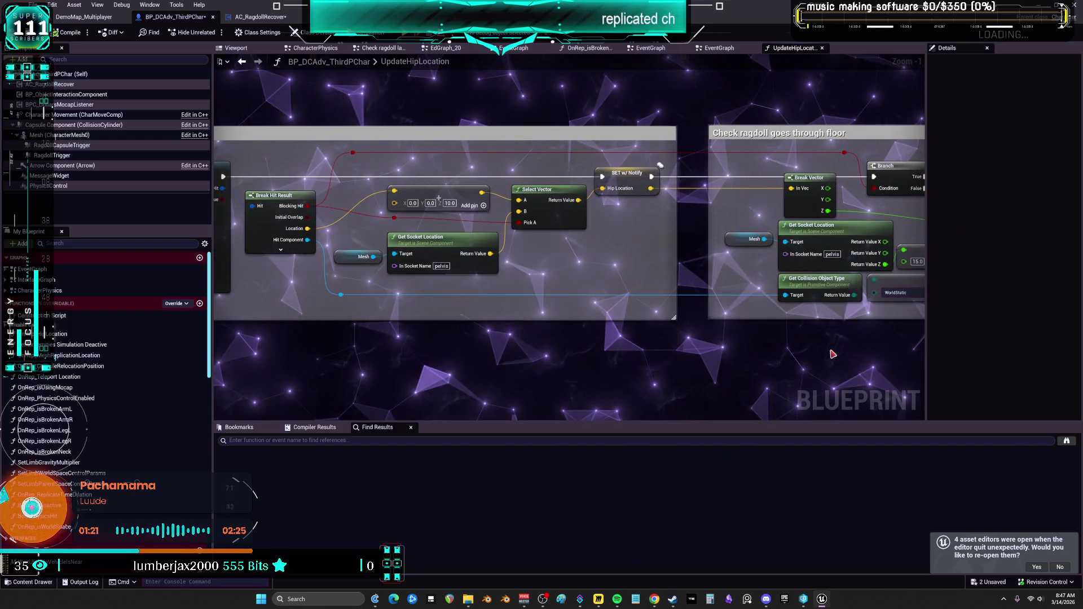
left_click_drag(865, 354, 379, 332)
Centre the Apply floor corrections logic and bring up the Floor Corrections getter's actions.
left_click_drag(725, 335, 614, 330)
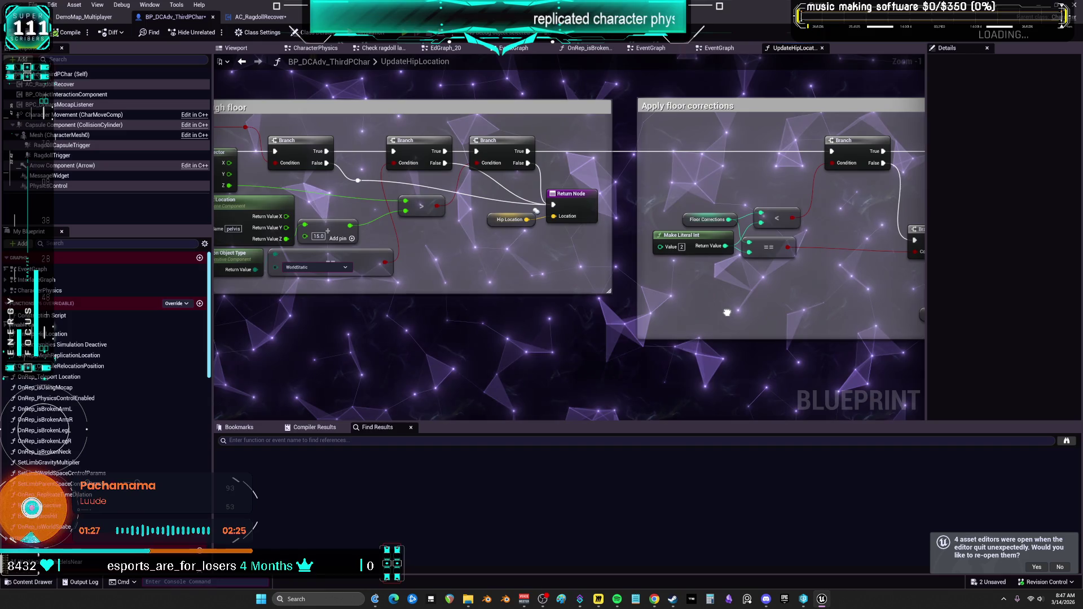
left_click_drag(728, 312, 722, 314)
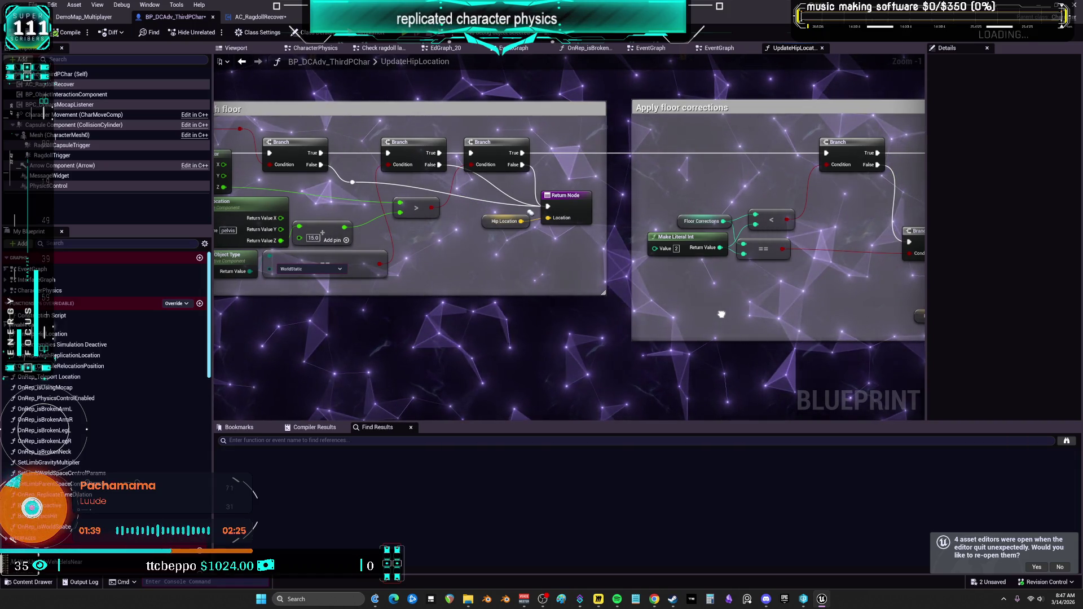
left_click_drag(721, 314, 384, 333)
left_click_drag(804, 307, 826, 301)
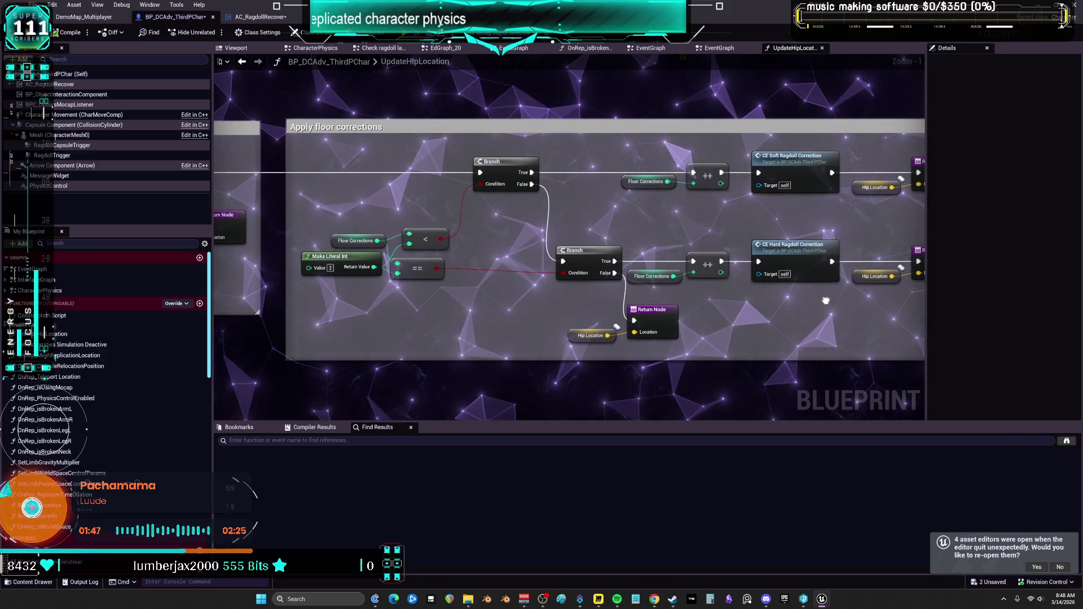
mouse_move(825, 301)
left_mouse_down()
mouse_move(1072, 325)
mouse_move(1082, 330)
mouse_move(1082, 370)
mouse_move(959, 316)
mouse_move(608, 230)
mouse_move(526, 142)
mouse_move(117, 137)
left_mouse_up()
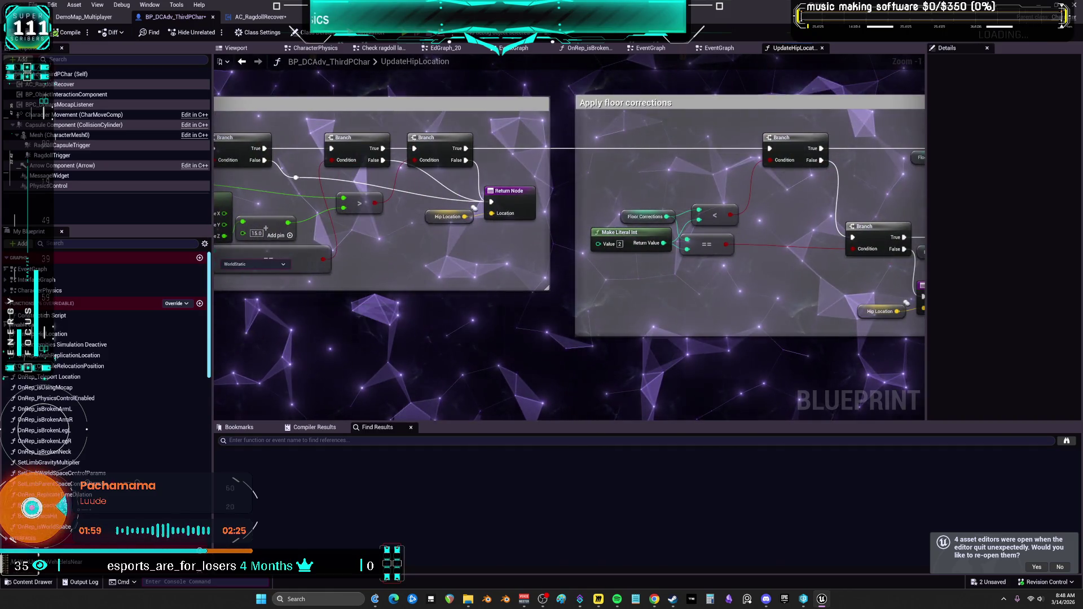
left_click_drag(700, 231, 506, 243)
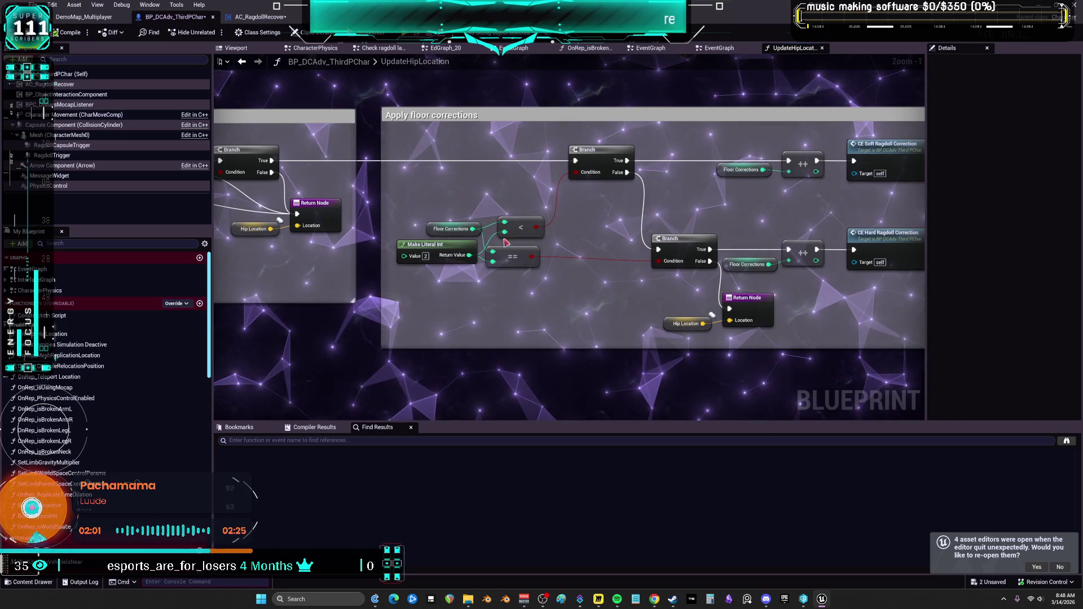
right_click(449, 229)
Find references to Floor Corrections by name and jump to its reset in EventGraph.
mouse_move(476, 271)
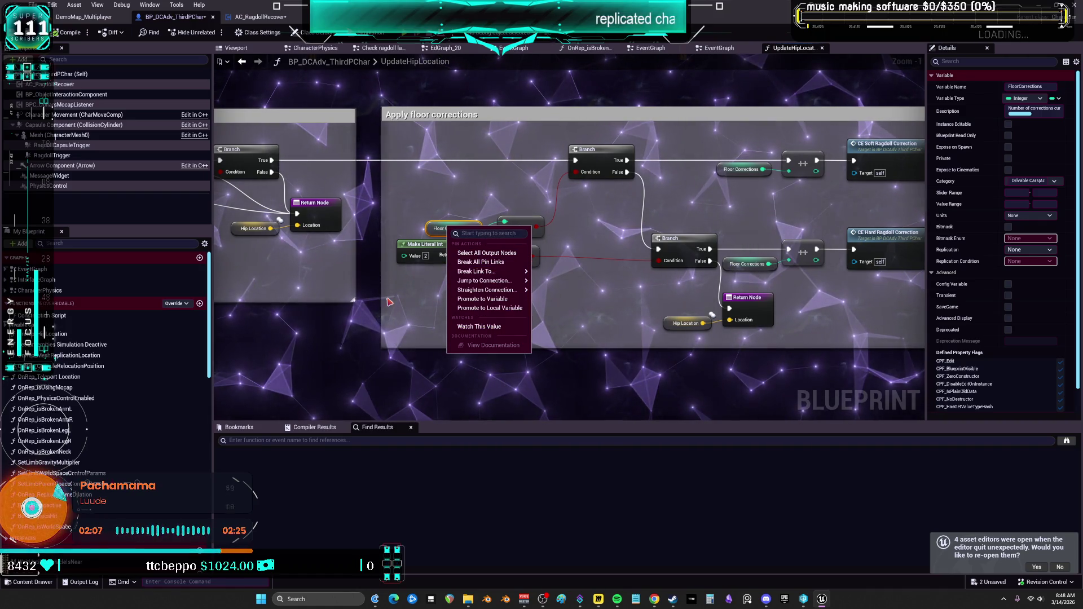
left_click(496, 329)
scroll(440, 228, "up", 1)
right_click(432, 229)
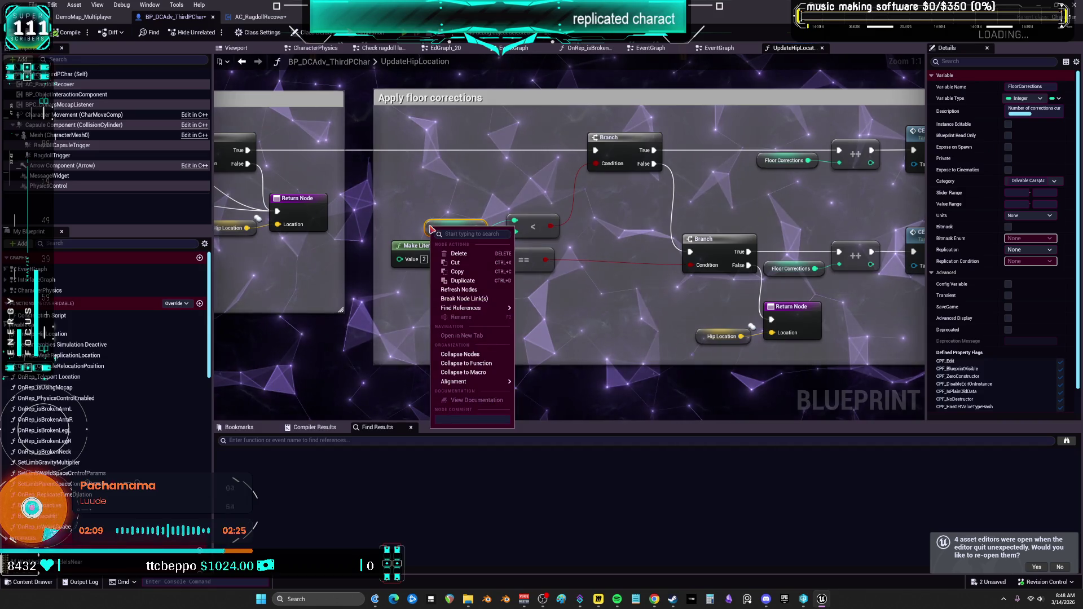
mouse_move(466, 308)
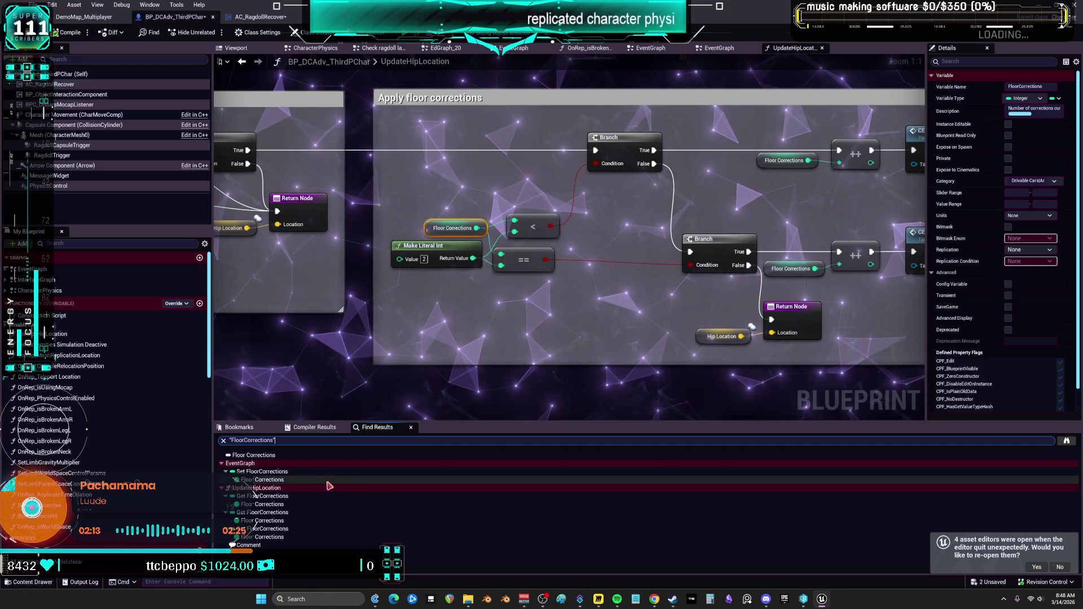
left_click(278, 481)
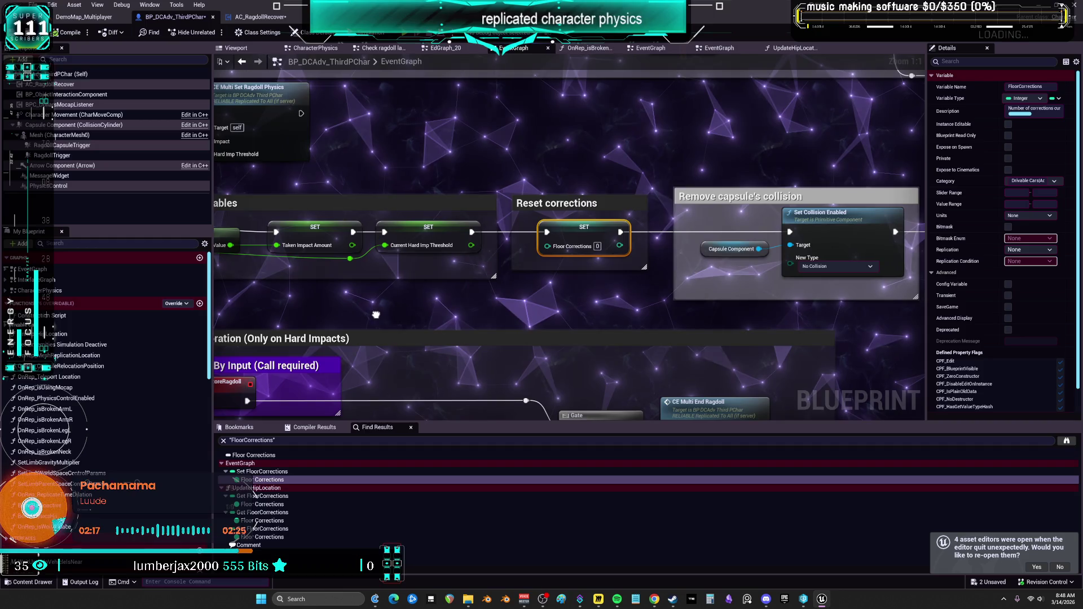
Jump through the remaining Floor Corrections references in UpdateHipLocation.
scroll(376, 315, "down", 3)
scroll(455, 391, "up", 3)
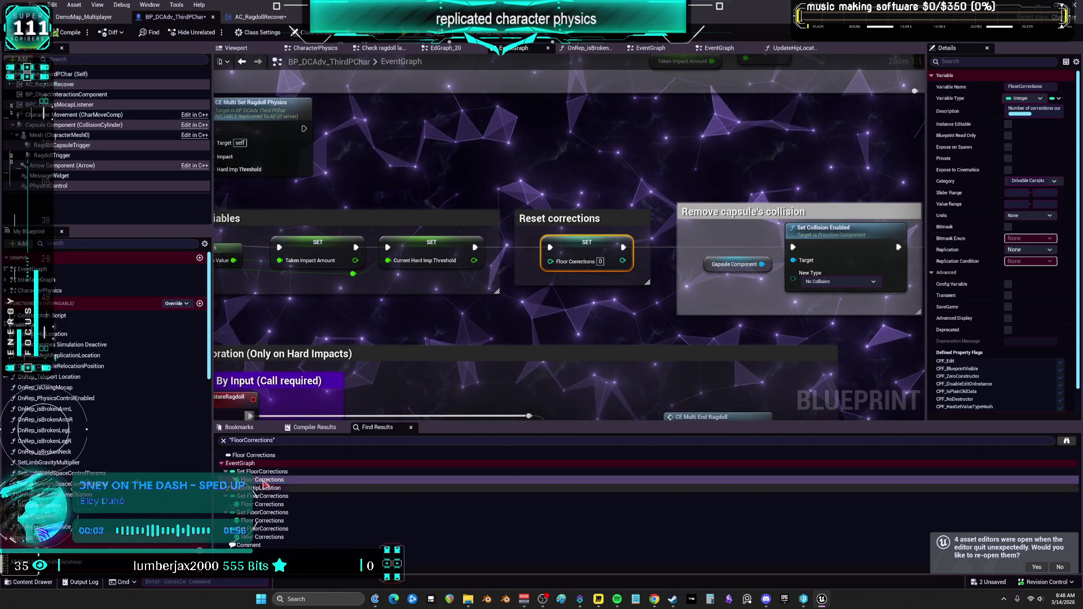
left_click(269, 505)
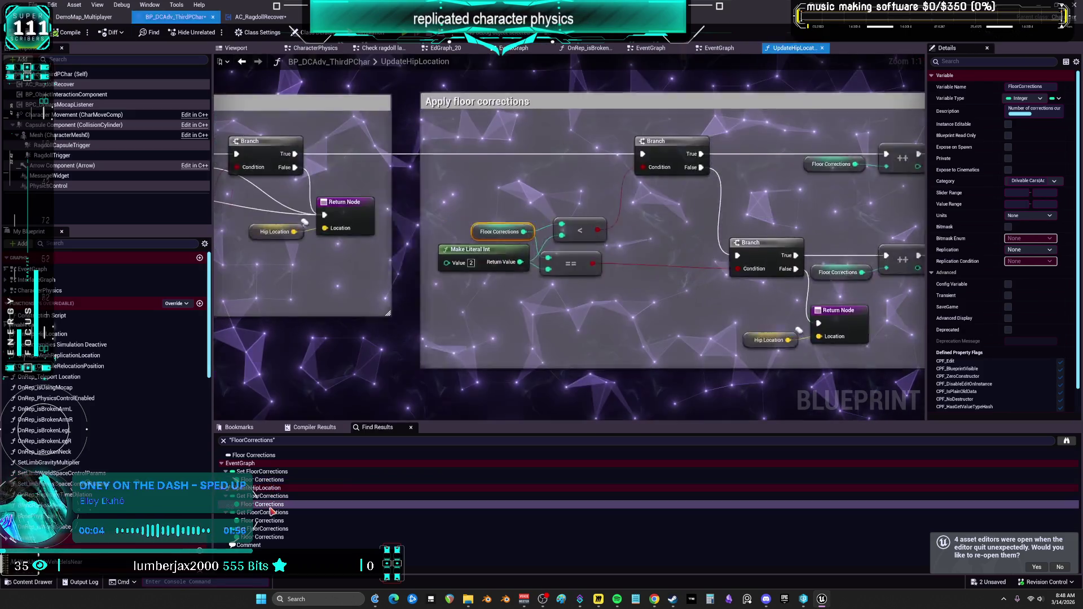
left_click(262, 520)
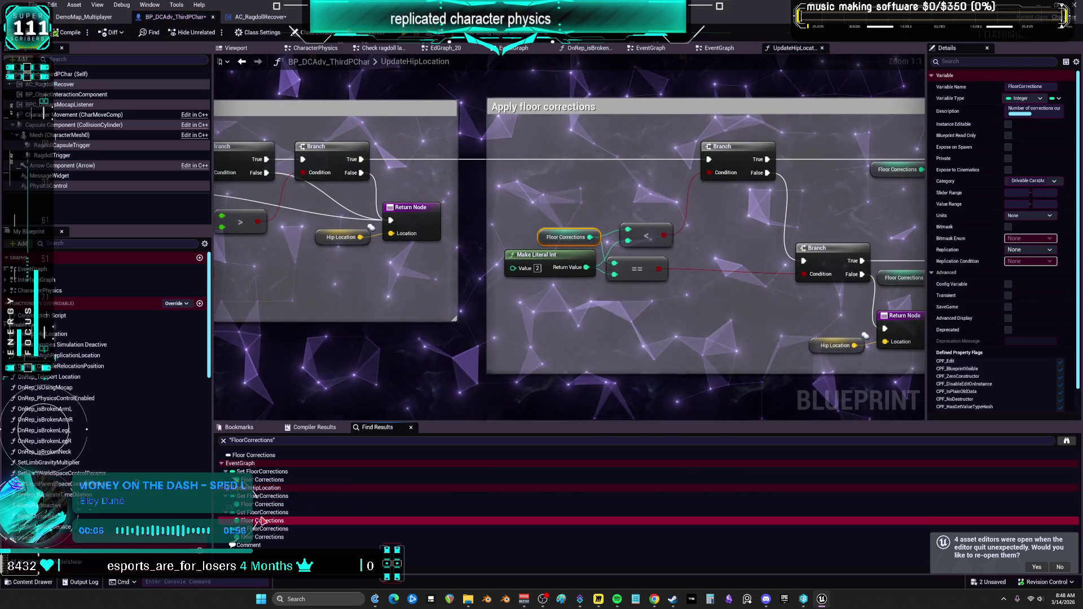
right_click(261, 520)
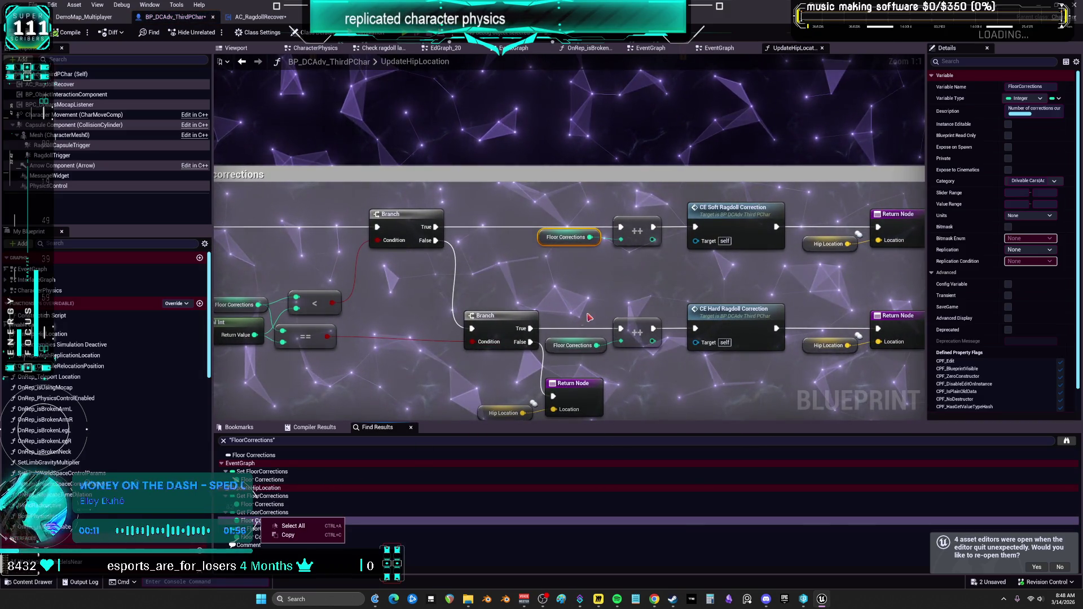
key("Escape")
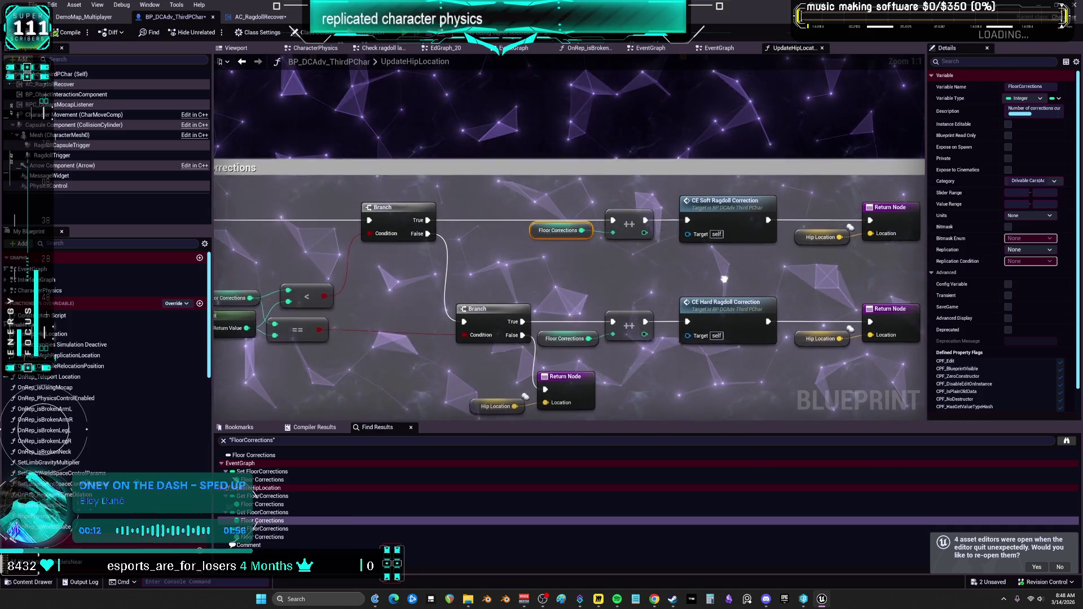
left_click_drag(723, 279, 736, 275)
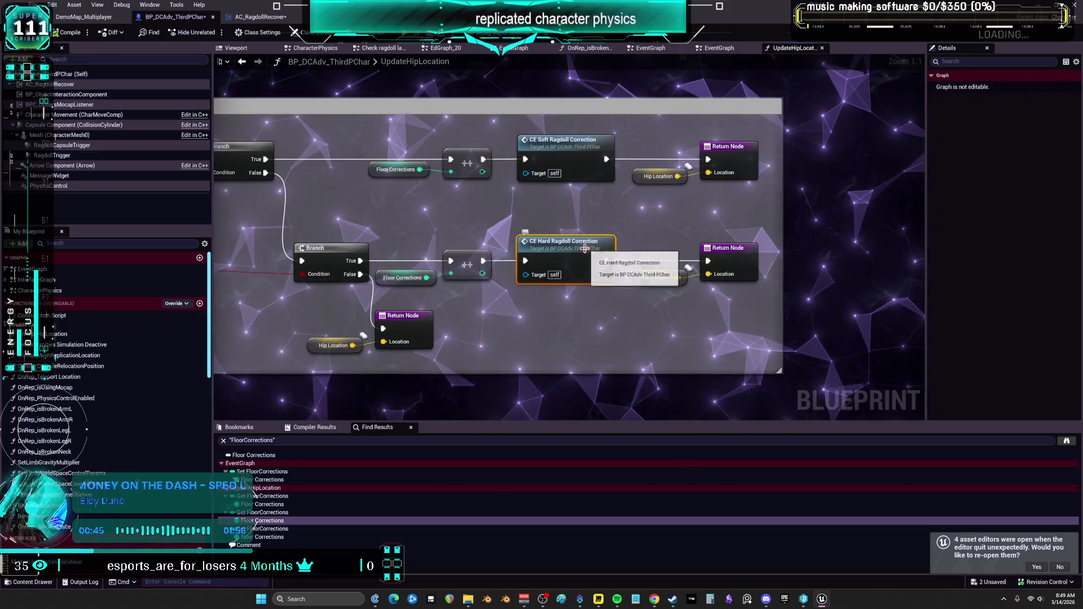
double_click(574, 248)
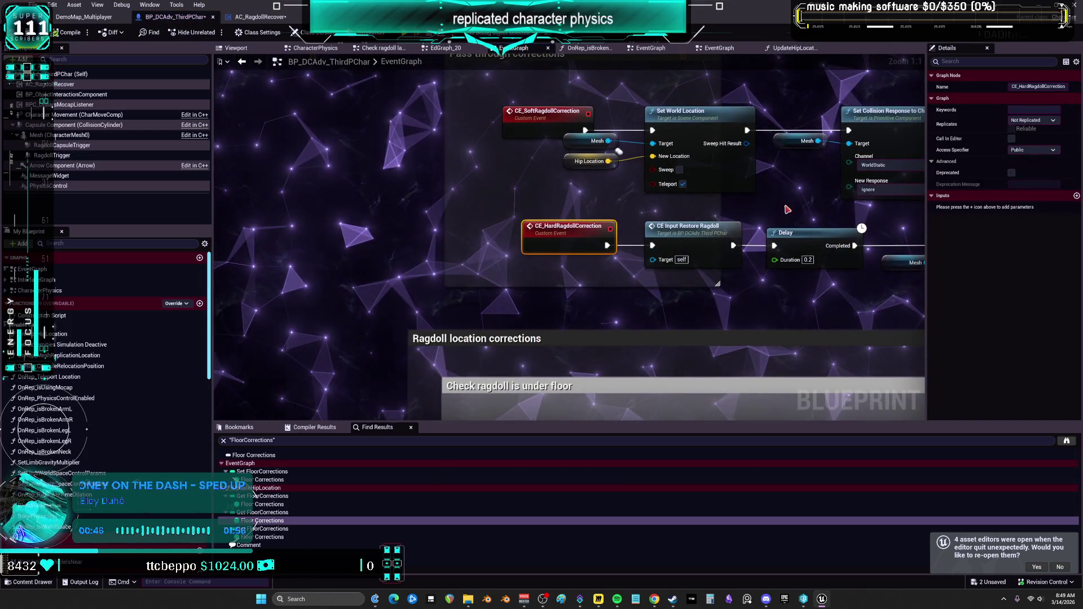
Review the rest of the hard ragdoll correction chain, then switch to the AC_RagdollRecover blueprint.
mouse_move(759, 221)
left_mouse_down()
mouse_move(665, 254)
mouse_move(575, 336)
mouse_move(475, 334)
mouse_move(715, 369)
mouse_move(798, 368)
left_mouse_up()
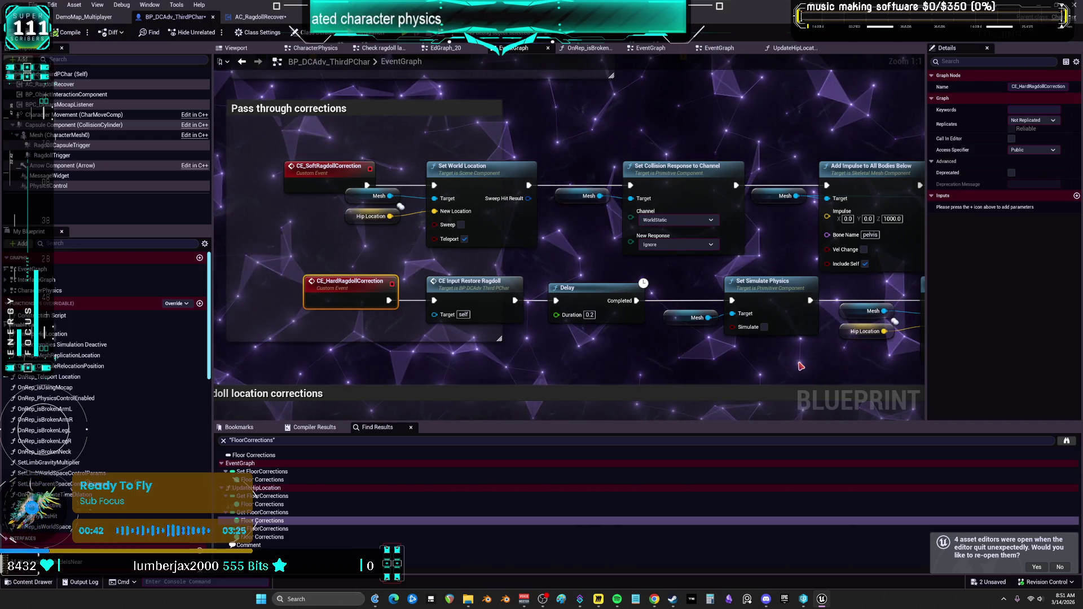
scroll(711, 223, "down", 3)
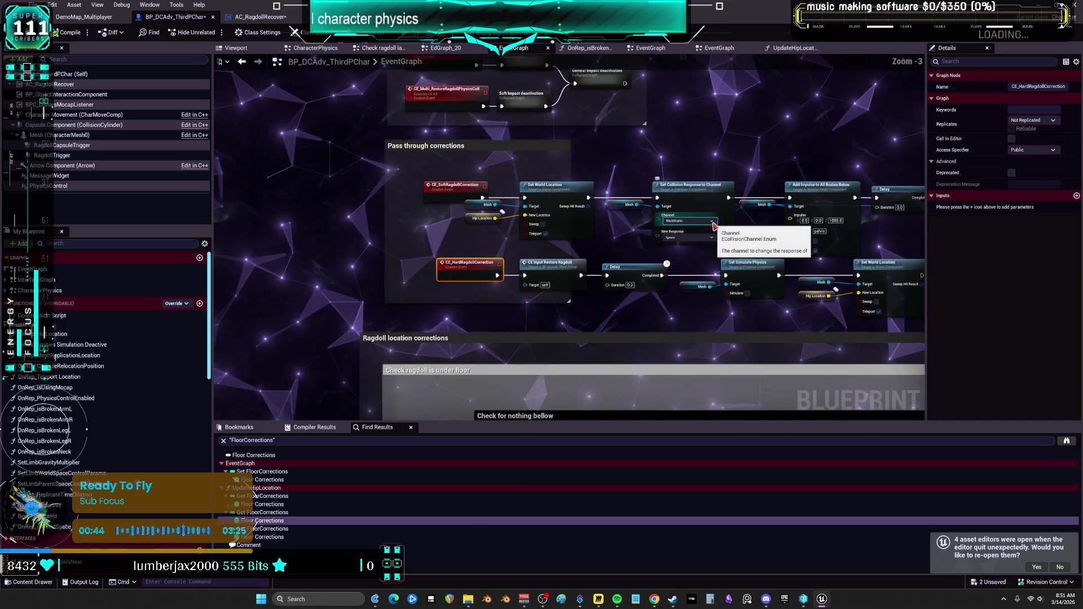
scroll(677, 172, "up", 3)
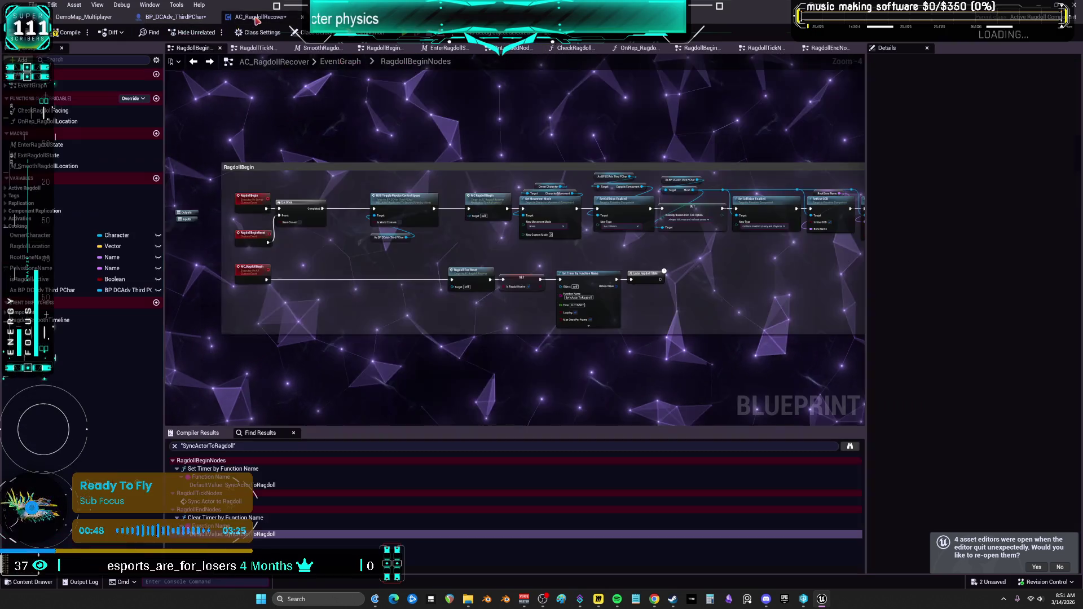
left_click(261, 16)
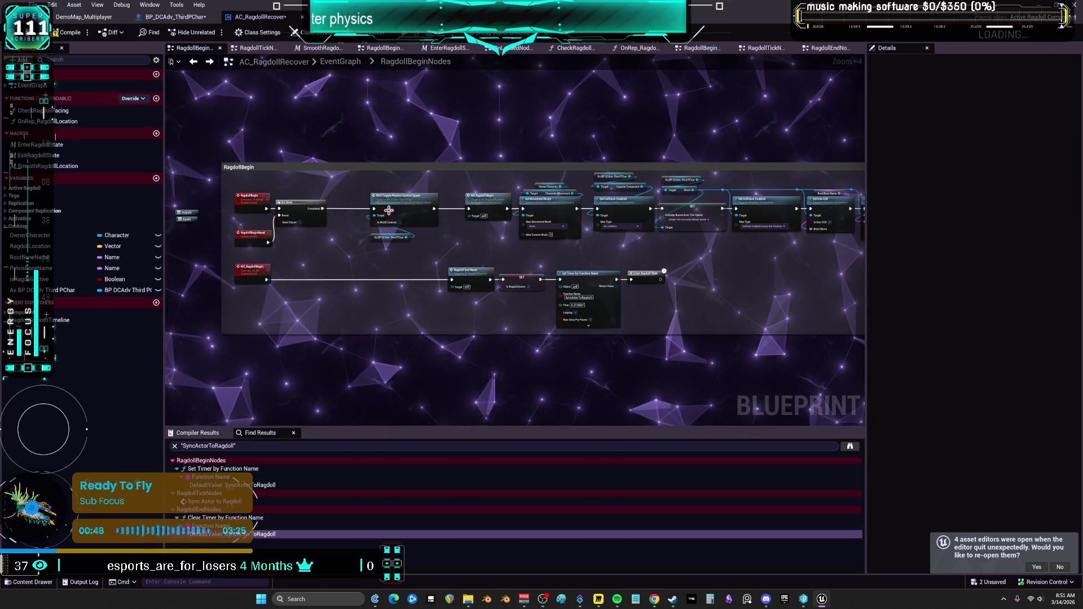
Pan along the RagdollBeginNodes chain and back to its start.
scroll(594, 225, "up", 4)
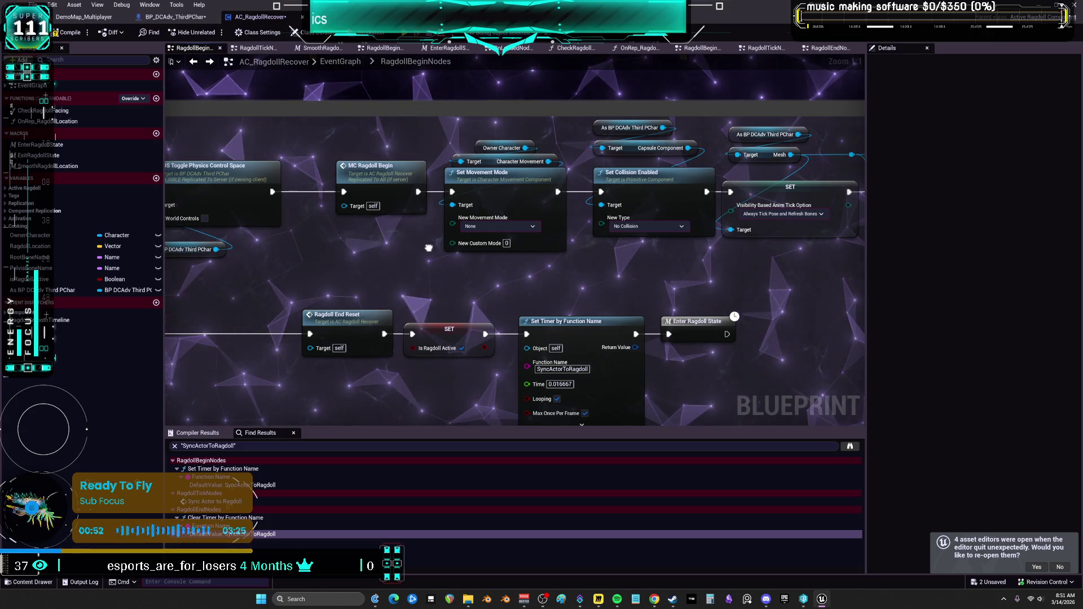
left_click_drag(429, 248, 423, 283)
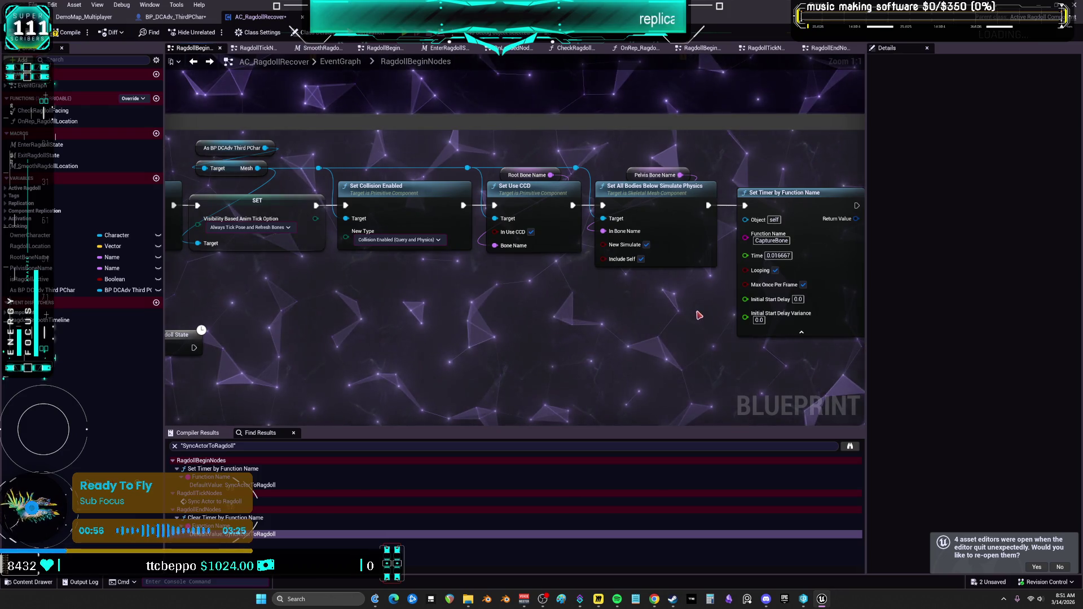
left_click_drag(699, 314, 576, 308)
left_click_drag(170, 283, 457, 284)
Open RagdollTick and its RagdollLineTraceVeriable graph, then return and view the SET w/ Notify node.
left_click(341, 62)
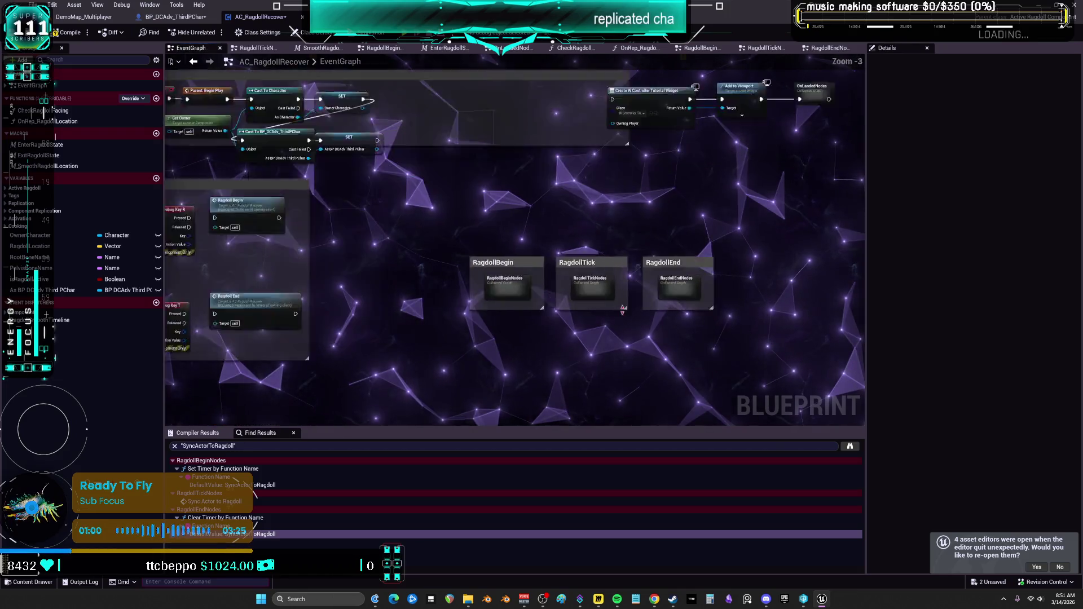
double_click(581, 276)
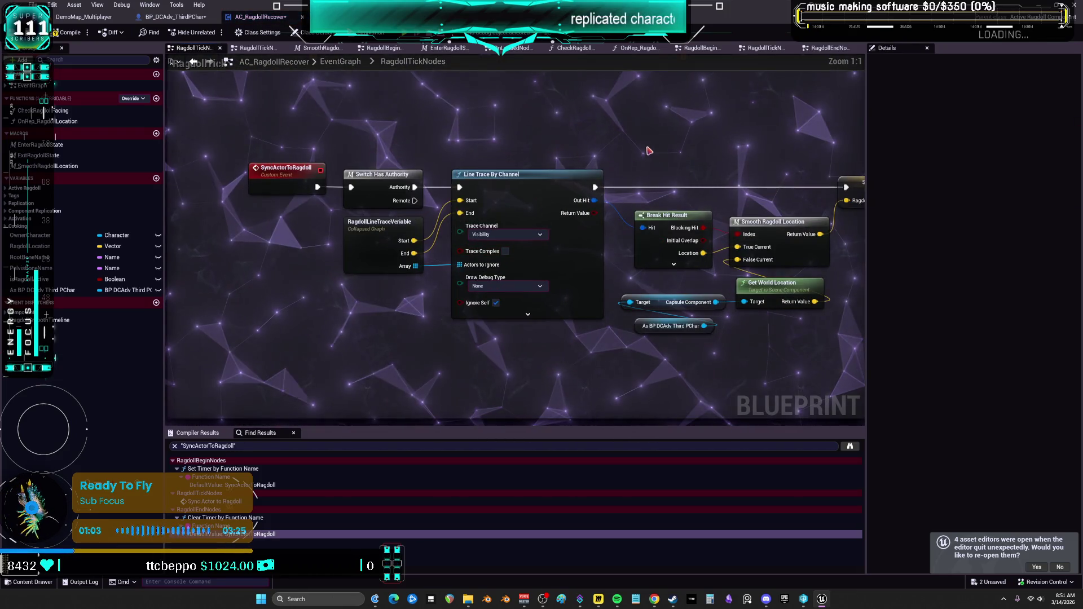
double_click(376, 235)
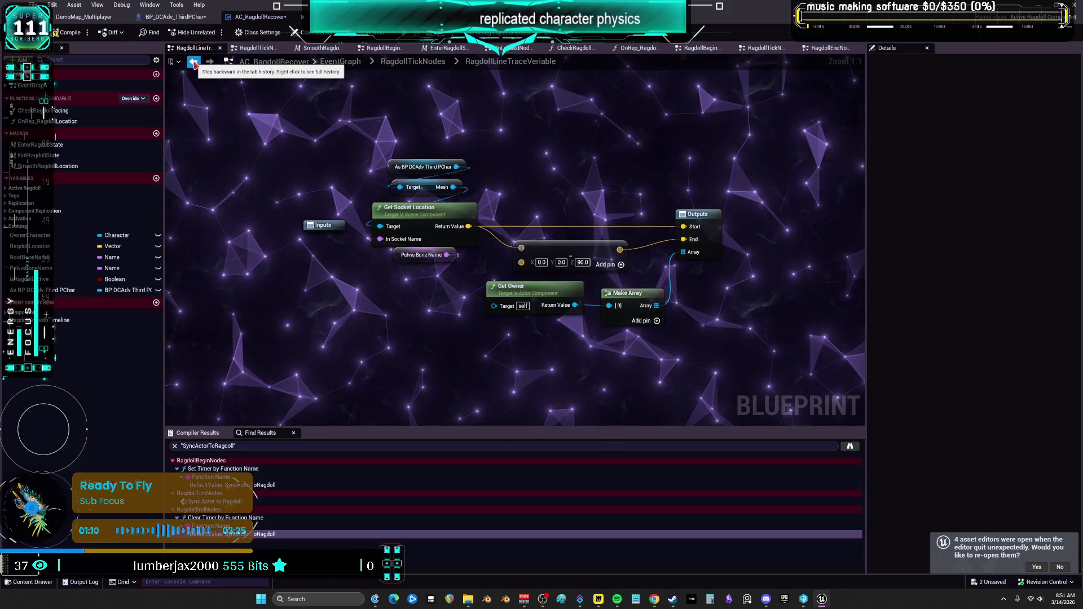
left_click(194, 63)
left_click_drag(753, 162, 571, 164)
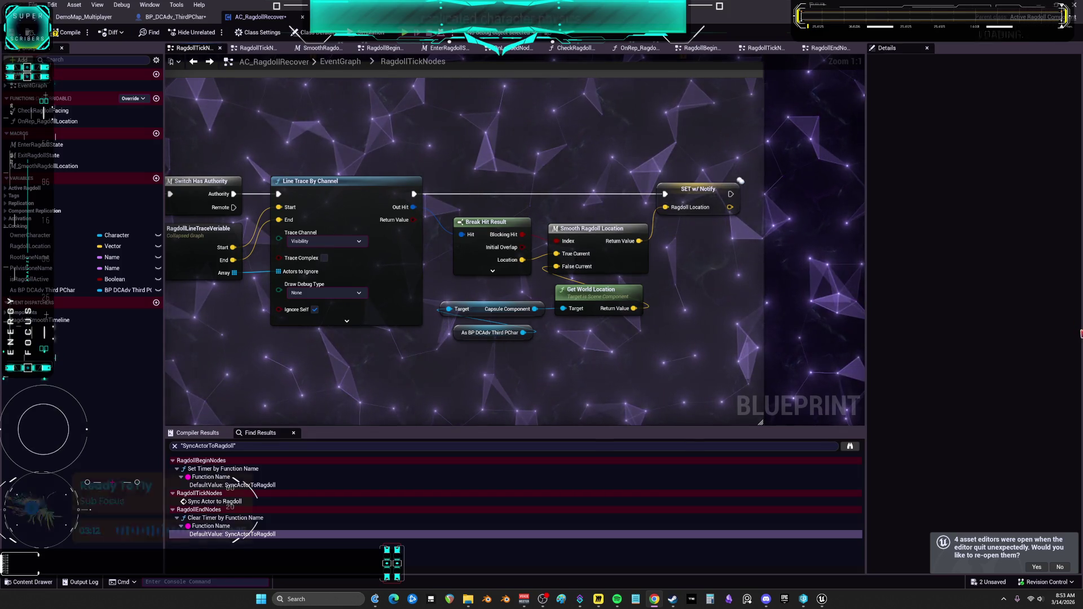
Inspect the Smooth Ragdoll Location macro, then back out through RagdollTickNodes to EventGraph.
double_click(595, 230)
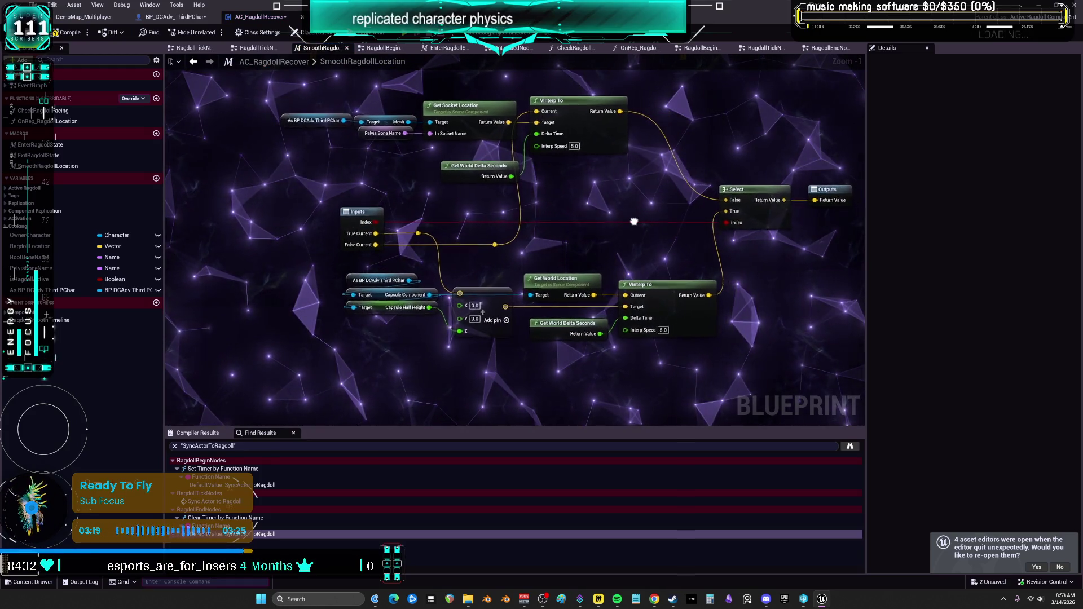
left_click_drag(629, 223, 621, 226)
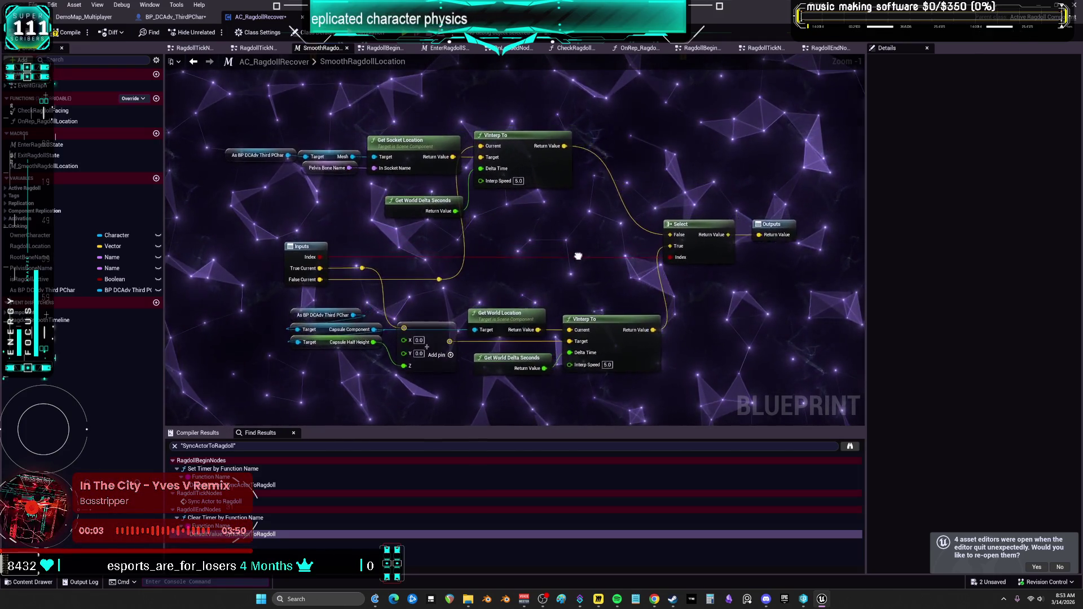
left_click(193, 63)
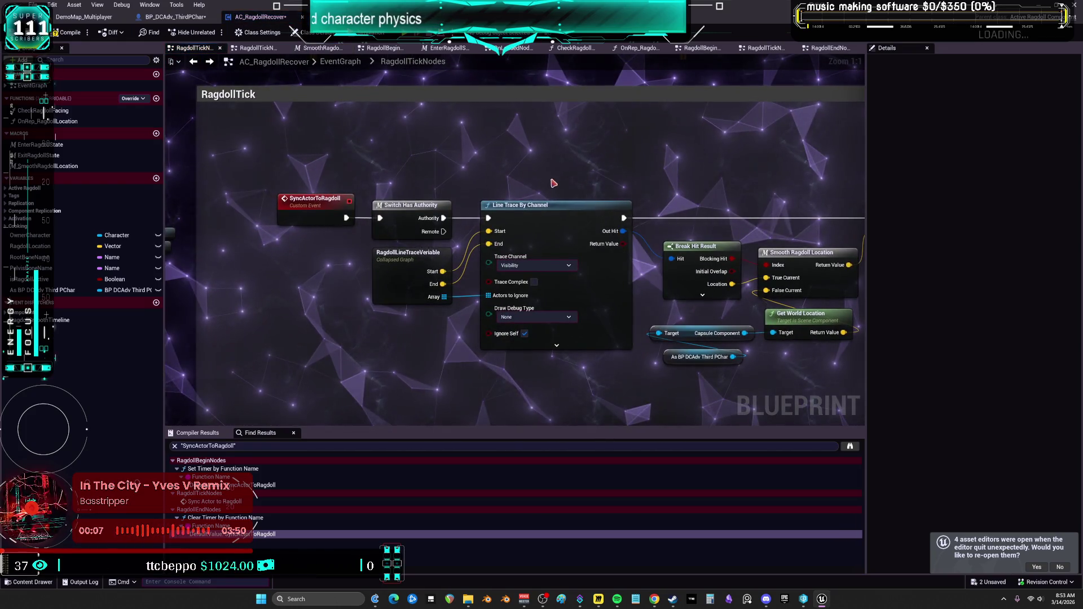
left_click(194, 63)
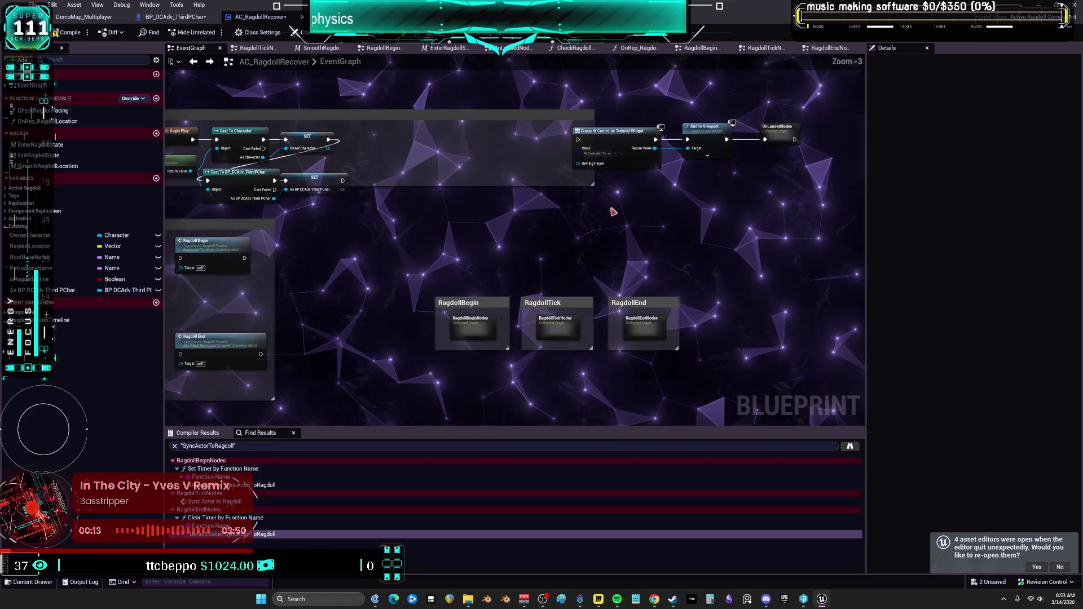
Look inside the OnLandedNodes collapsed graph, then return to AC_RagdollRecover's EventGraph.
double_click(796, 130)
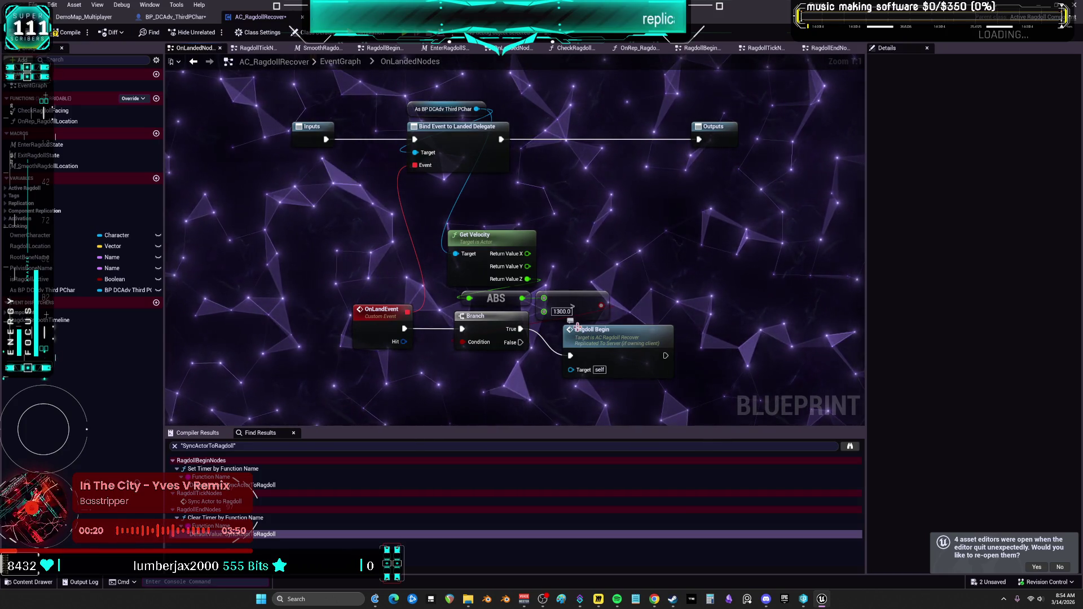
left_click(194, 62)
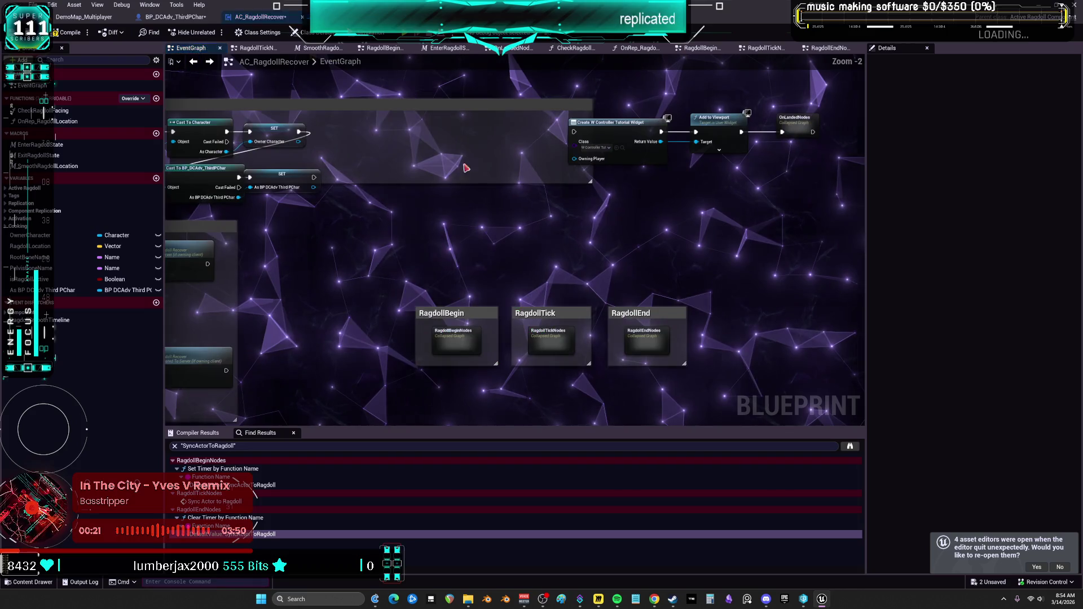
Shift the Cast/SET nodes right, OnLandedNodes down-left, and the widget creation nodes left.
left_click_drag(331, 143, 475, 173)
mouse_move(430, 217)
left_mouse_down()
mouse_move(340, 201)
mouse_move(519, 195)
left_mouse_up()
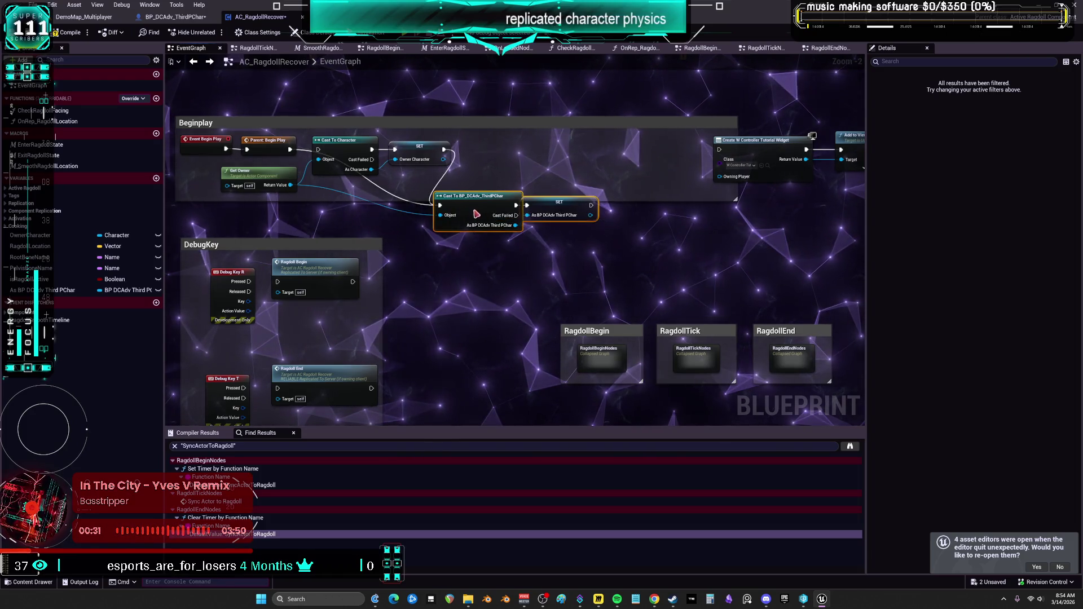
left_click_drag(571, 230, 466, 266)
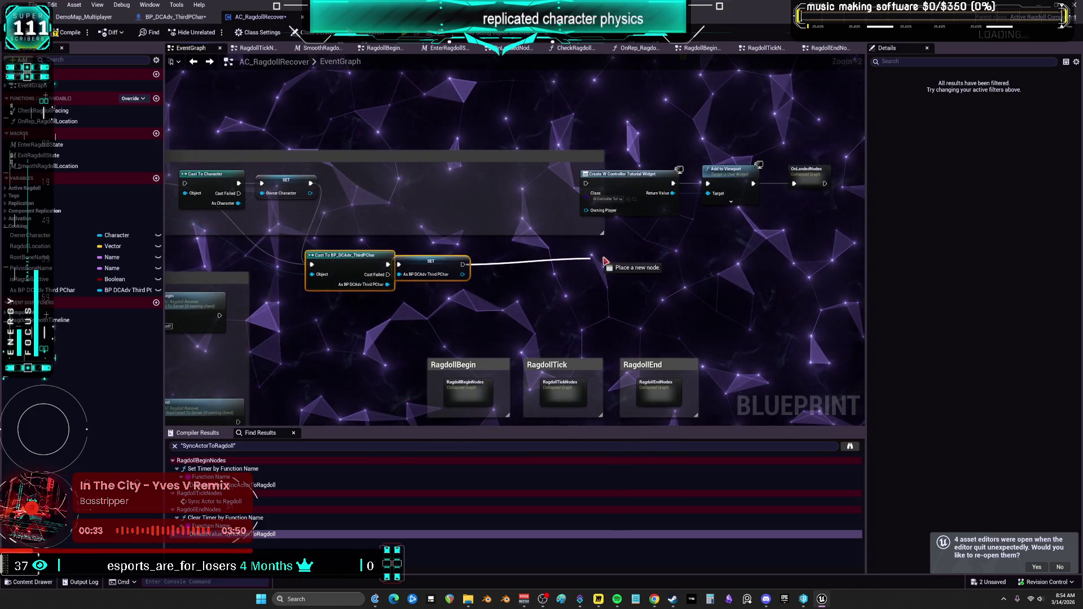
left_click_drag(801, 186, 792, 269)
left_click_drag(773, 155, 578, 217)
left_click_drag(622, 183, 540, 188)
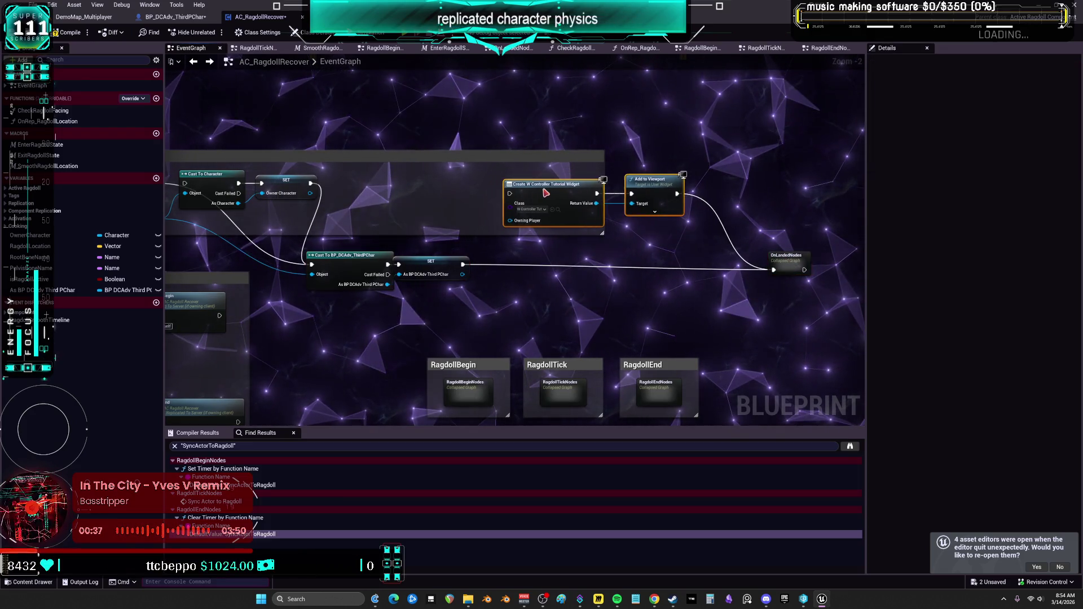
left_click_drag(455, 198, 622, 198)
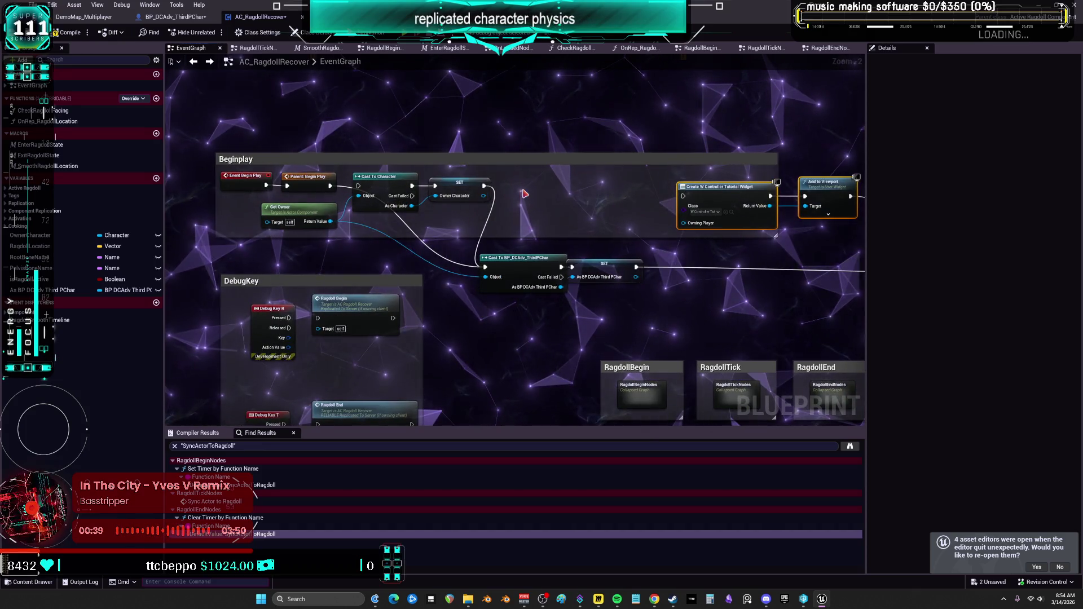
left_click_drag(524, 194, 386, 182)
left_click_drag(383, 108, 279, 128)
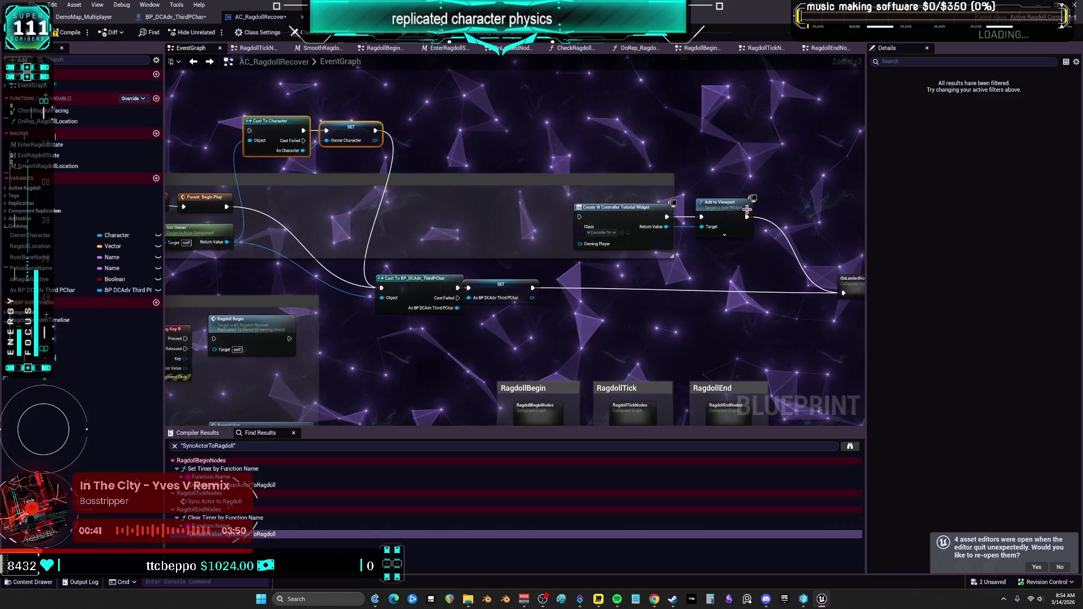
Raise Create Widget/Add to Viewport, put ThirdPChar cast and SET in the Beginplay row, align OnLandedNodes, then open it.
left_click_drag(639, 222, 627, 141)
left_click_drag(589, 181, 668, 193)
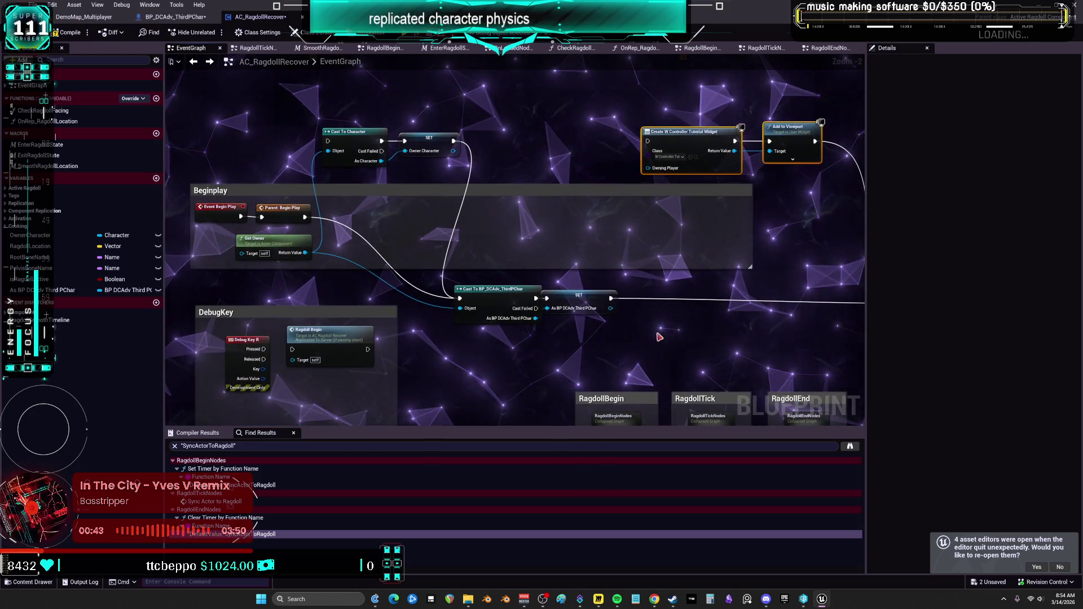
left_click_drag(626, 282, 501, 293)
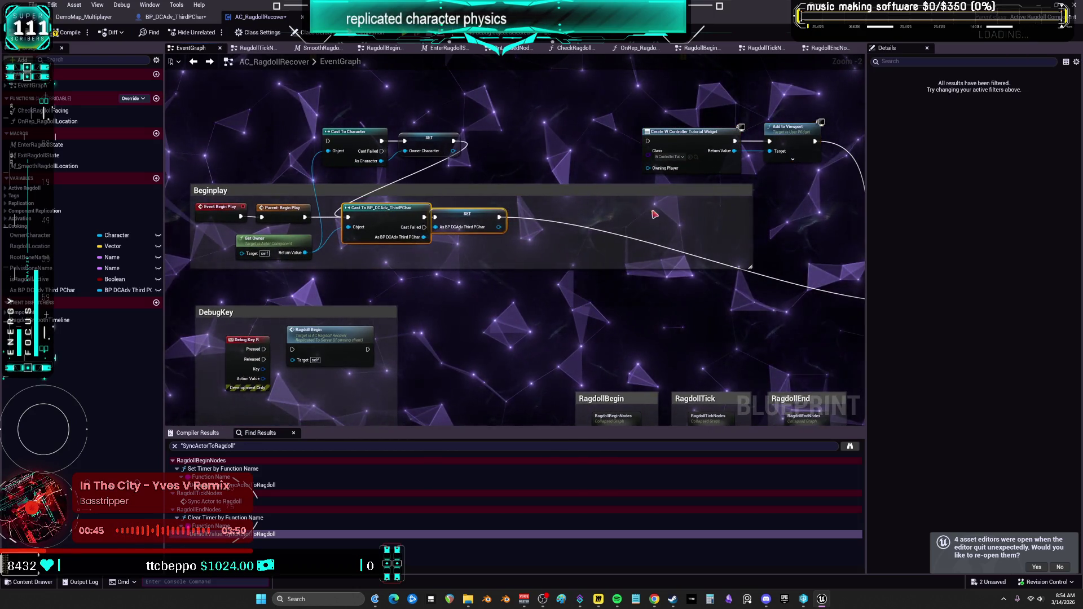
left_click_drag(636, 215, 510, 220)
mouse_move(804, 299)
left_mouse_down()
mouse_move(684, 288)
mouse_move(437, 235)
left_mouse_up()
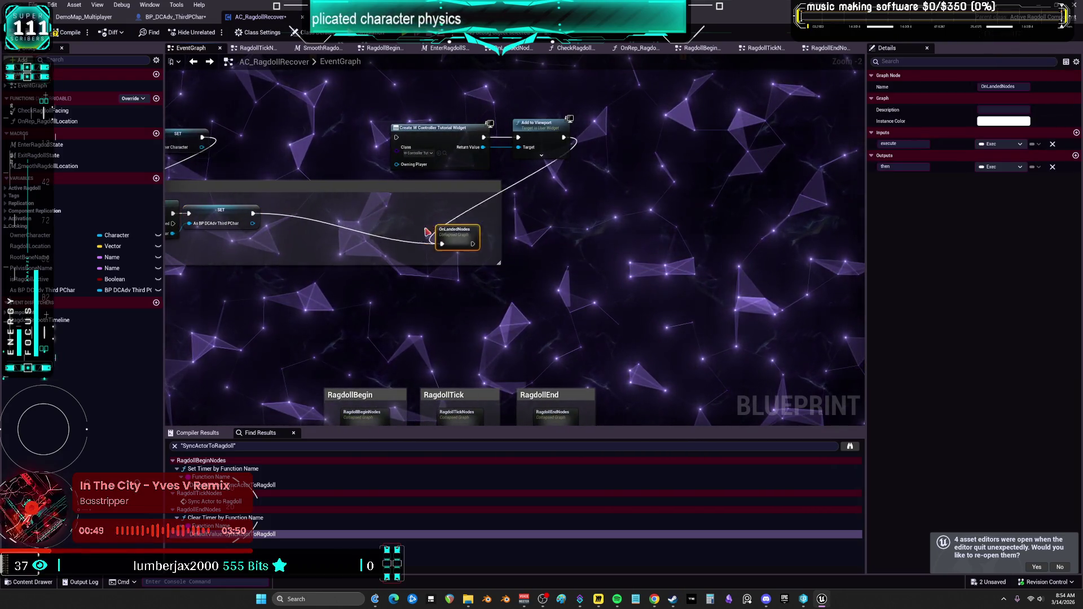
left_click_drag(367, 136, 520, 170)
left_click_drag(728, 151, 521, 169)
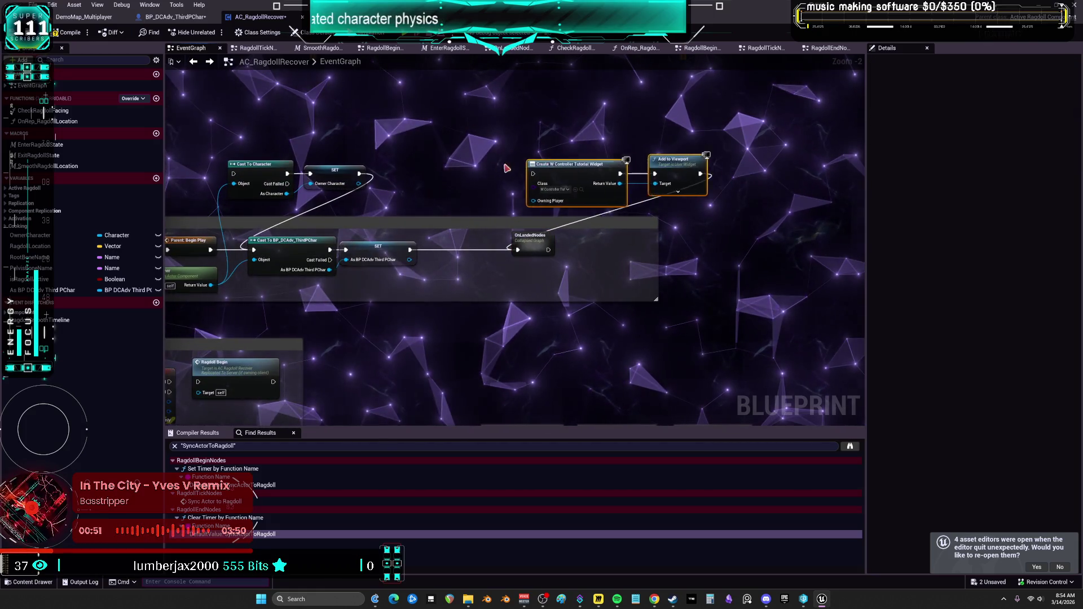
left_click_drag(438, 138, 566, 153)
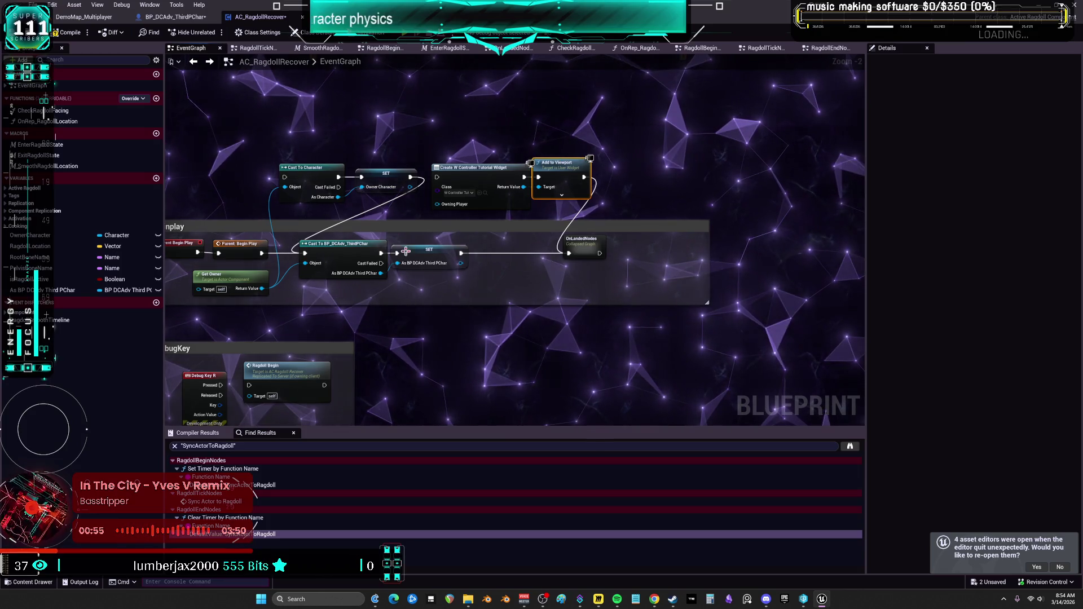
left_click_drag(571, 254, 585, 244)
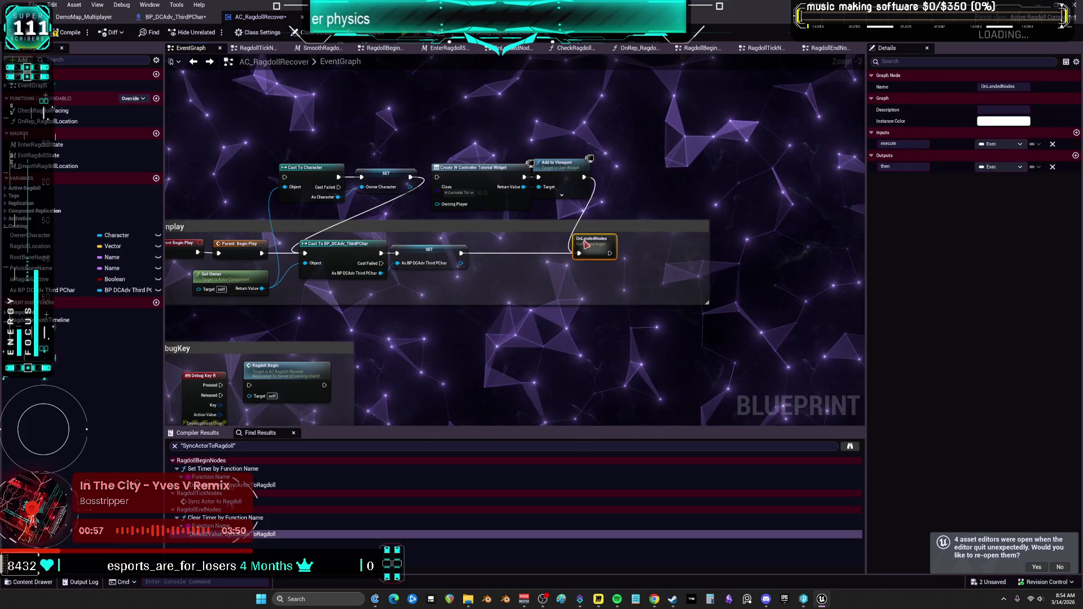
left_click(705, 253)
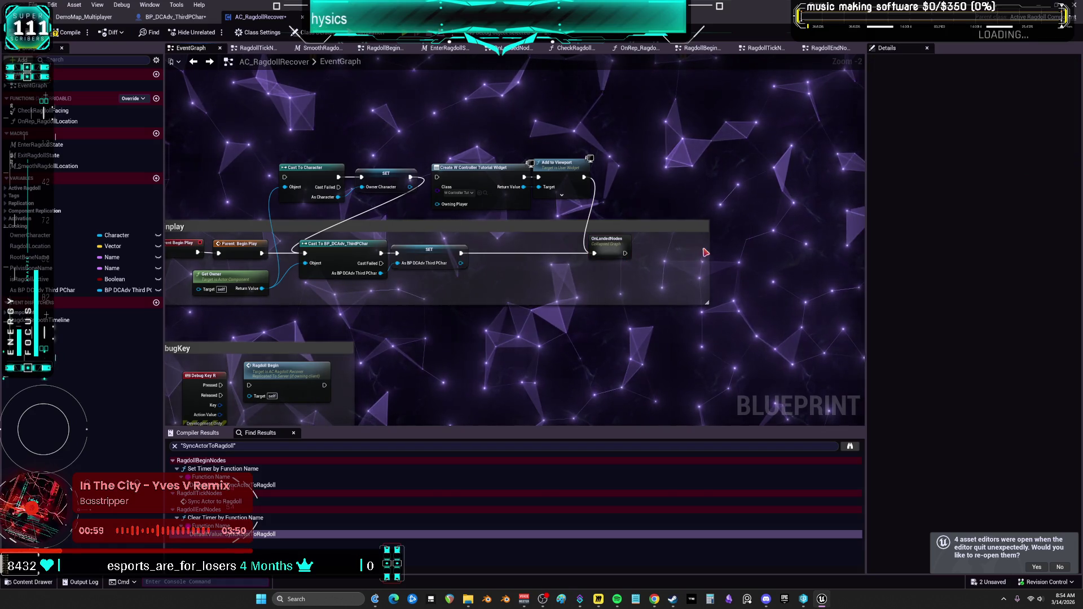
double_click(614, 244)
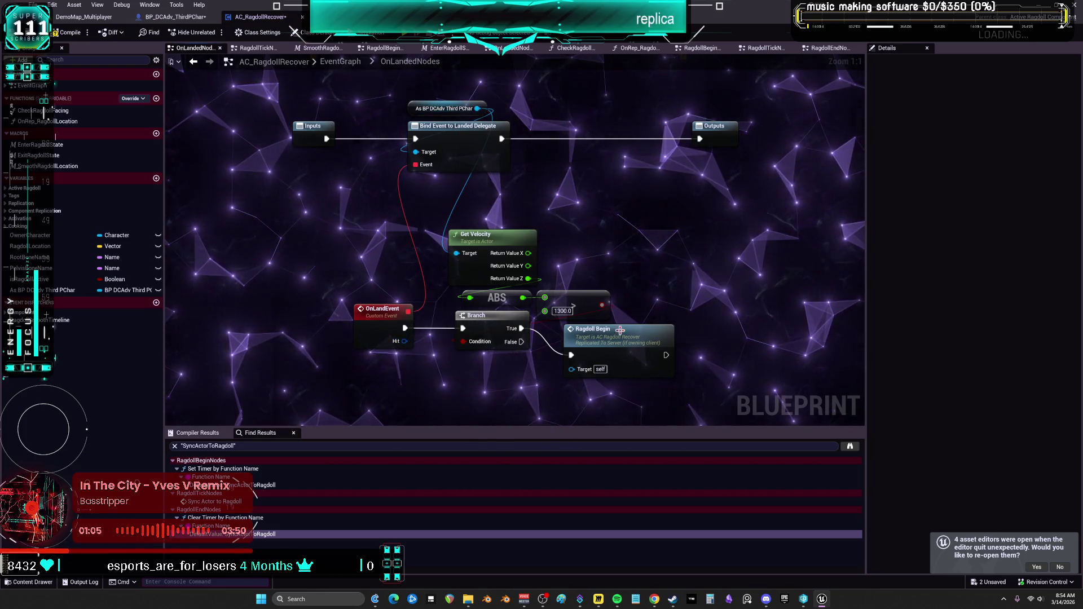
Tuck Ragdoll Begin right of the Branch, return to the EventGraph, and start a comment around OnLandedNodes.
left_click_drag(624, 343, 692, 309)
left_click_drag(605, 355, 599, 343)
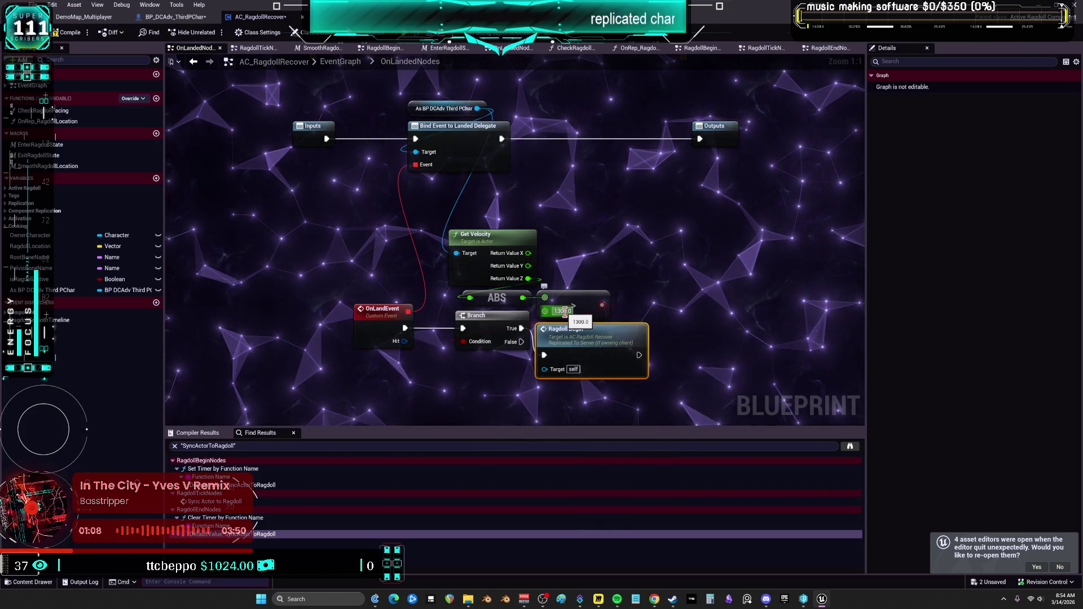
key("alt+Left")
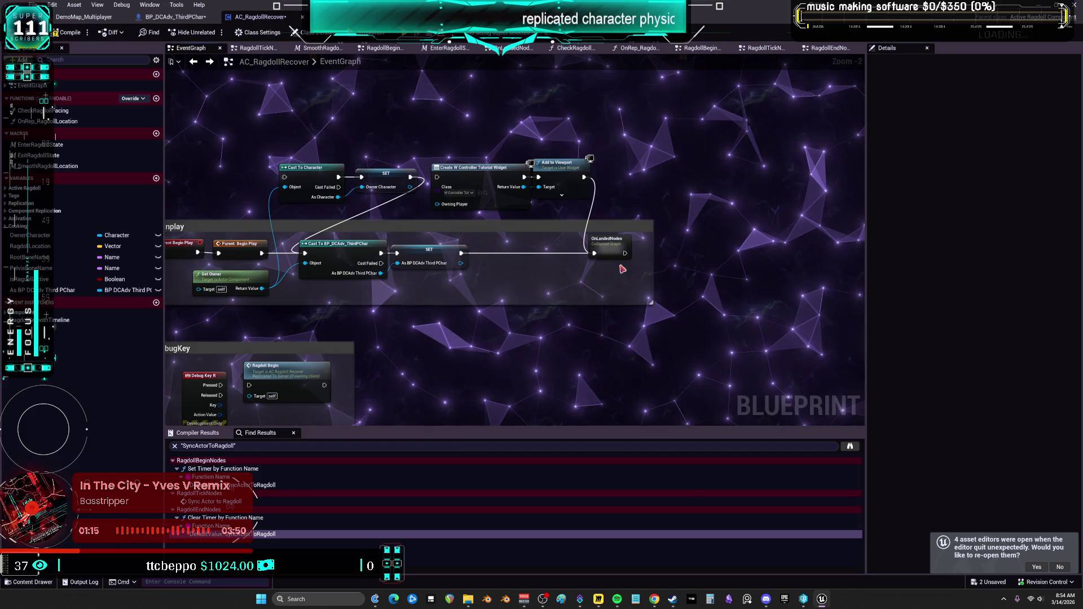
key("c")
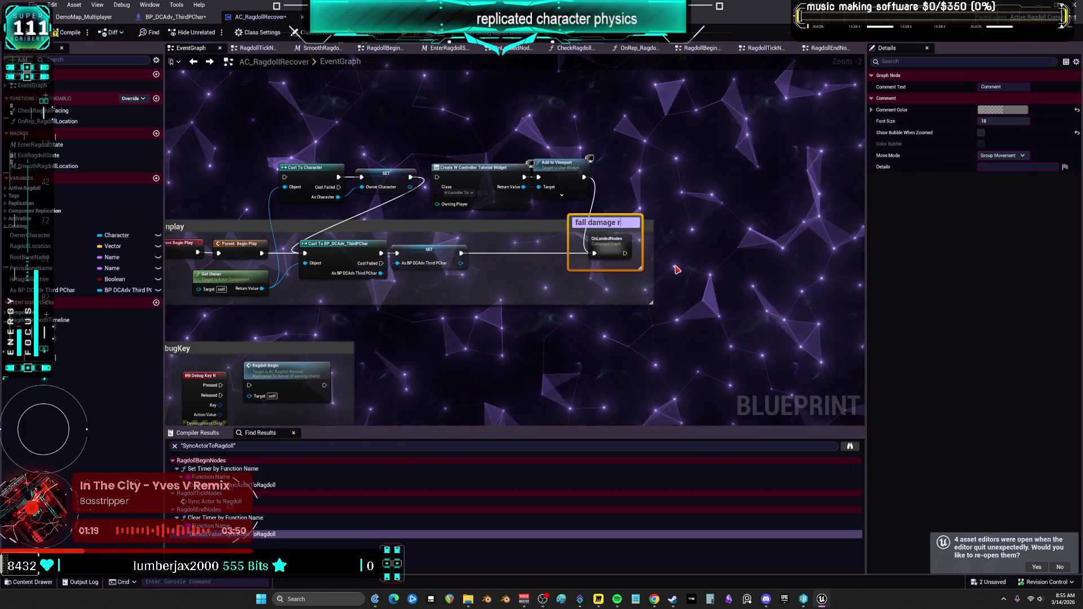
Finish the comment title as 'fall damage ragdoll'.
type("ag")
left_click(677, 270)
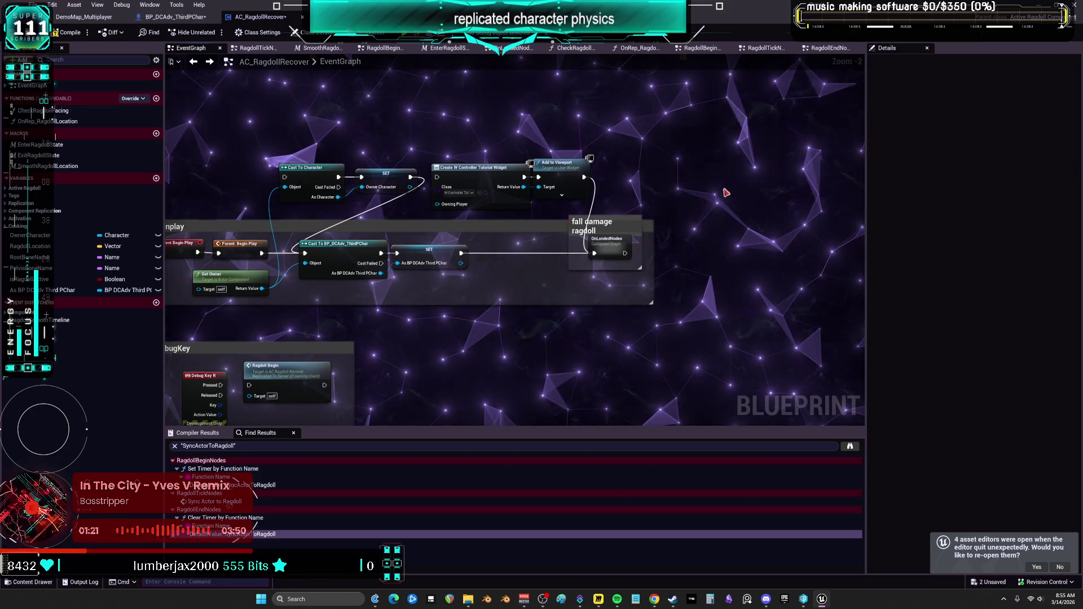
scroll(700, 206, "up", 2)
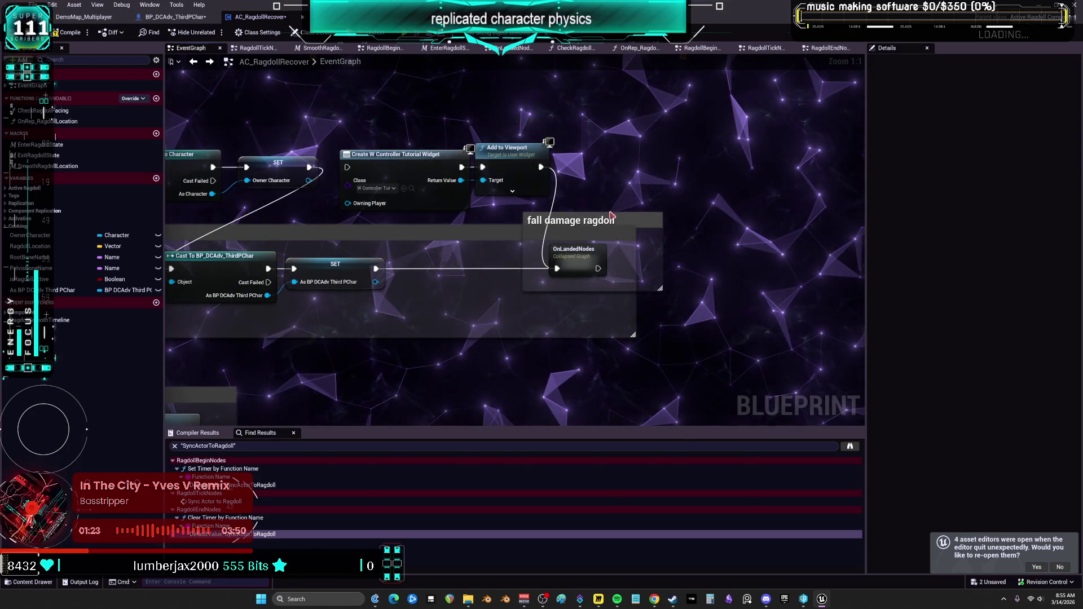
Color the comment bright magenta, then reopen the OnLandedNodes graph.
left_click(612, 217)
left_click(1002, 110)
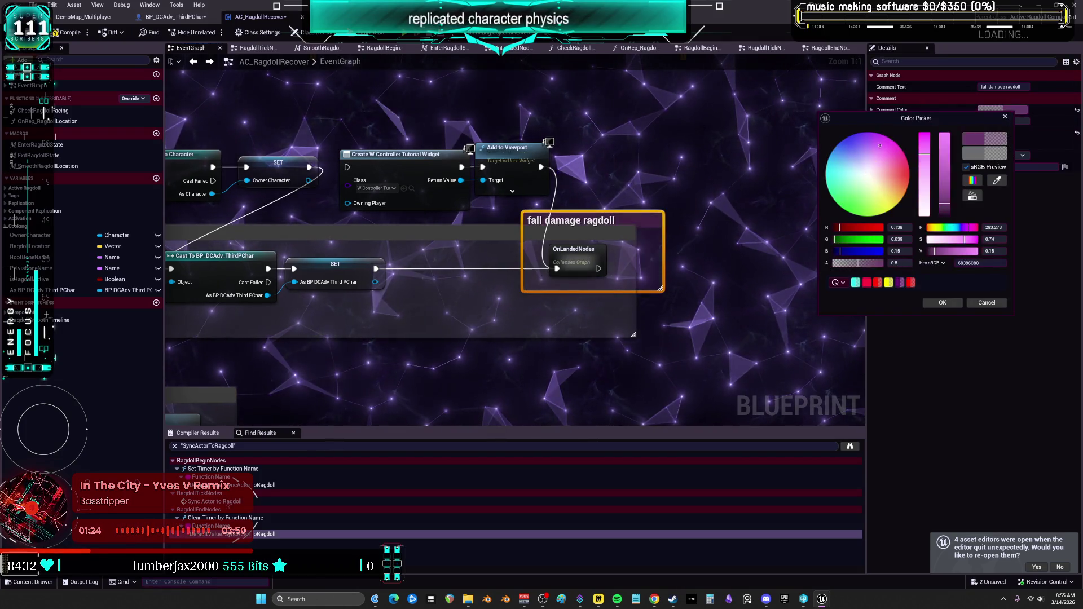
left_click_drag(944, 203, 945, 133)
left_click_drag(878, 147, 897, 143)
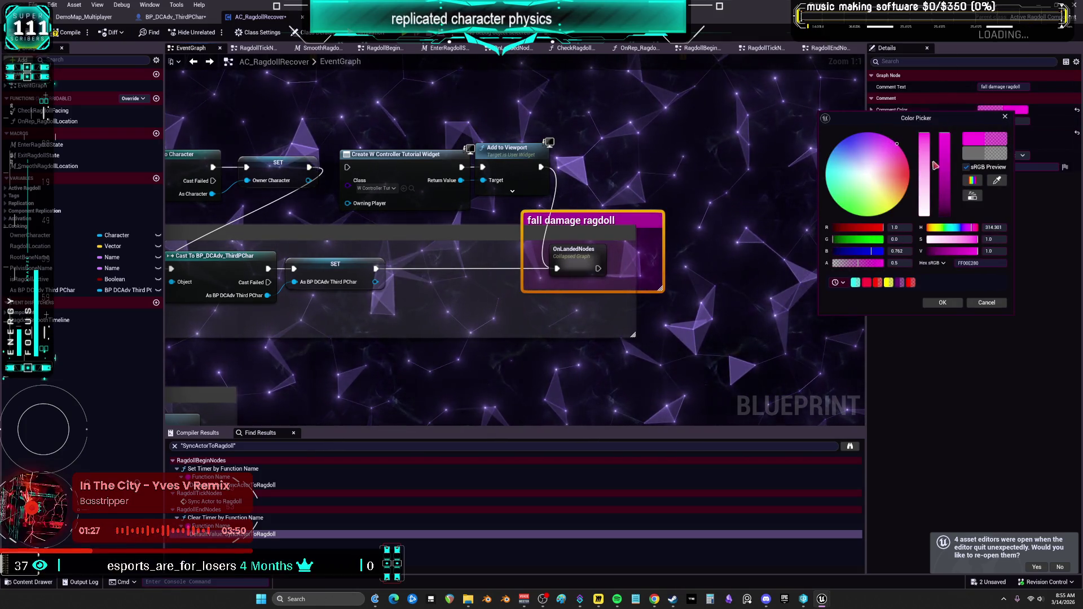
left_click(941, 303)
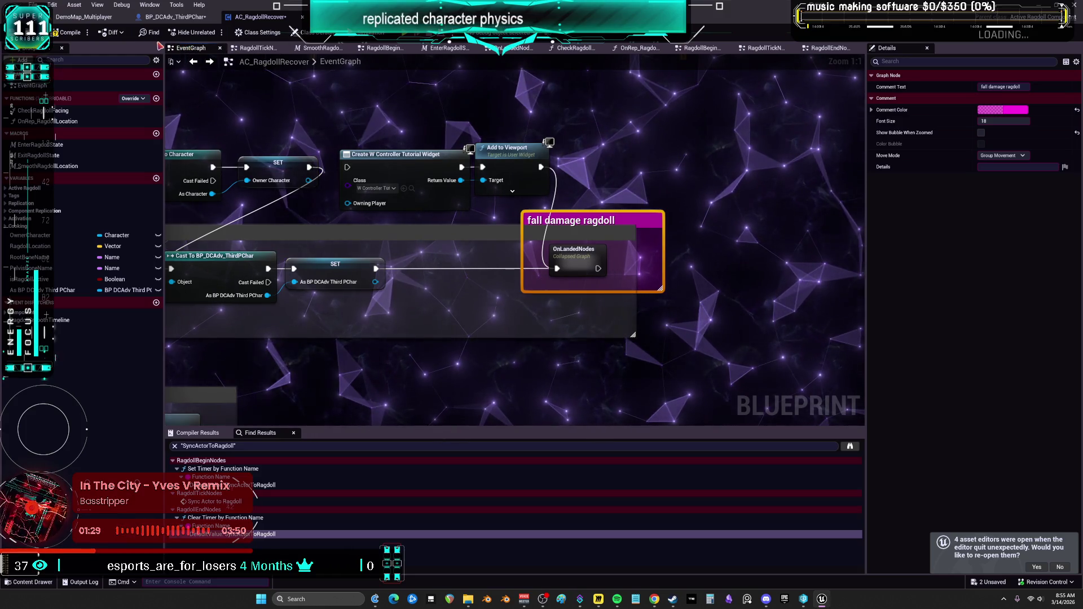
double_click(553, 249)
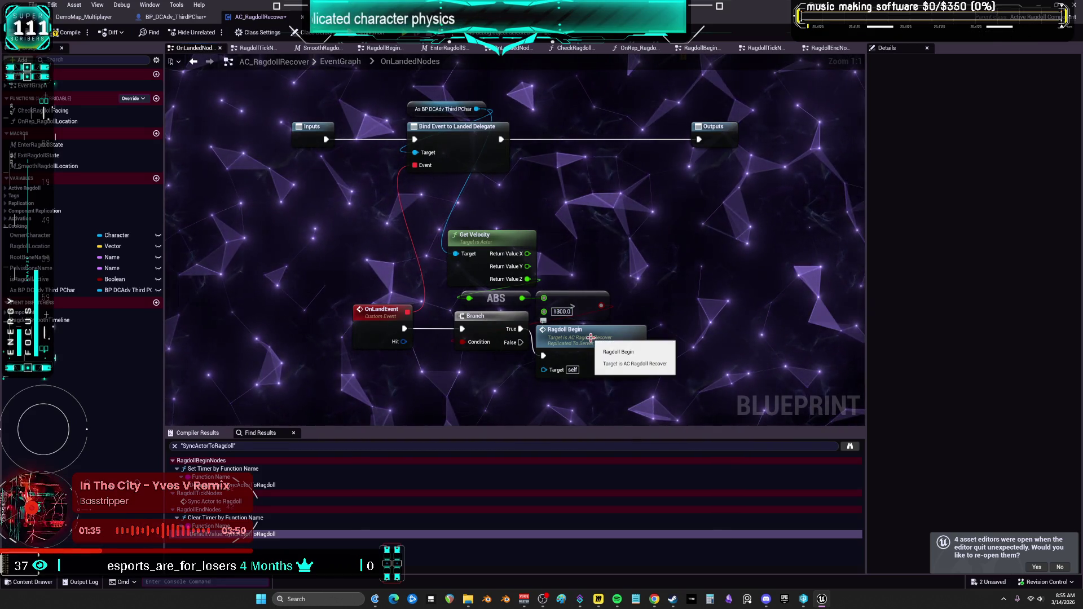
Add an EventGraph bookmark on OnLandedNodes named 'fall damage ragdoll'.
left_click(193, 61)
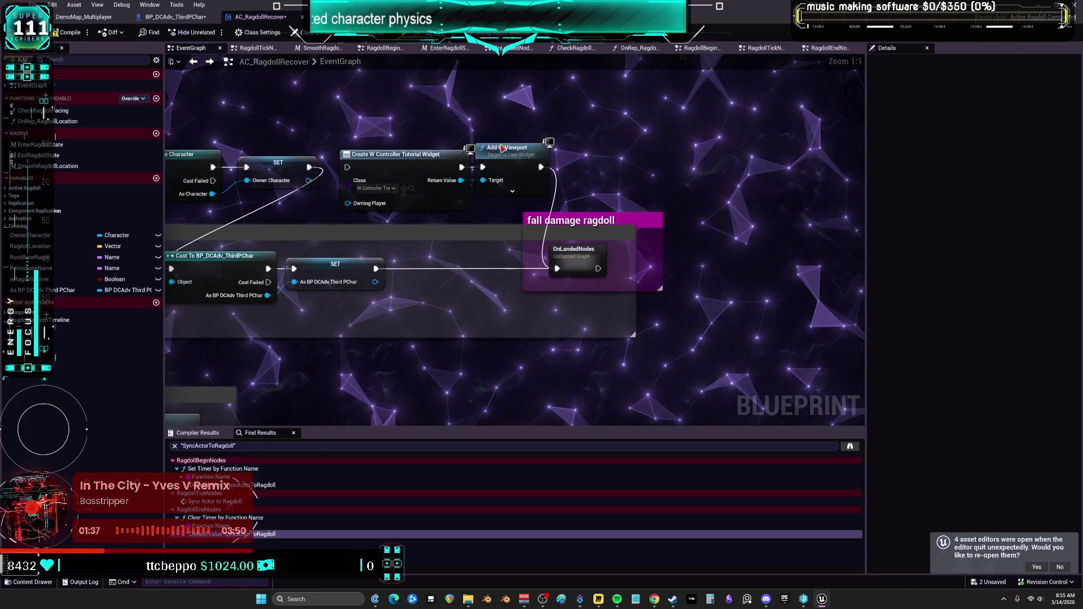
left_click(574, 253)
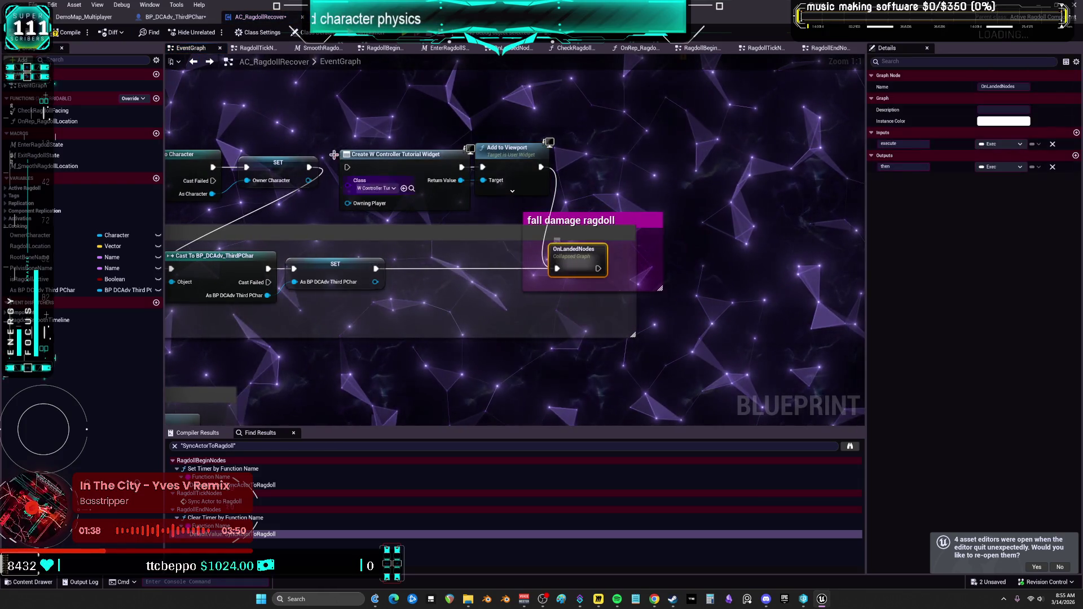
left_click(172, 62)
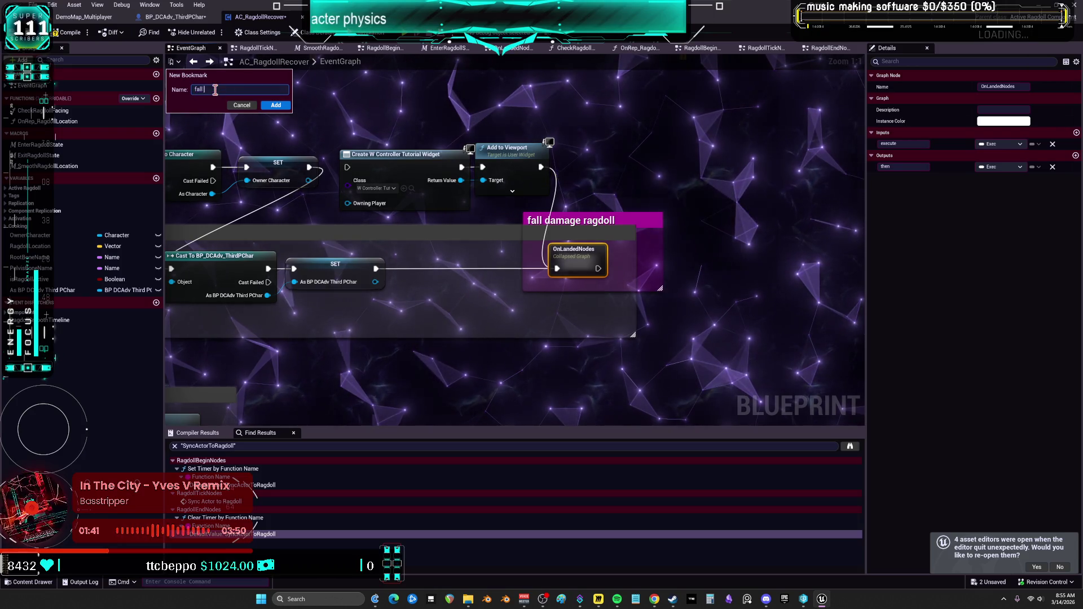
type("dam")
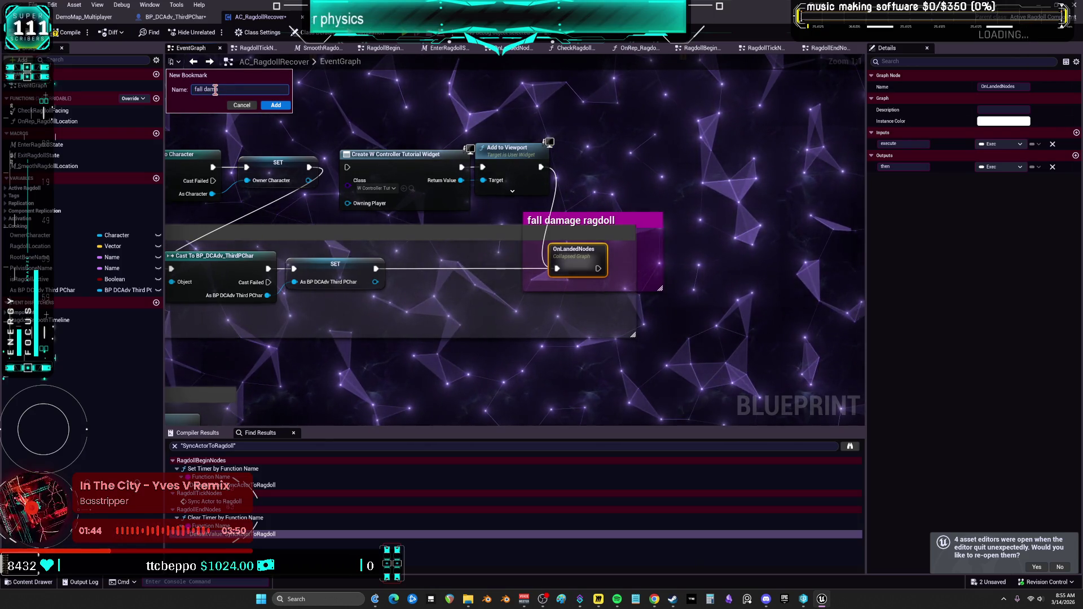
type("am")
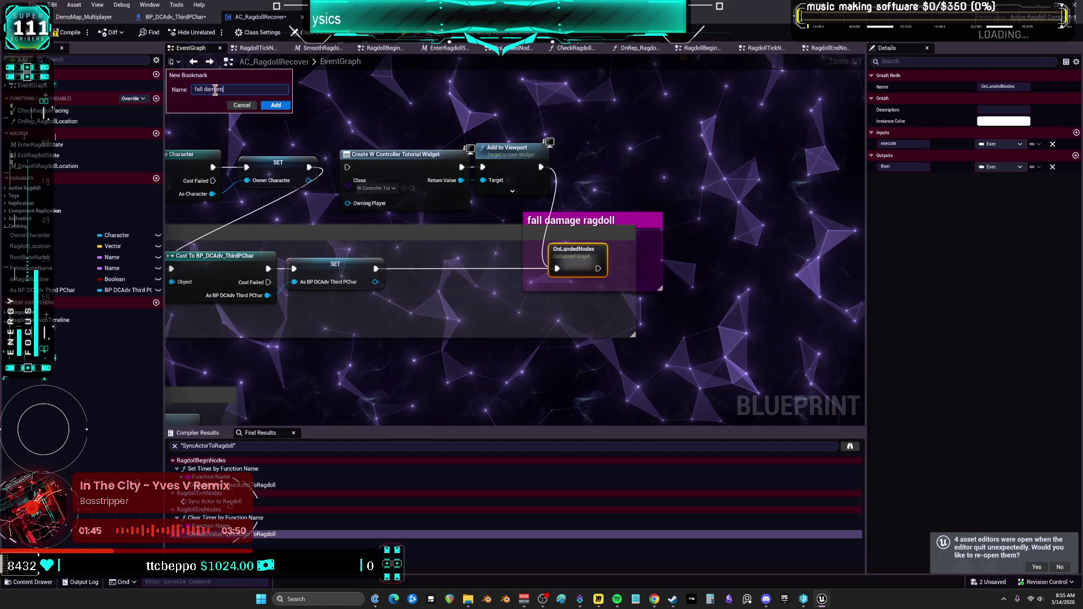
type("ge ragdoll")
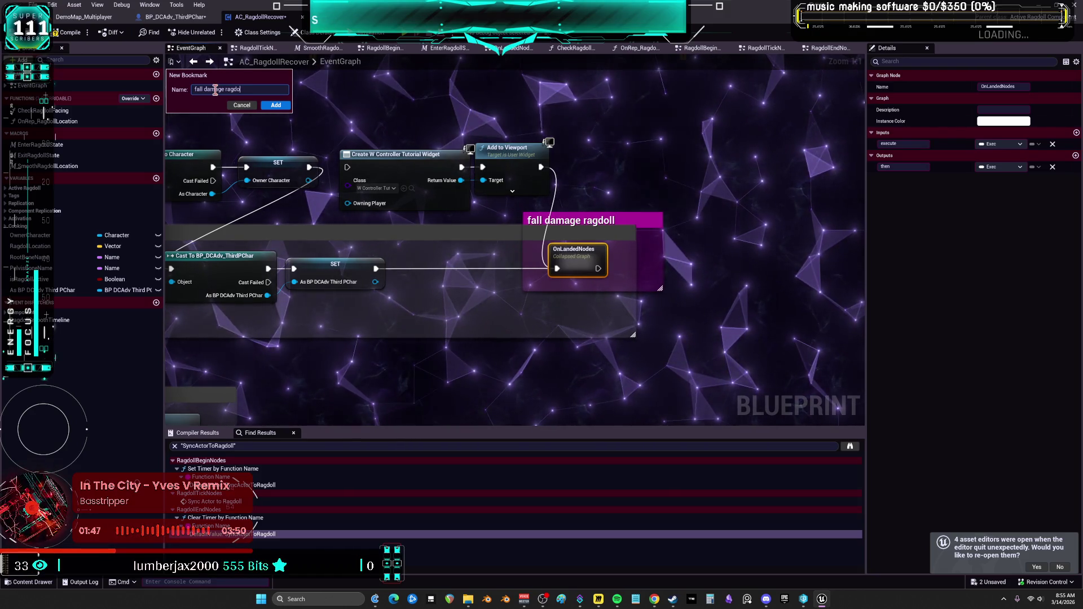
left_click(276, 107)
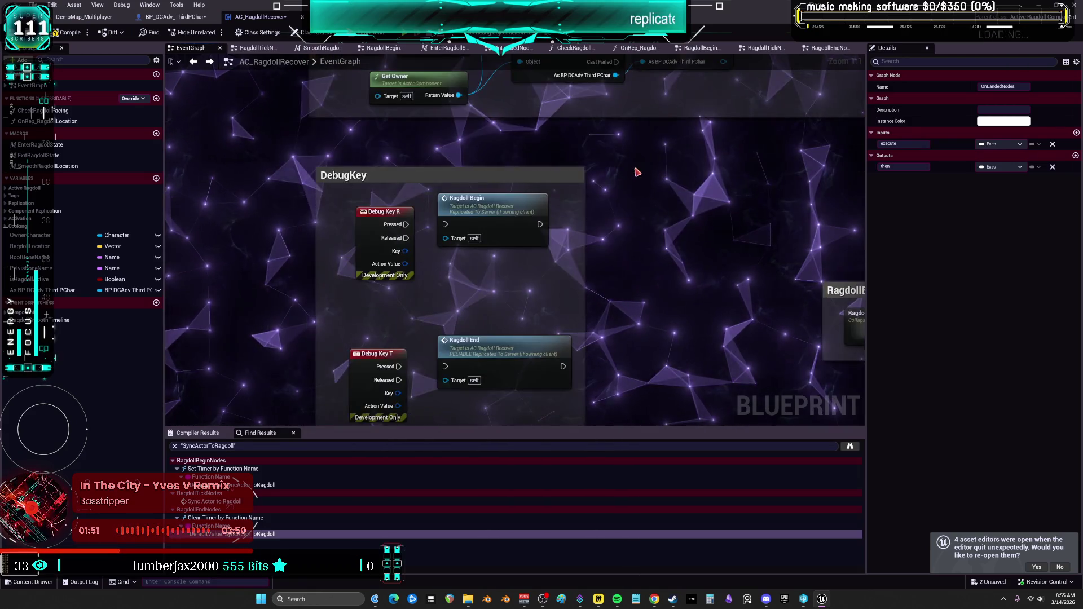
Move the RagdollBegin, RagdollTick and RagdollEnd comments under Beginplay, then open RagdollBeginNodes.
scroll(621, 287, "down", 3)
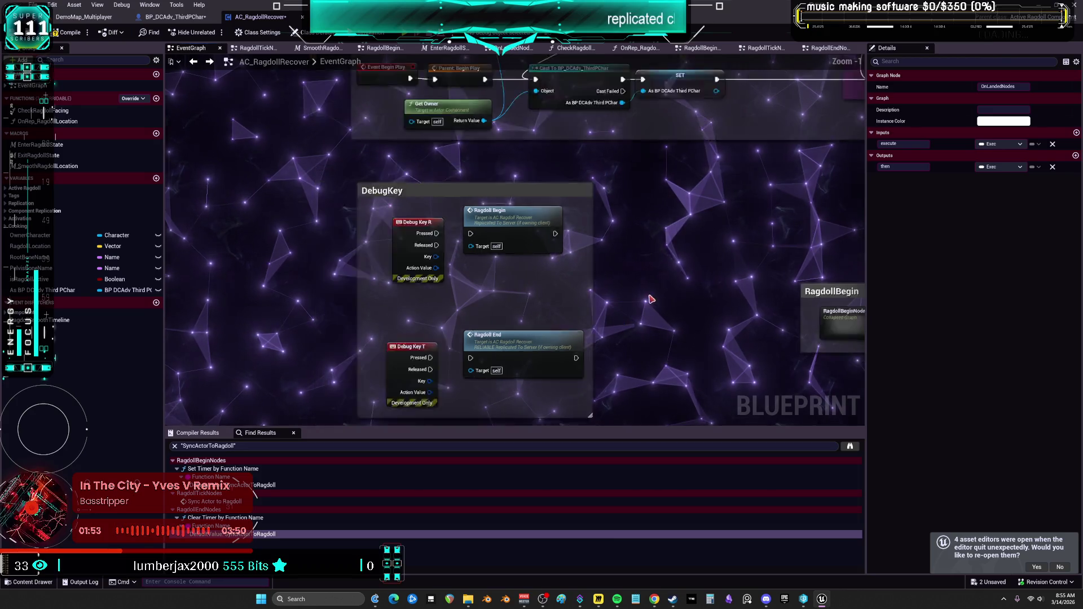
left_click_drag(654, 409, 396, 196)
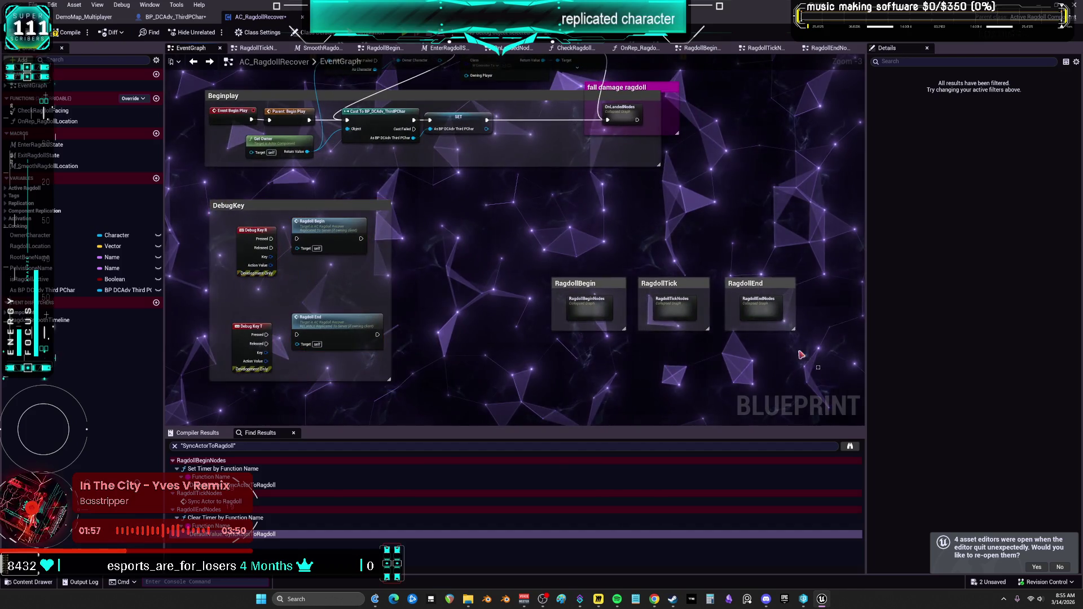
left_click_drag(801, 344, 542, 270)
left_click_drag(586, 303, 439, 202)
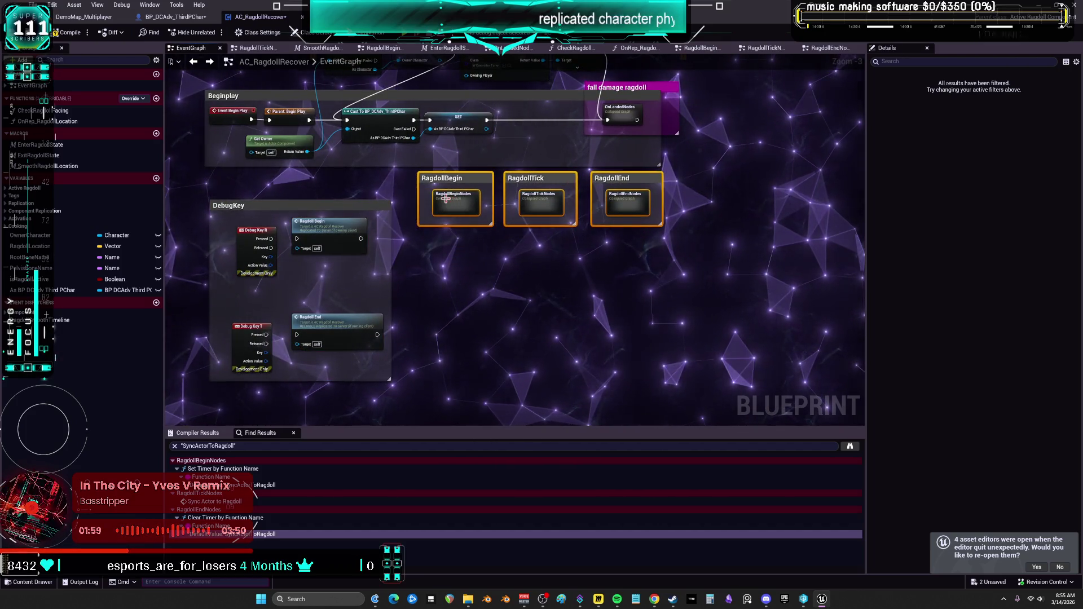
scroll(412, 209, "up", 3)
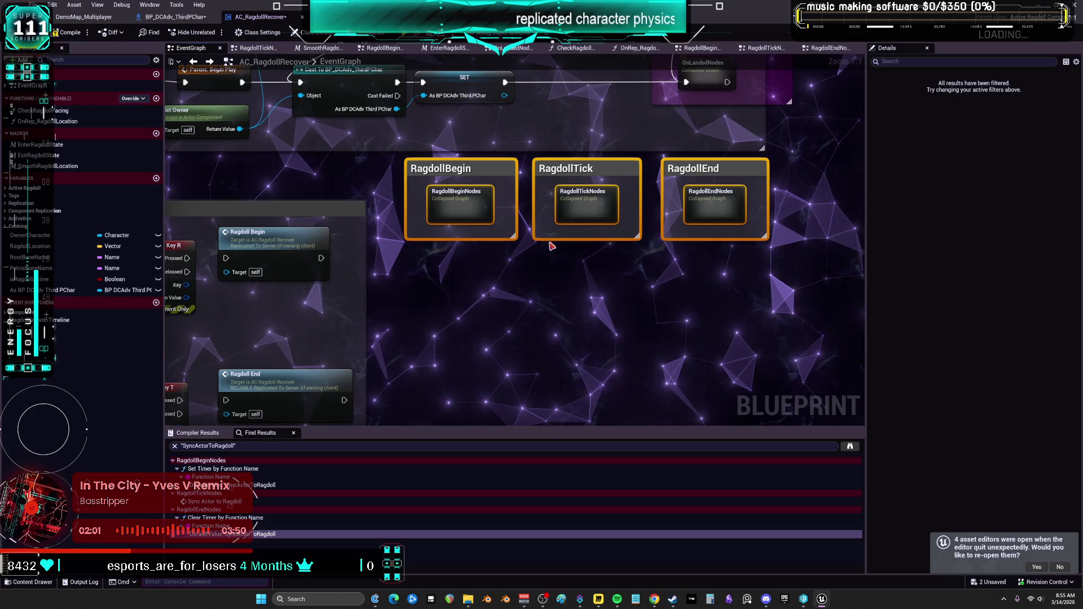
double_click(470, 195)
Pan through the RagdollBeginNodes chain and look inside the Enter Ragdoll State macro.
scroll(341, 225, "up", 4)
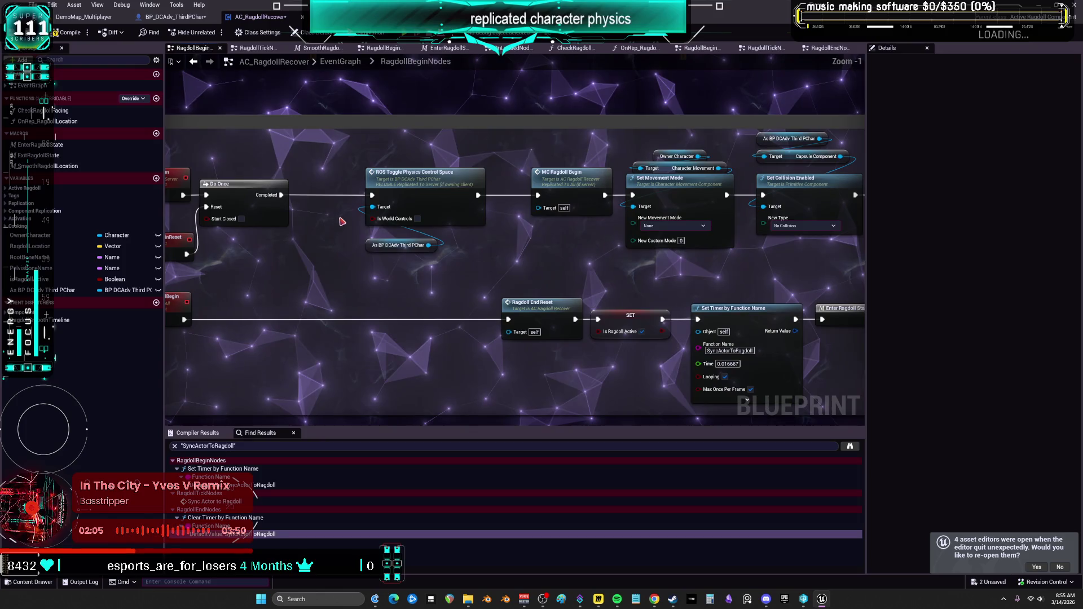
mouse_move(750, 253)
left_mouse_down()
mouse_move(395, 236)
mouse_move(167, 257)
left_mouse_up()
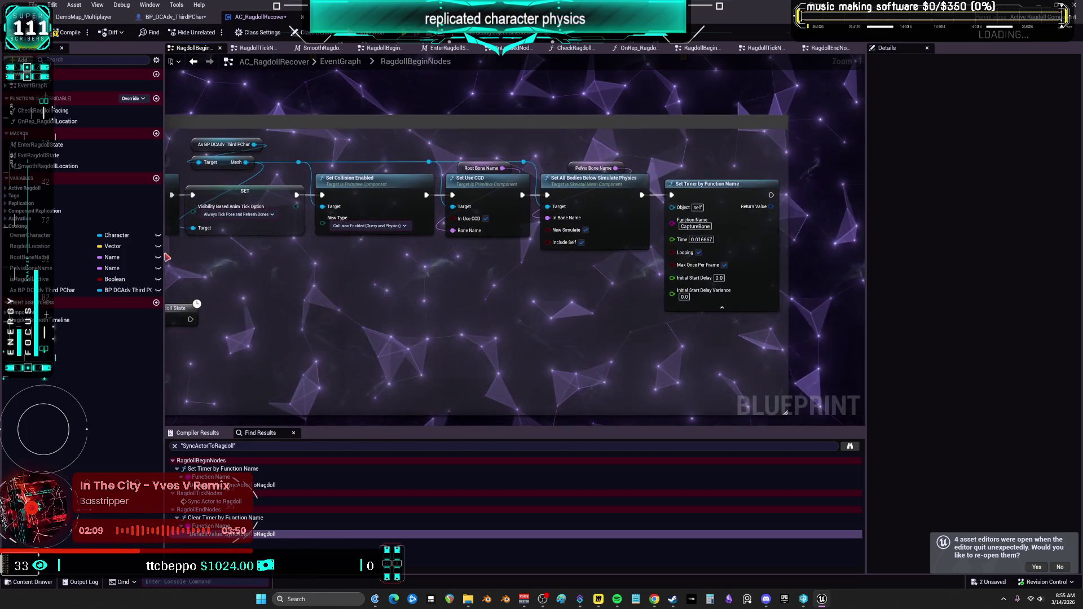
left_click_drag(334, 271, 791, 201)
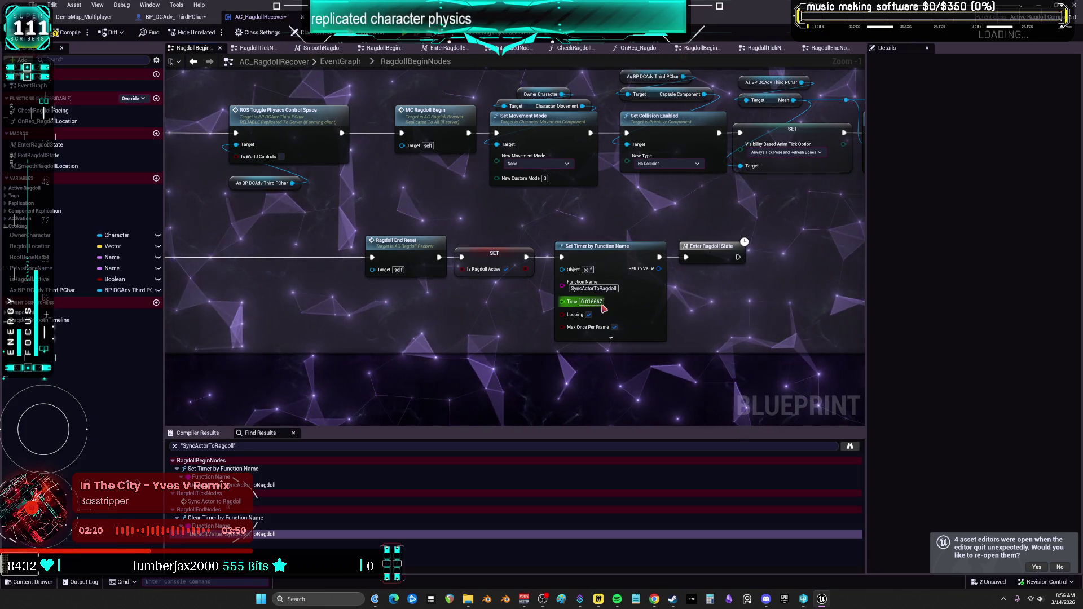
double_click(723, 252)
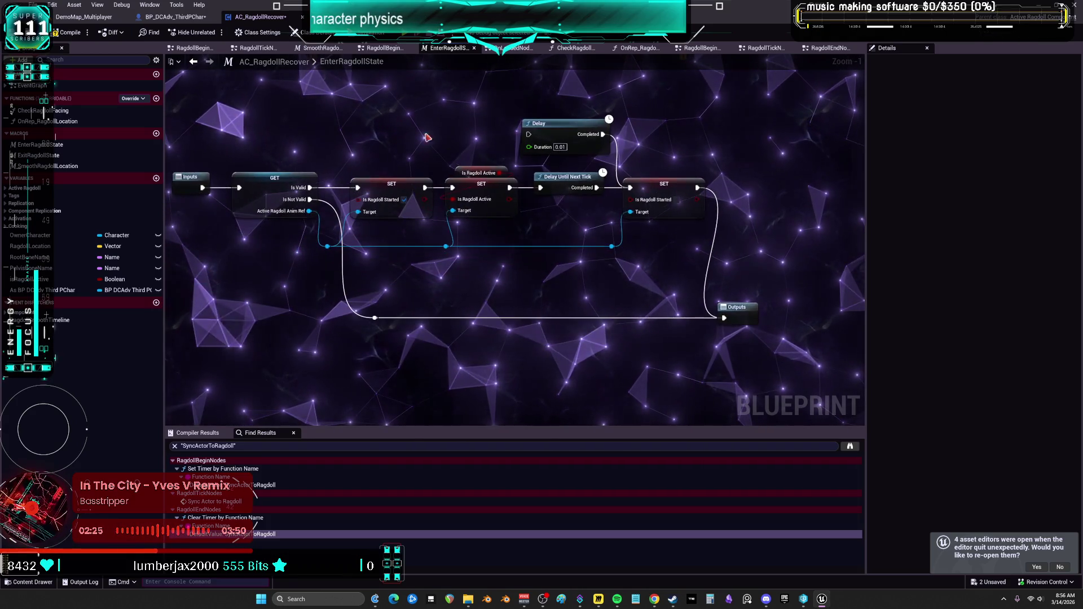
key("alt+Left")
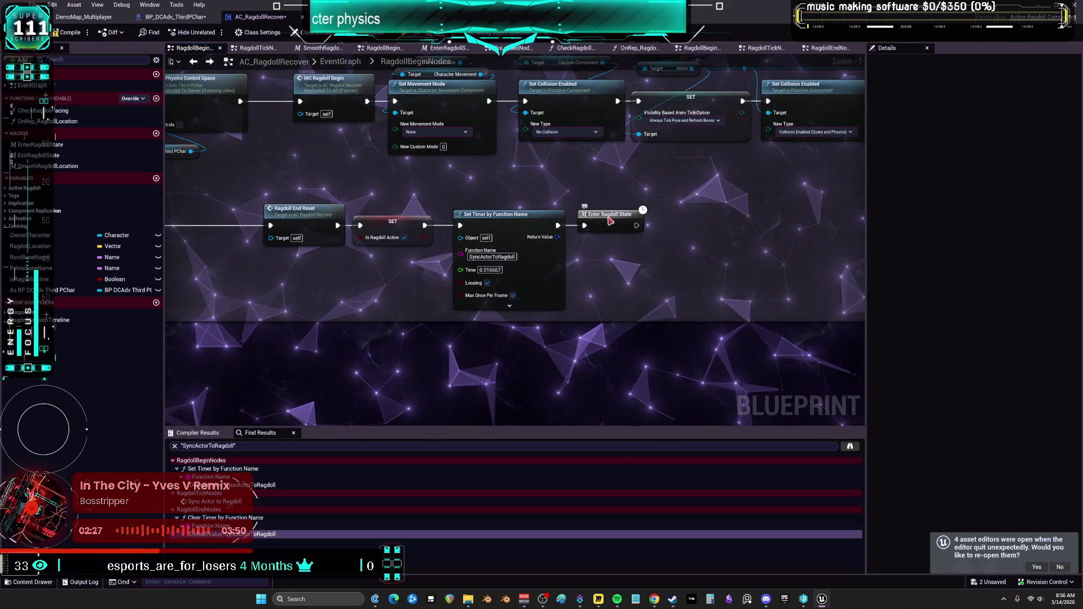
right_click(610, 222)
scroll(560, 266, "down", 3)
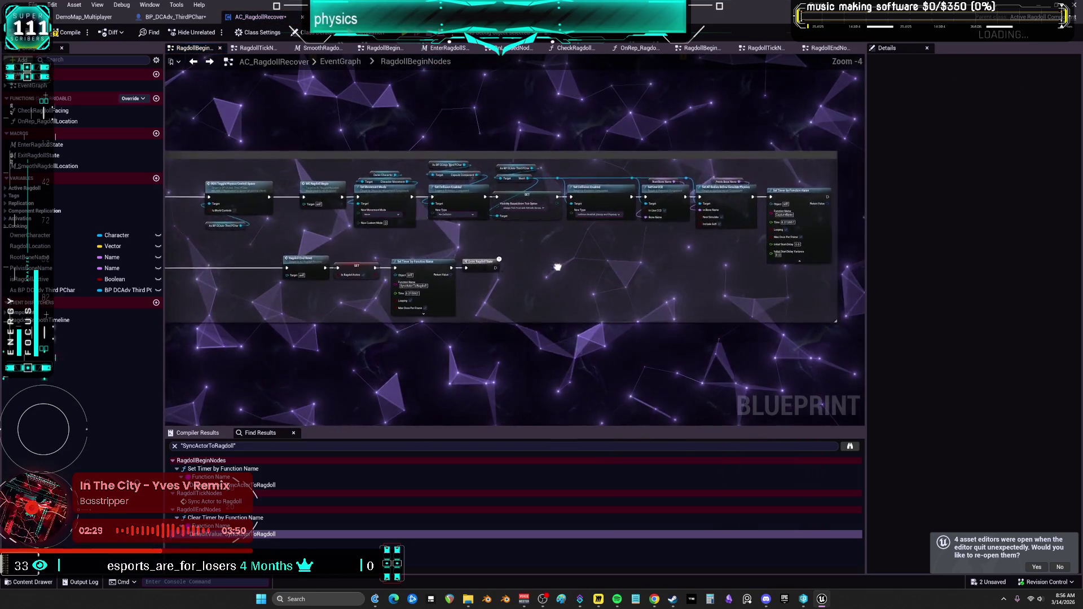
Review RagdollEndNodes, following its collision, Montage Play and Sequence nodes.
left_click(193, 62)
double_click(706, 205)
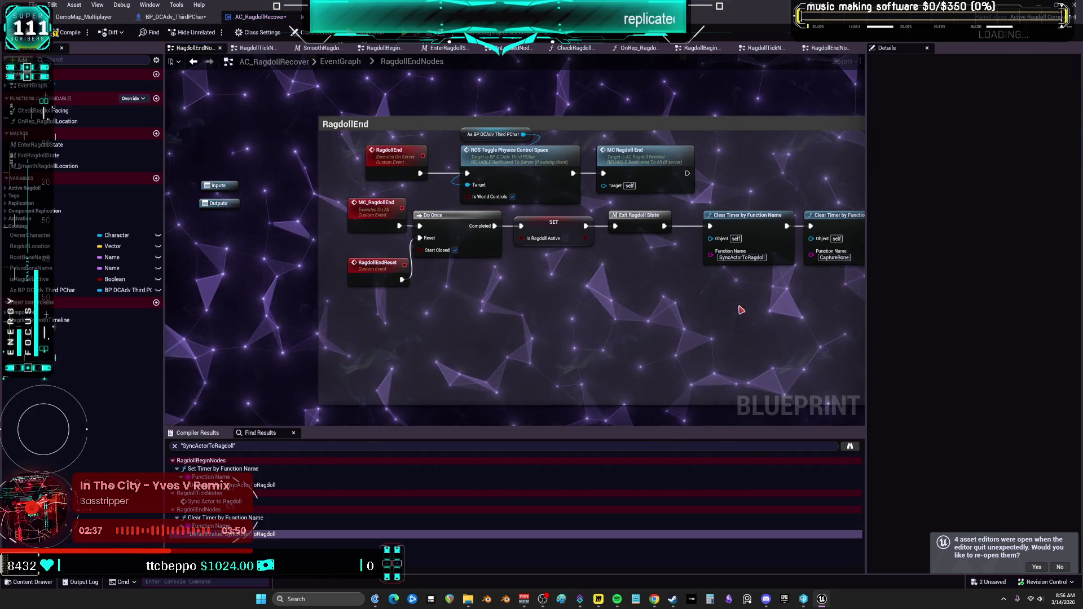
left_click_drag(712, 309, 429, 317)
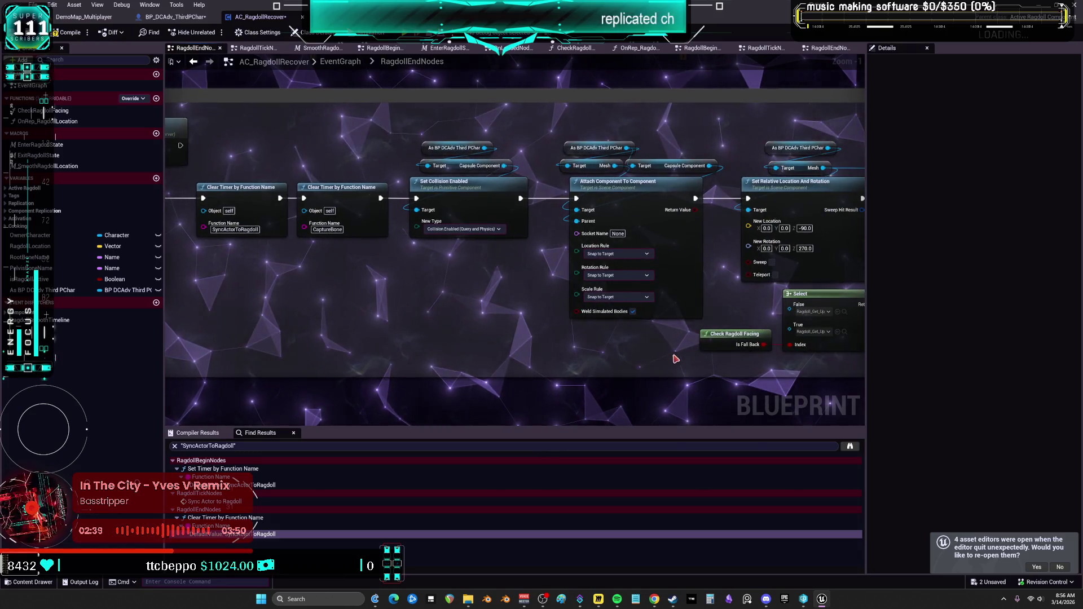
left_click_drag(633, 363, 729, 355)
left_click_drag(773, 322, 624, 310)
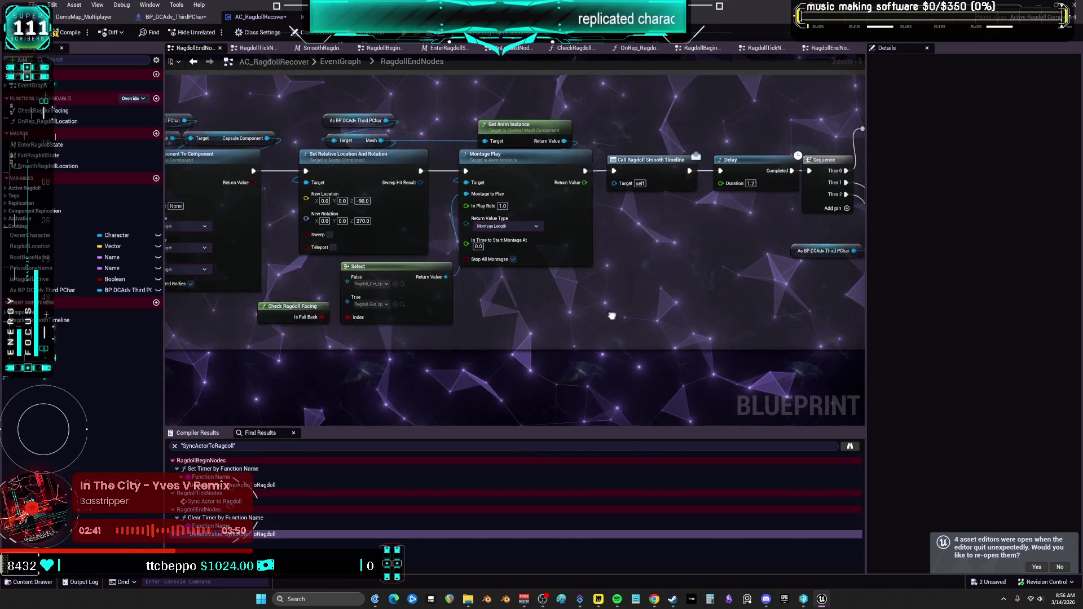
left_click_drag(743, 304, 653, 310)
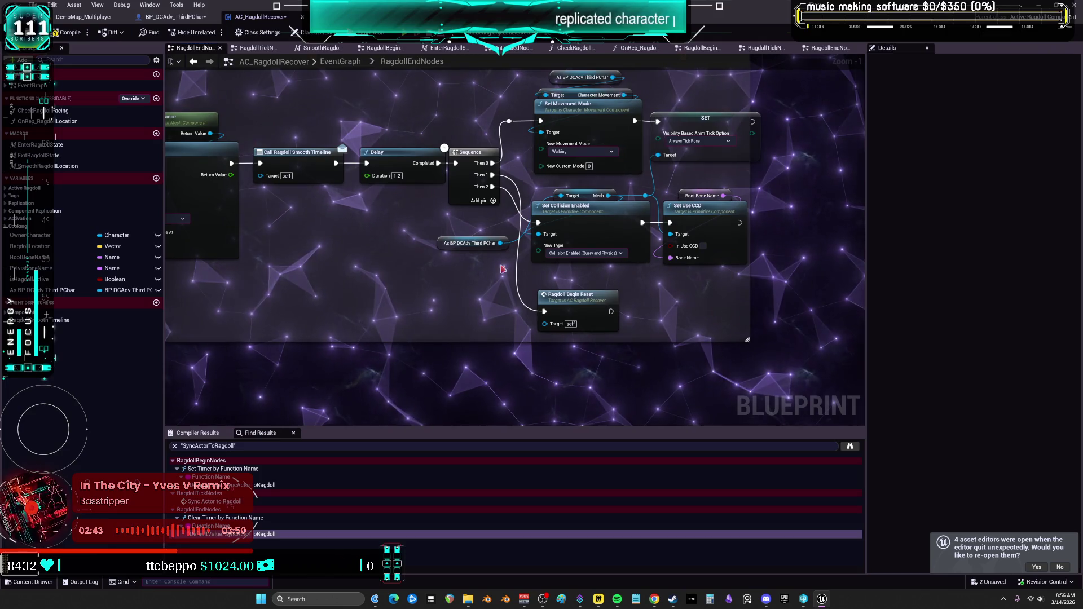
Glance at RagdollTickNodes, then switch to the BP_DCAdv_ThirdPChar blueprint.
left_click(193, 61)
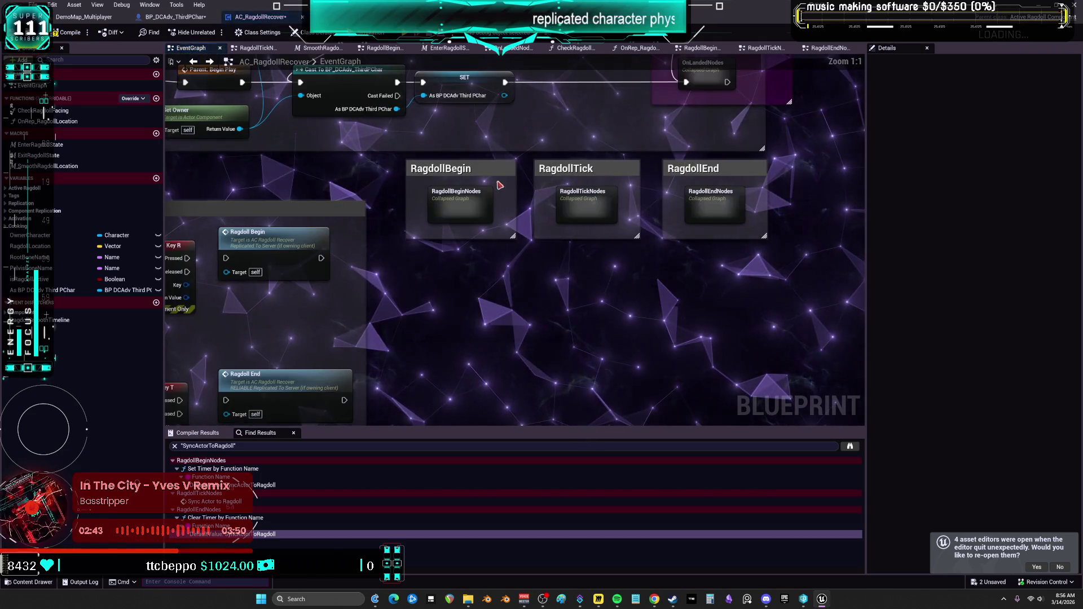
double_click(590, 199)
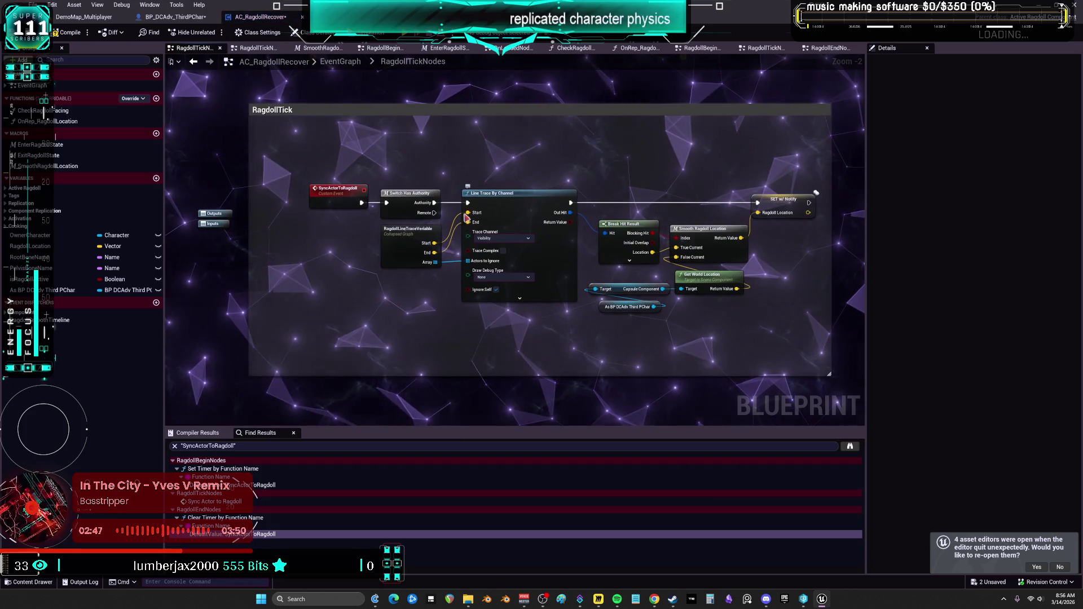
left_click(193, 61)
left_click(175, 16)
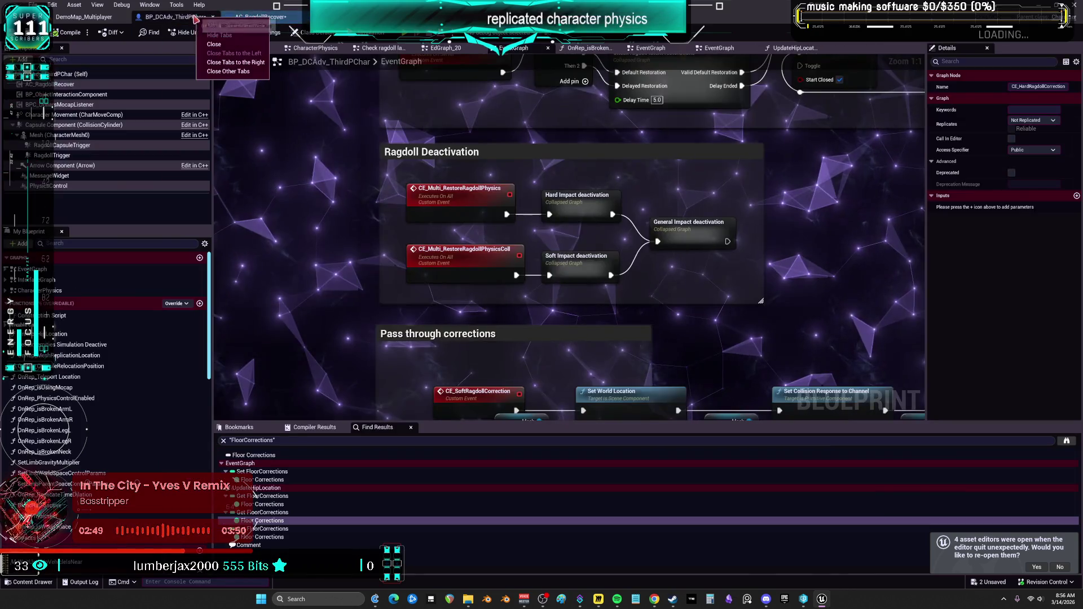
Find the trapped-under-vehicle check and select the Restoring Ragdoll getter to view its properties.
right_click(197, 18)
left_click(415, 218)
scroll(415, 219, "down", 9)
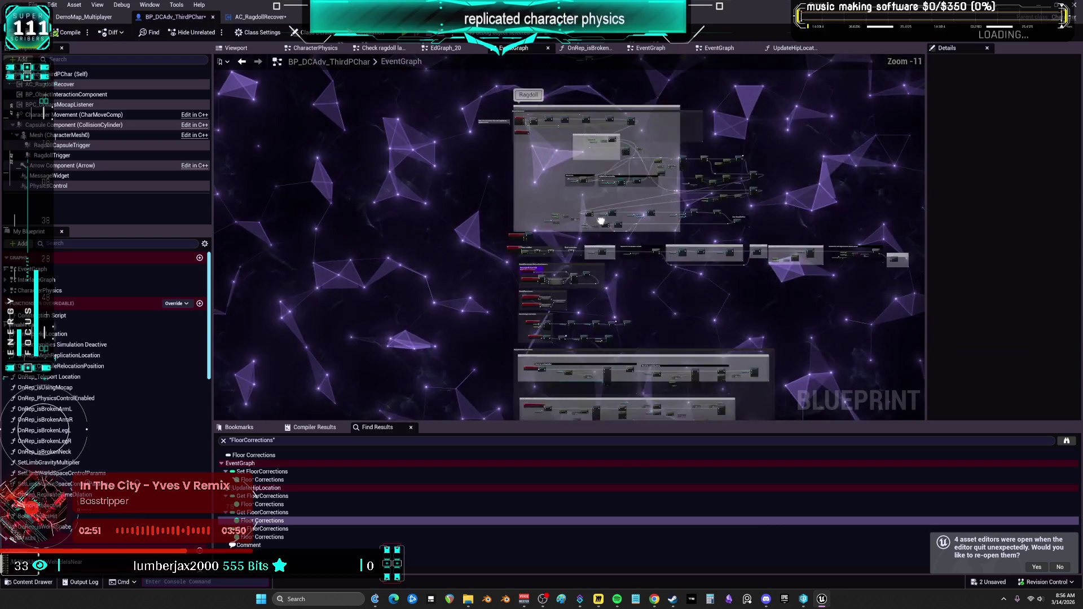
mouse_move(621, 225)
left_mouse_down()
mouse_move(649, 141)
mouse_move(695, 276)
mouse_move(464, 265)
left_mouse_up()
scroll(475, 244, "up", 8)
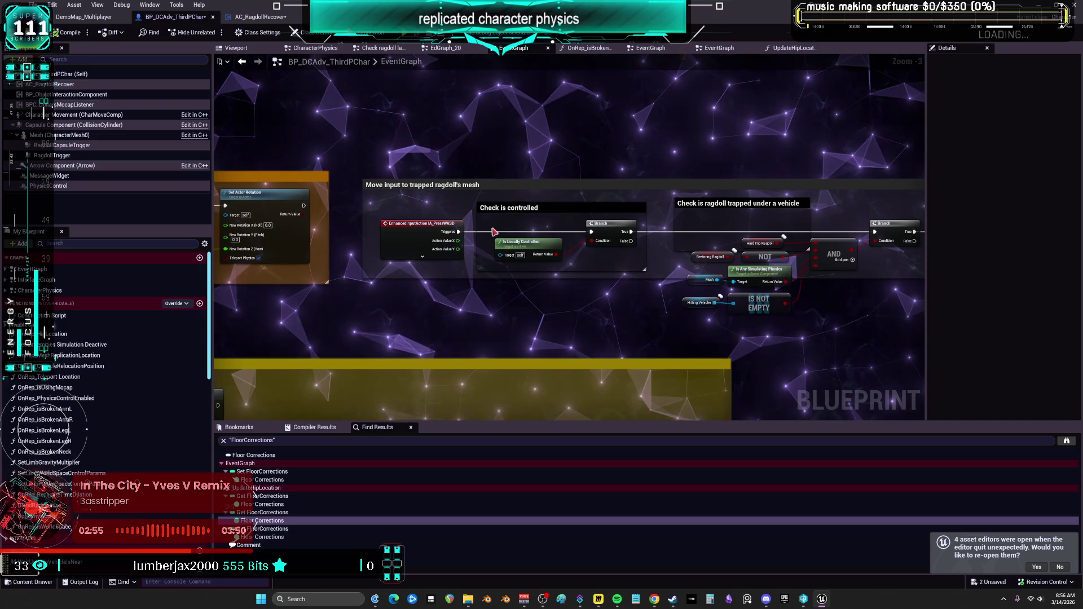
scroll(734, 310, "up", 3)
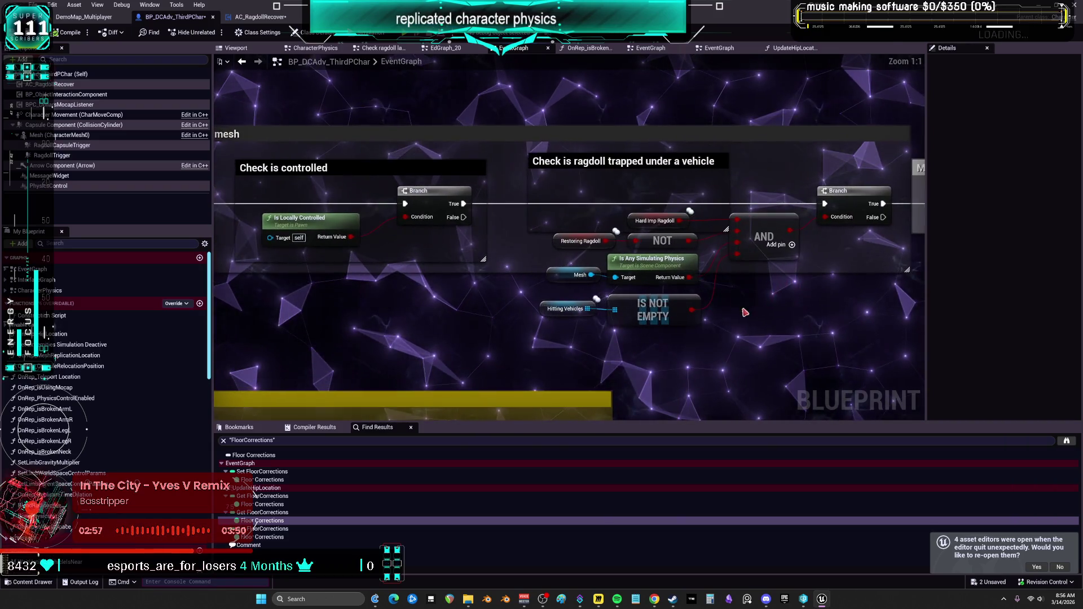
left_click(564, 242)
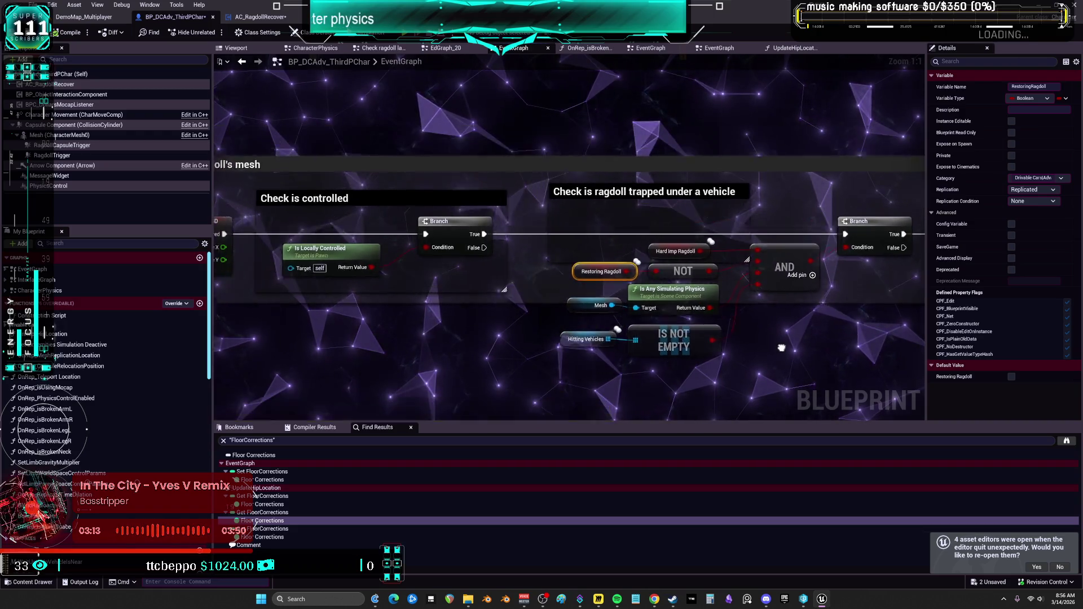
Wrap Restoring Ragdoll, Hard Imp Ragdoll and NOT in a red '?? REPLACE?' comment.
mouse_move(557, 277)
left_mouse_down()
mouse_move(665, 254)
mouse_move(680, 208)
mouse_move(684, 83)
left_mouse_up()
left_click_drag(741, 105, 716, 239)
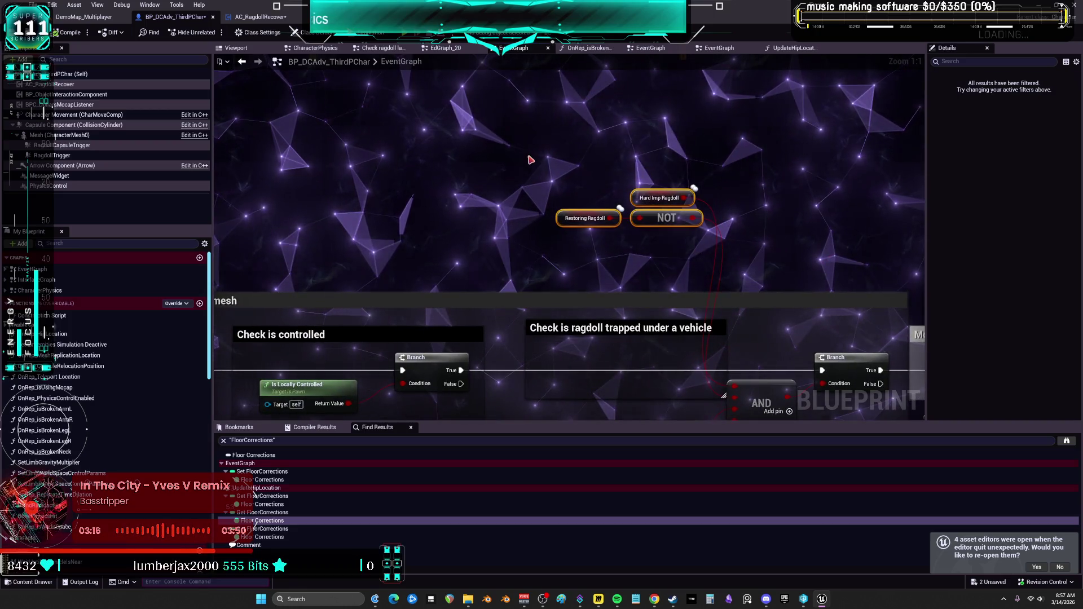
key("c")
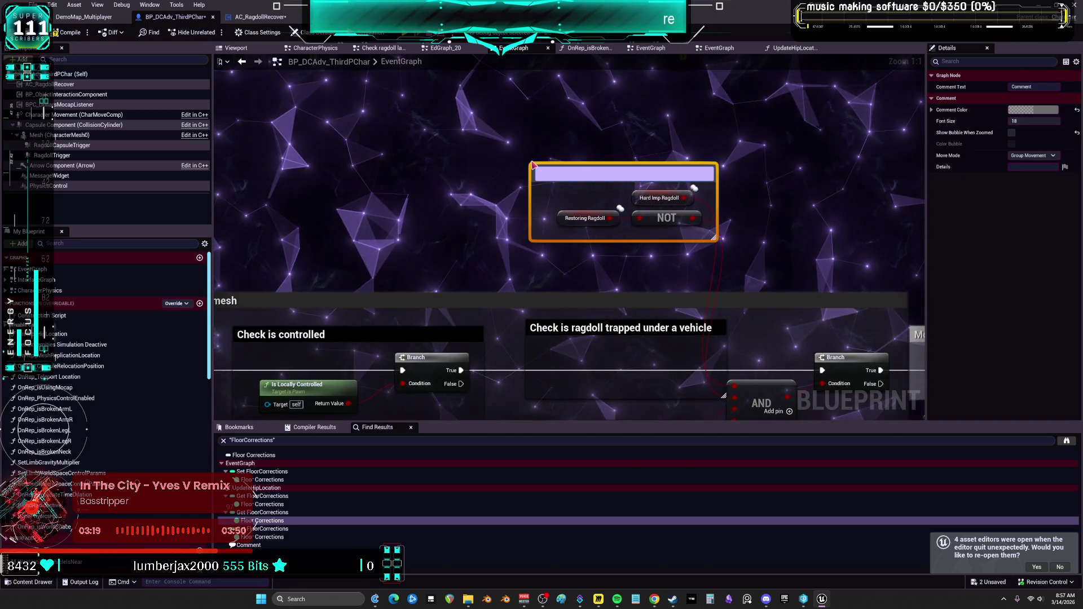
type("?? REPLA")
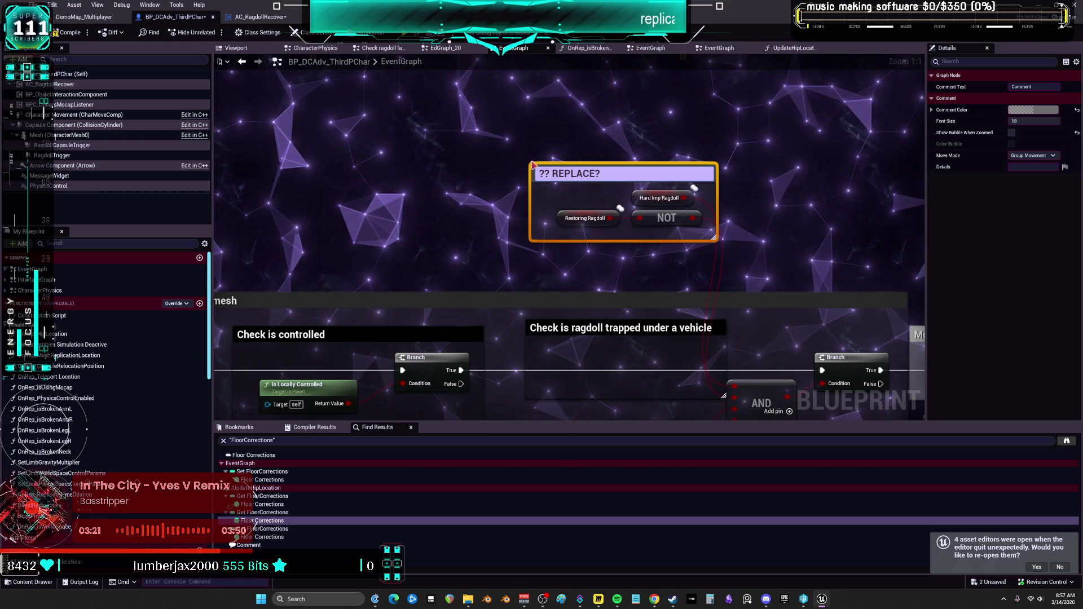
key("Return")
left_click(1033, 109)
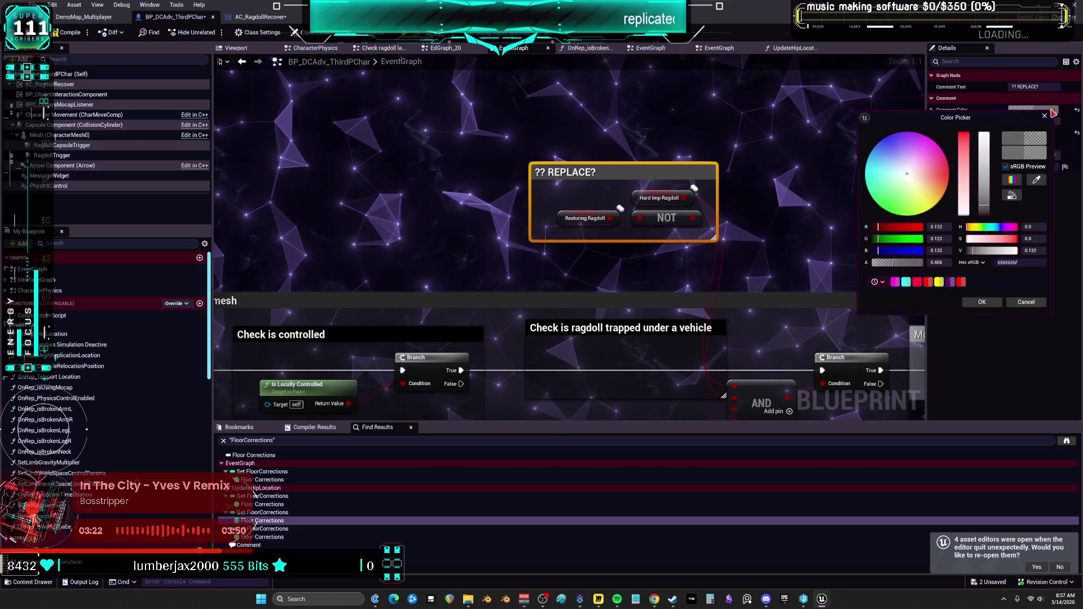
left_click(945, 168)
left_click_drag(986, 165, 985, 135)
left_click(982, 302)
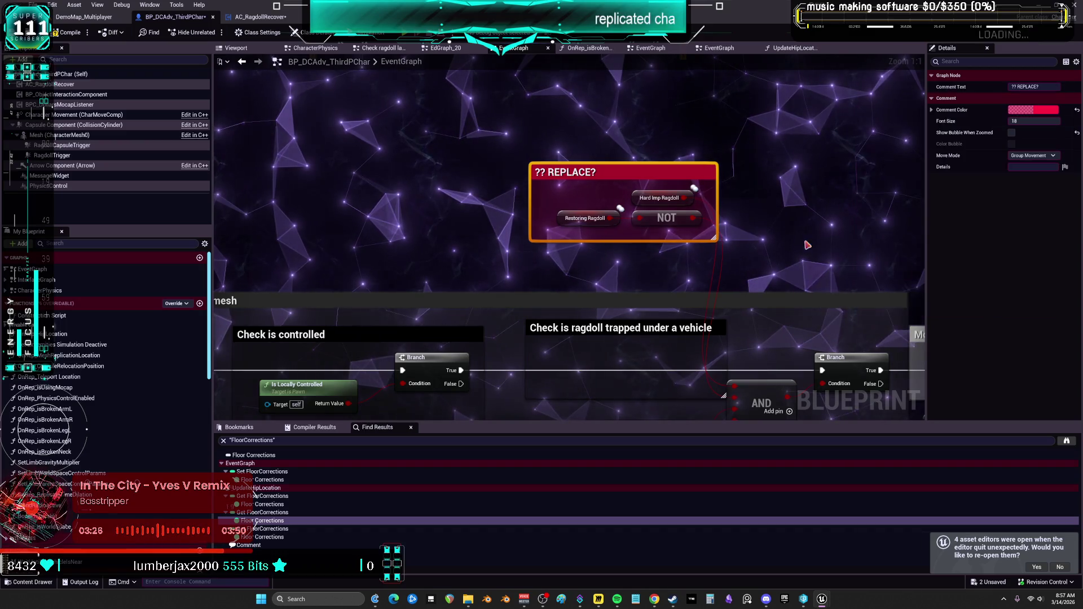
Pan over to inspect the Move mesh and Break/Make Rotator nodes.
left_click_drag(753, 127, 689, 144)
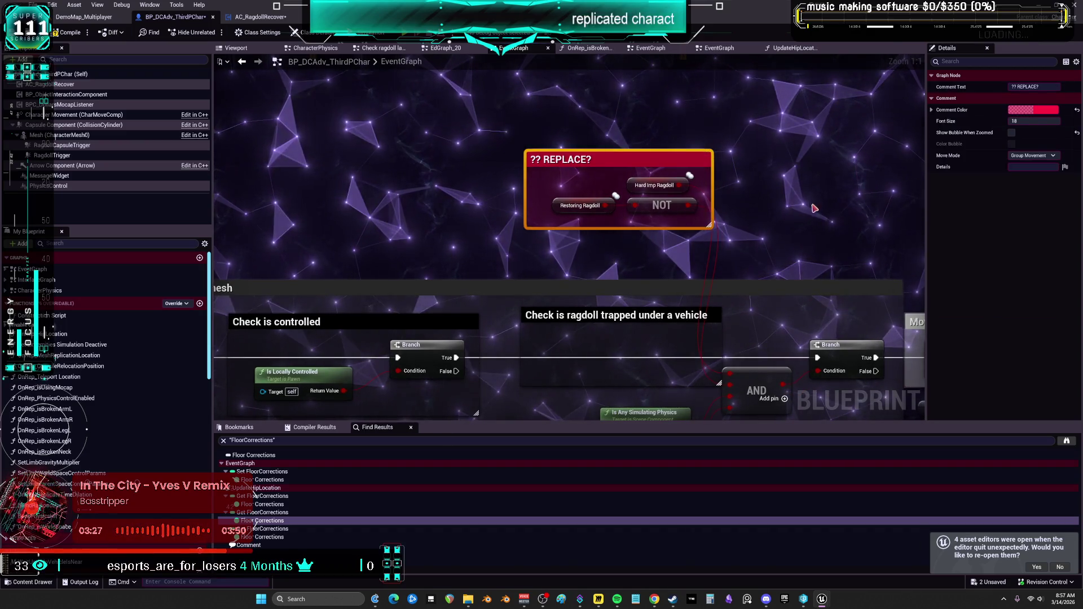
left_click_drag(813, 209, 633, 136)
scroll(684, 138, "down", 1)
mouse_move(711, 243)
left_mouse_down()
mouse_move(588, 255)
mouse_move(554, 240)
mouse_move(186, 223)
left_mouse_up()
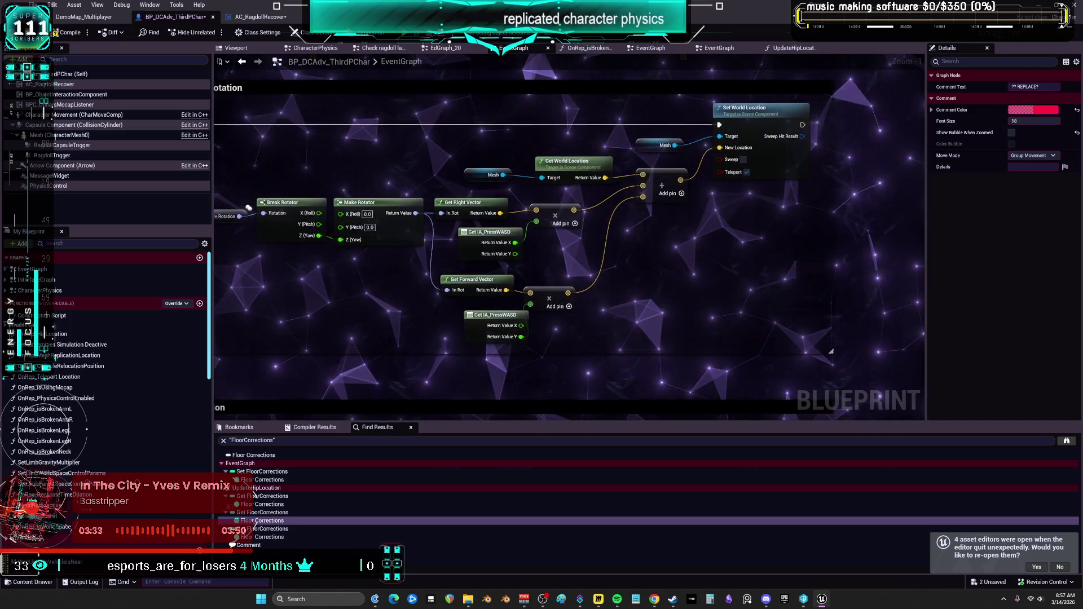
mouse_move(262, 192)
left_mouse_down()
mouse_move(723, 236)
mouse_move(594, 304)
mouse_move(384, 304)
mouse_move(406, 56)
left_mouse_up()
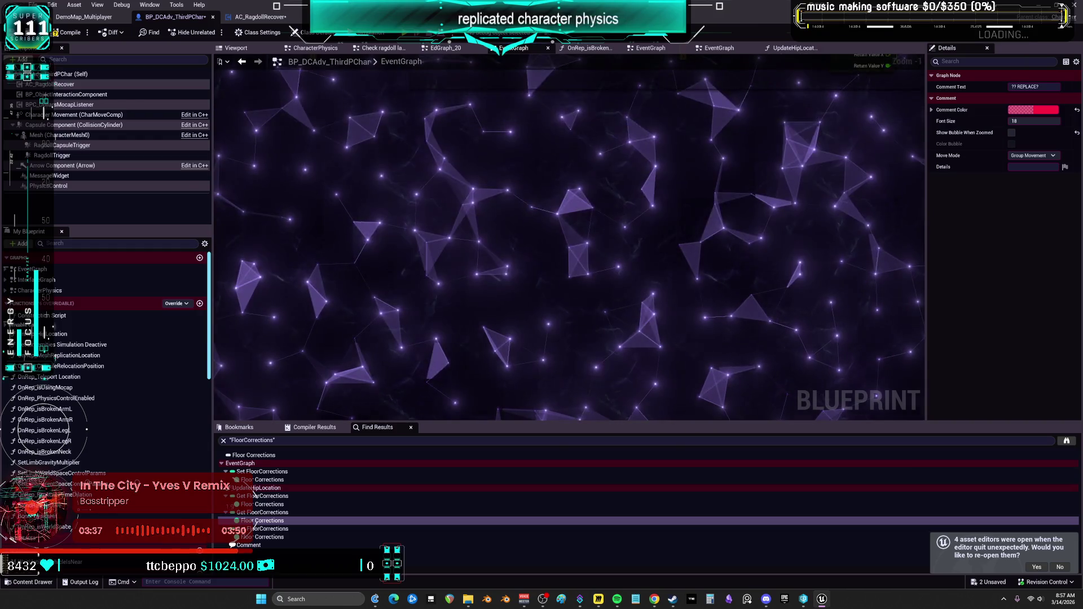
right_click(598, 50)
right_click(649, 209)
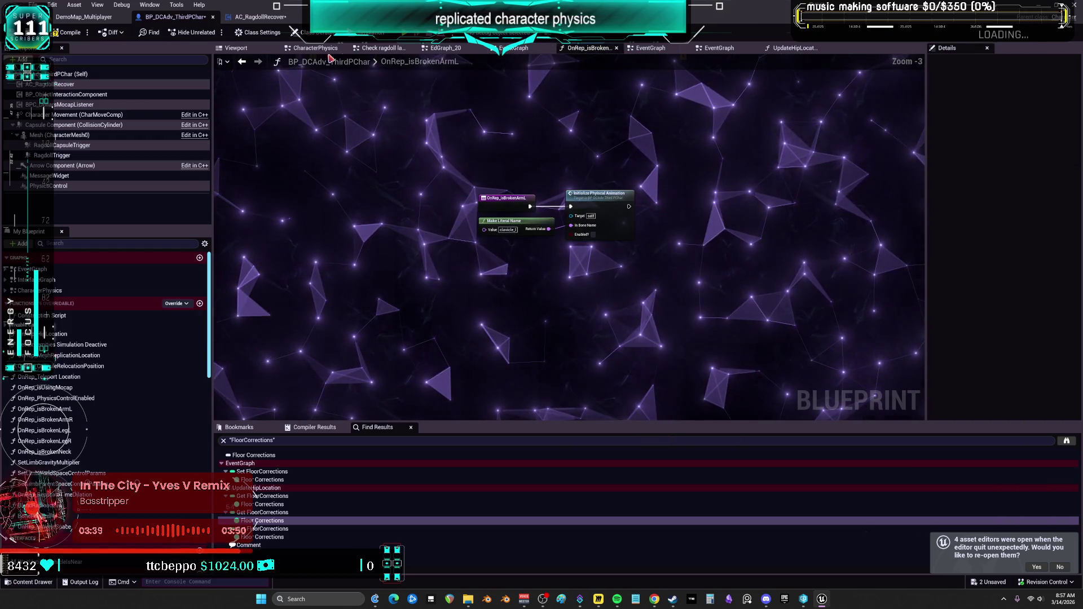
left_click(252, 65)
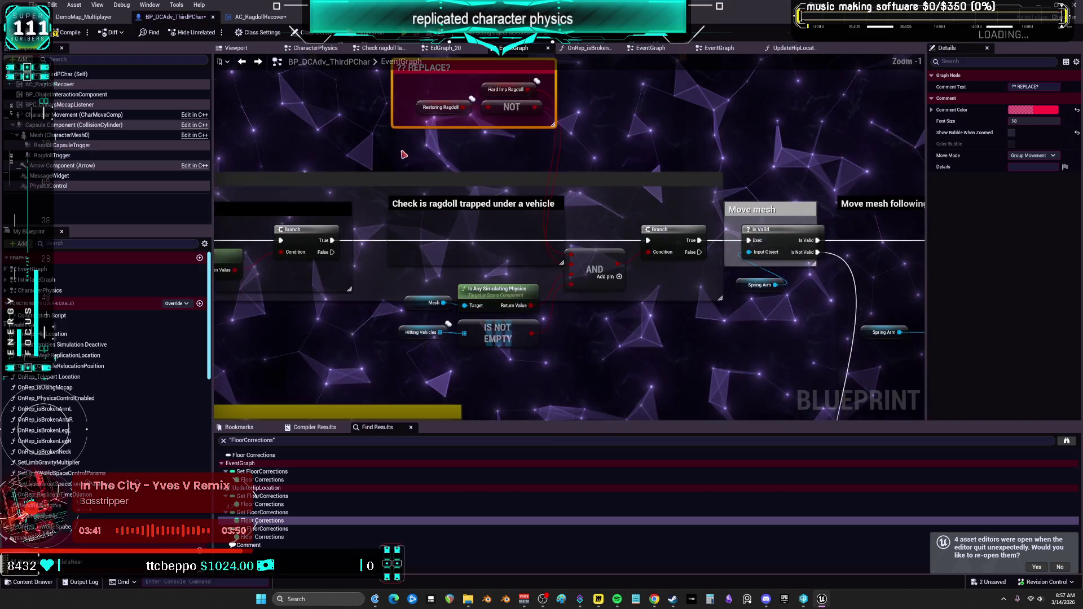
mouse_move(804, 168)
left_mouse_down()
mouse_move(595, 317)
mouse_move(221, 204)
left_mouse_up()
scroll(684, 293, "down", 2)
mouse_move(731, 331)
left_mouse_down()
mouse_move(648, 279)
mouse_move(367, 275)
mouse_move(354, 88)
left_mouse_up()
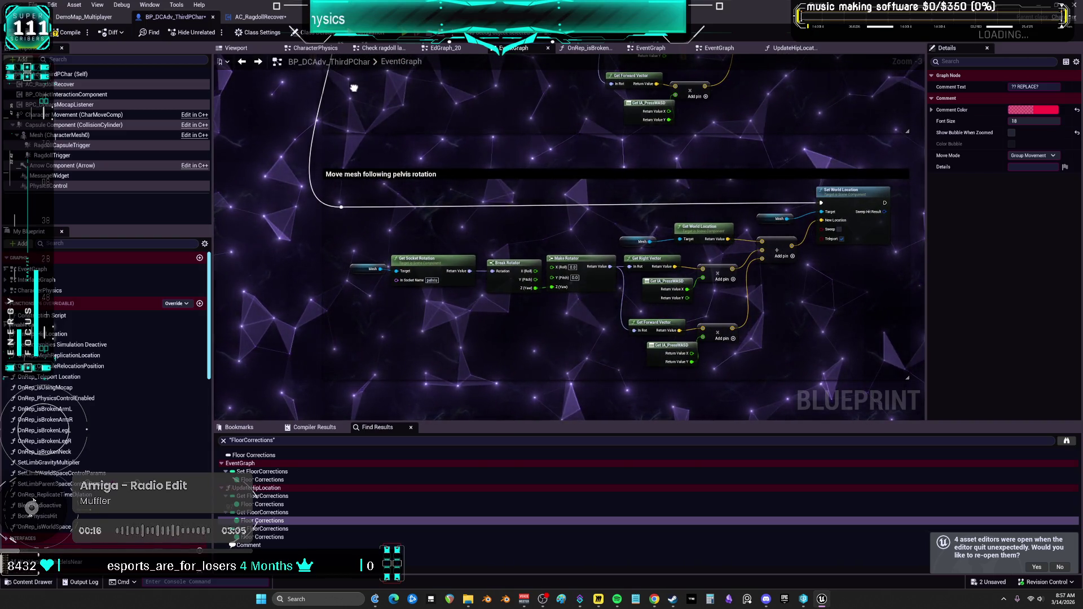
scroll(594, 231, "down", 2)
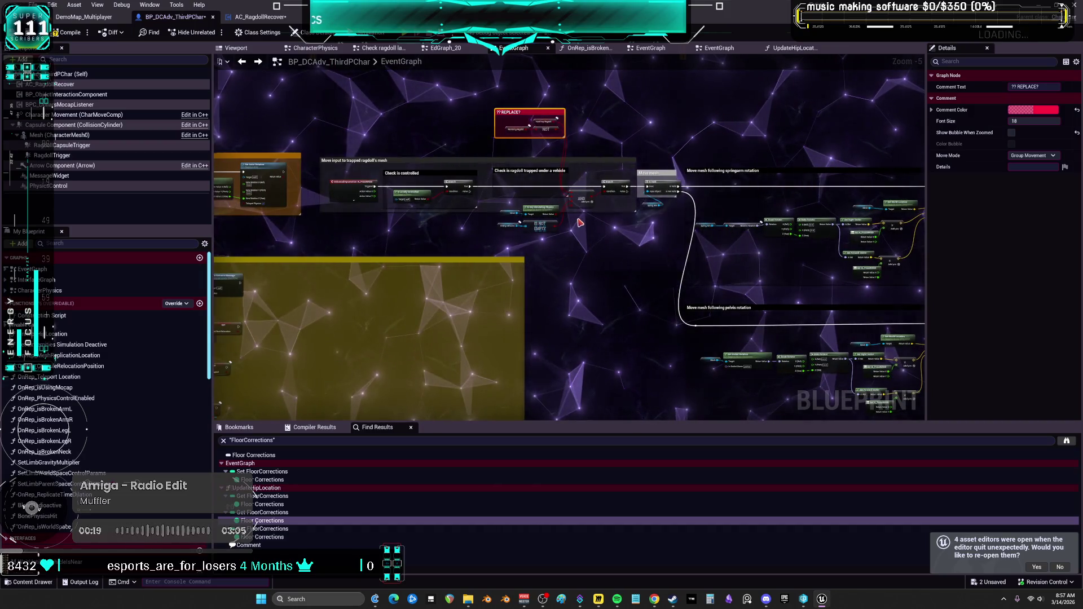
scroll(580, 223, "down", 2)
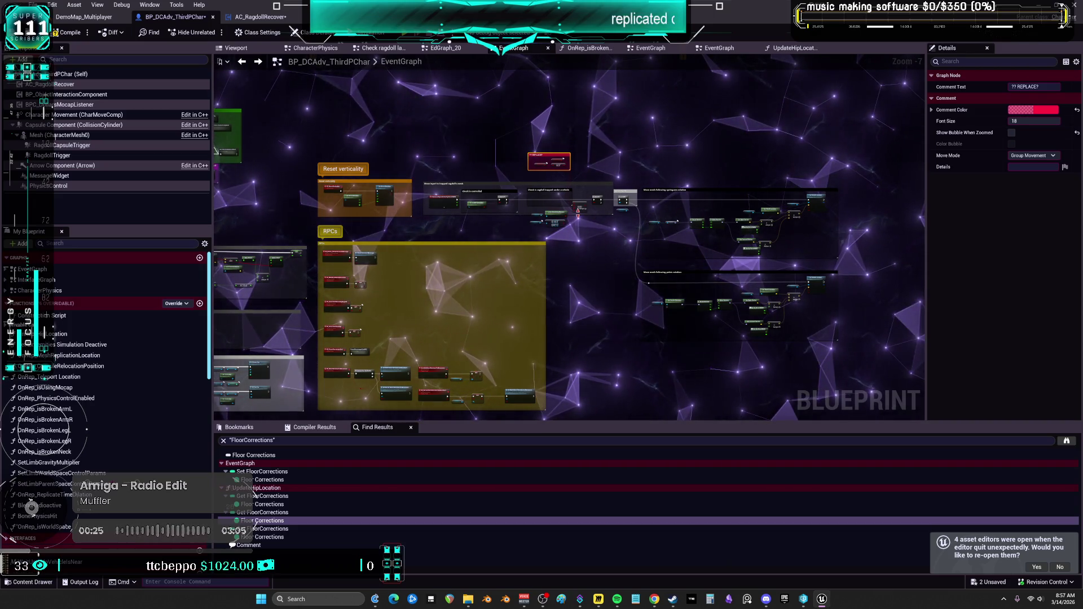
scroll(578, 213, "up", 5)
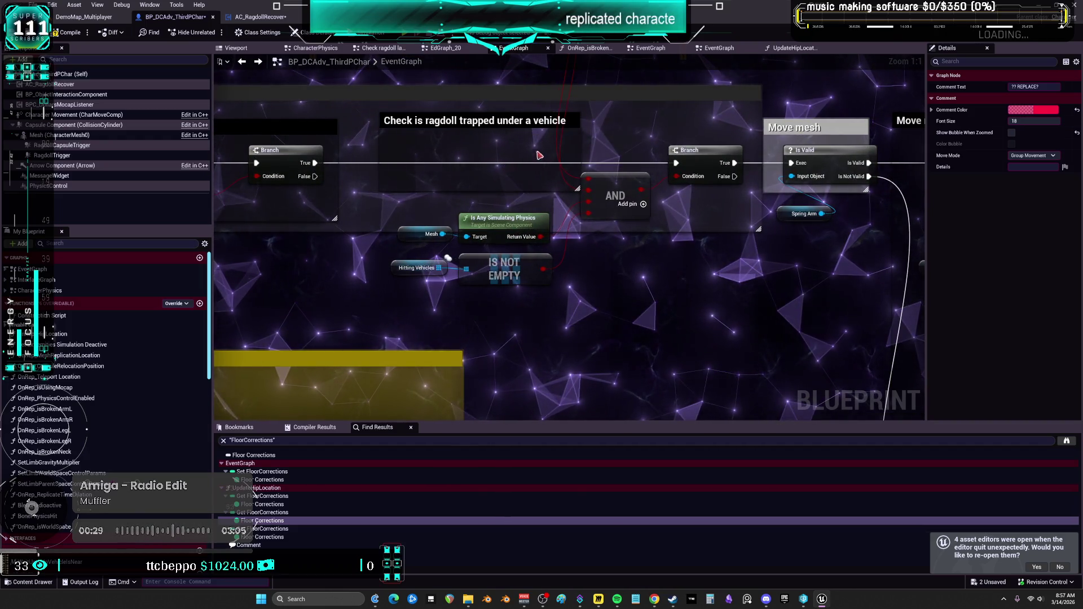
mouse_move(709, 118)
left_mouse_down()
mouse_move(834, 226)
mouse_move(1052, 199)
left_mouse_up()
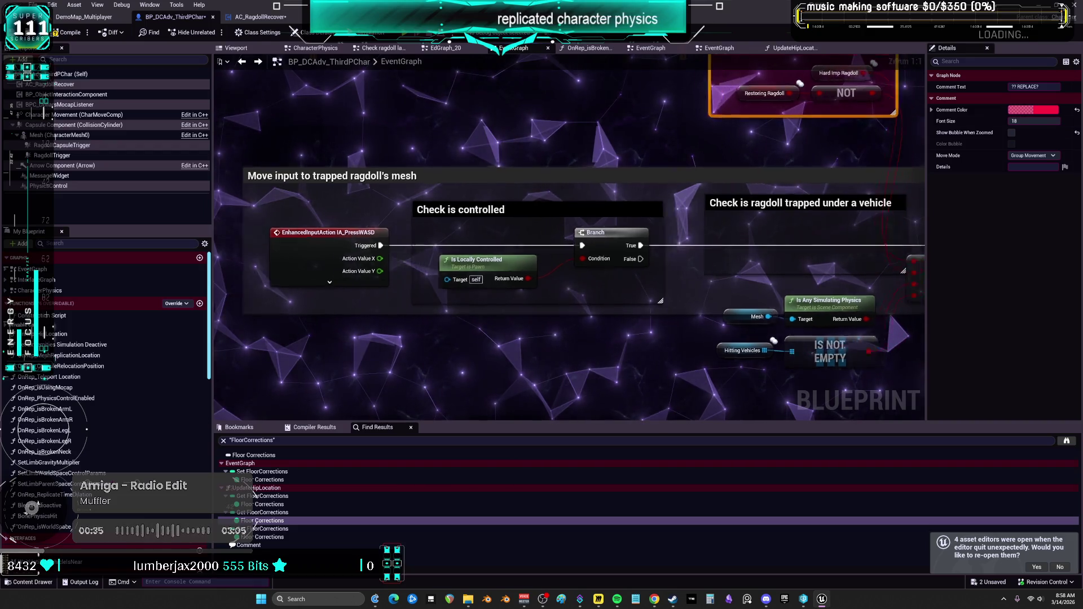
left_click_drag(1039, 197, 772, 185)
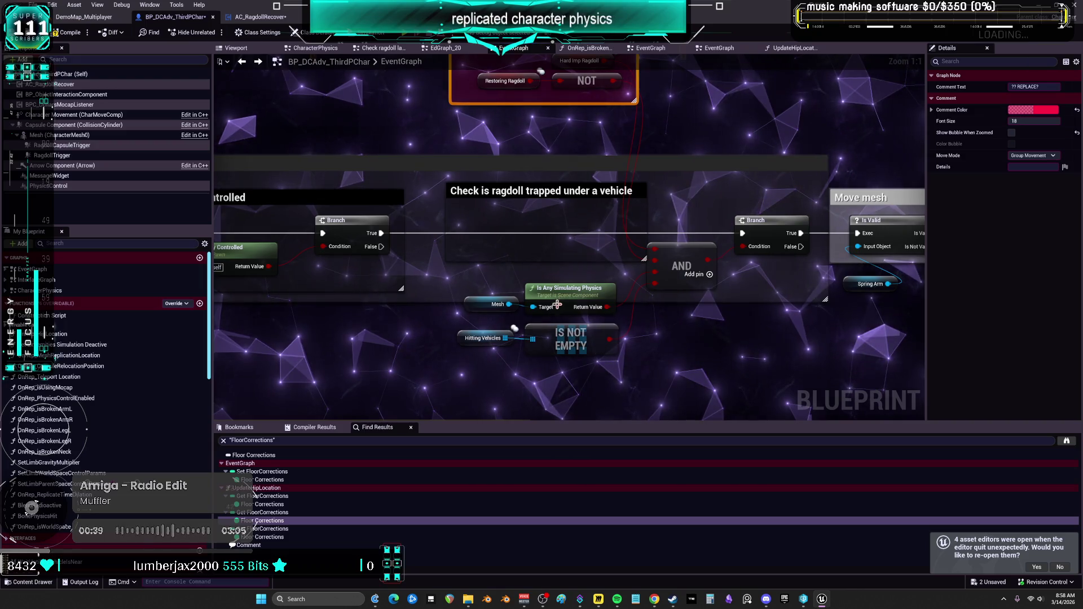
left_click_drag(651, 256, 647, 320)
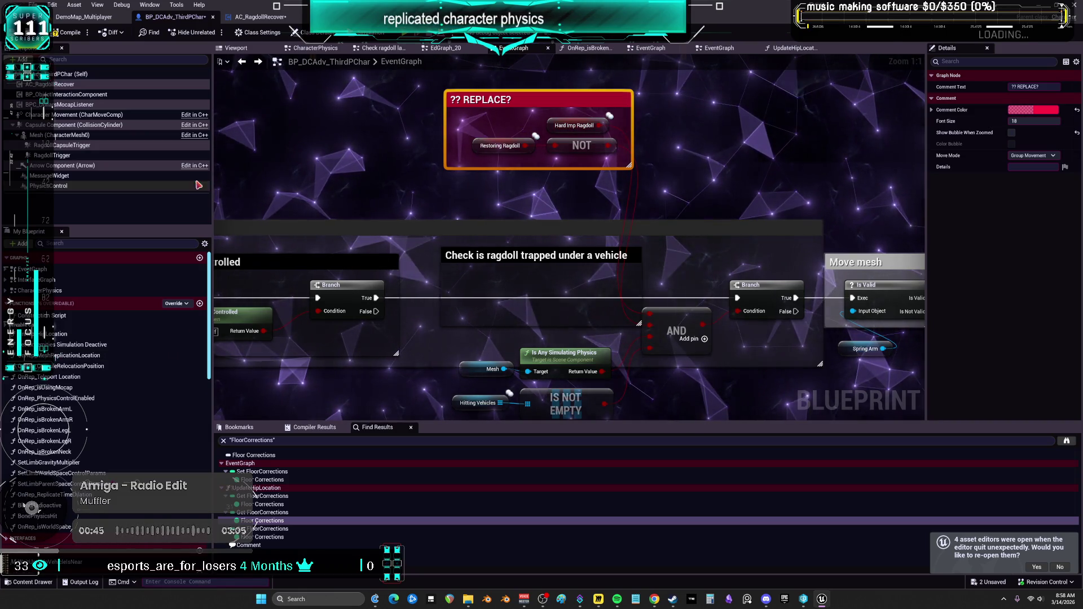
mouse_move(53, 90)
left_mouse_down()
mouse_move(339, 153)
mouse_move(368, 283)
left_mouse_up()
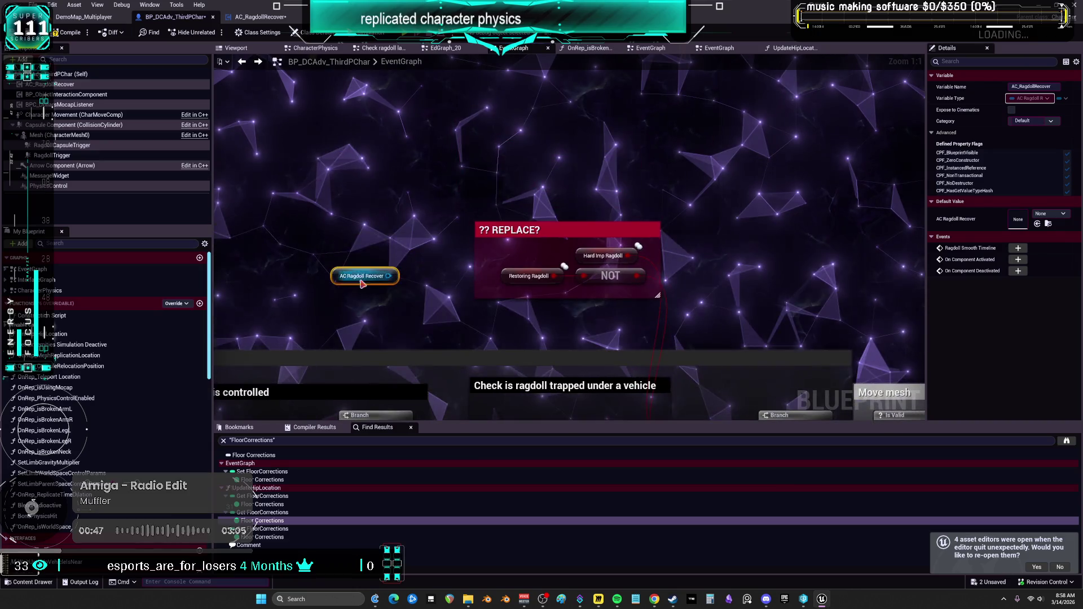
Add an Is Ragdoll Active getter off the AC Ragdoll Recover reference.
left_click_drag(439, 152, 464, 159)
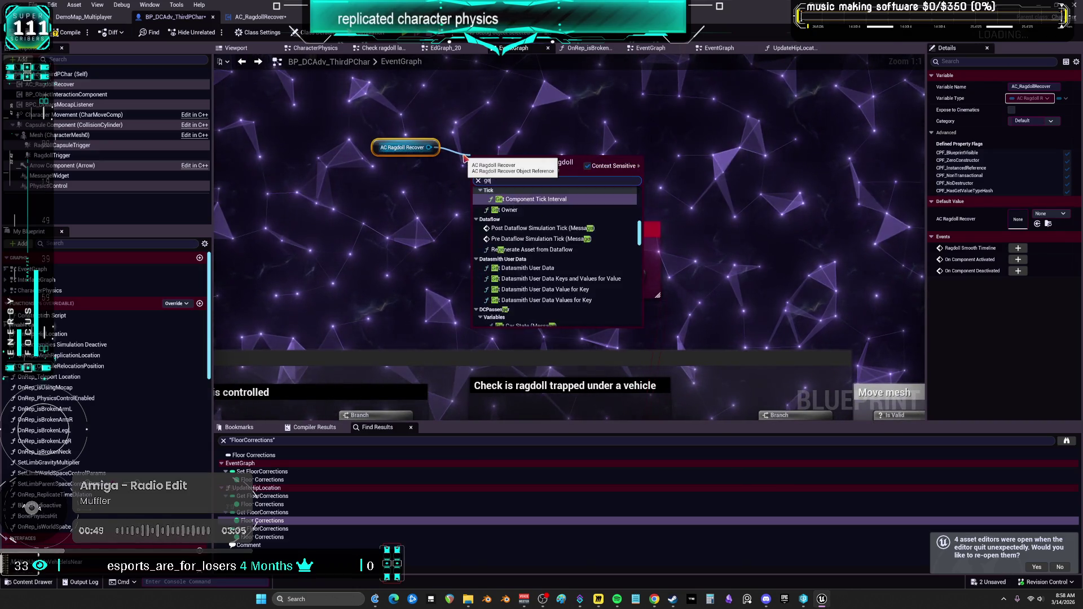
type("t")
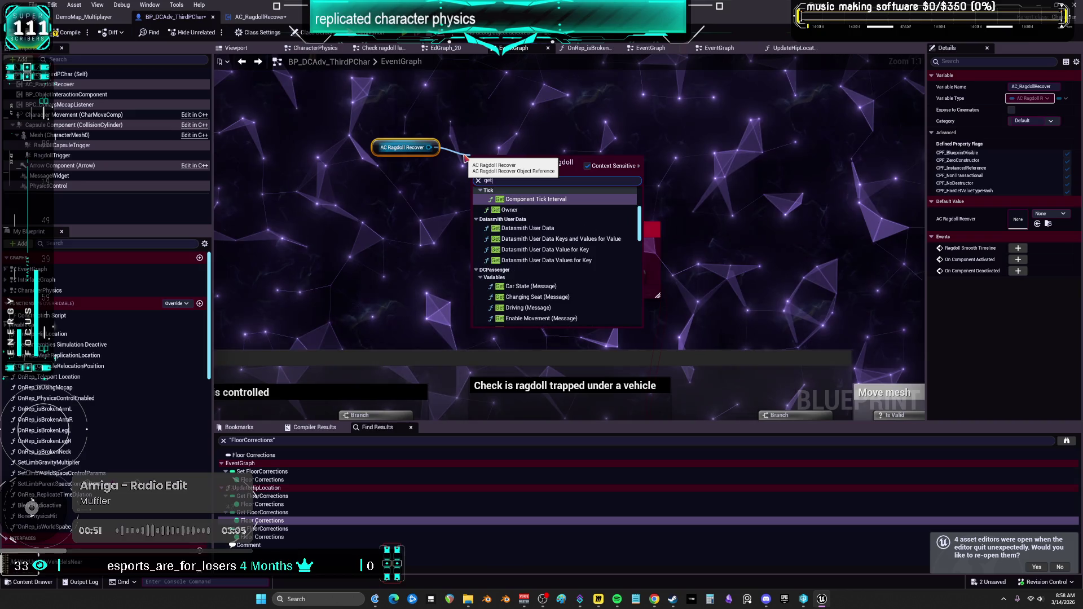
left_click_drag(642, 213, 631, 294)
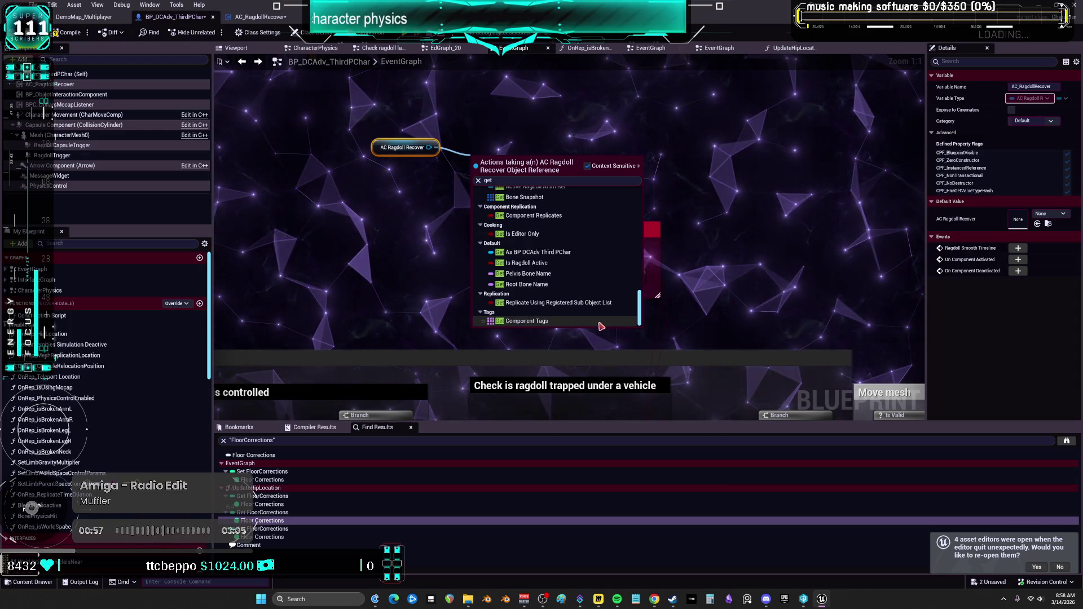
left_click(551, 265)
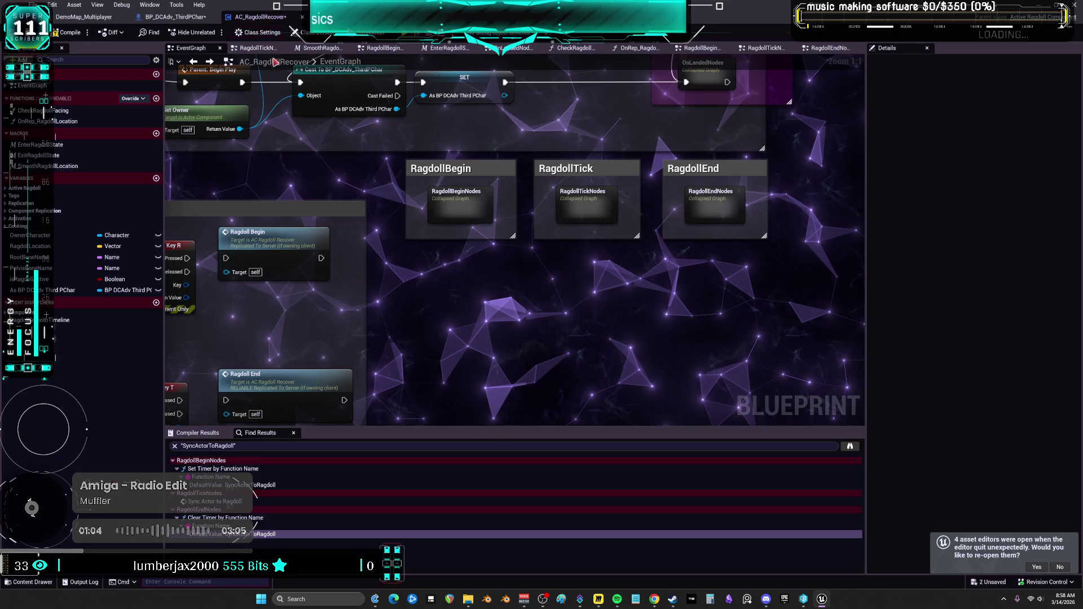
Place AC Ragdoll Recover and Is Ragdoll Active above the vehicle comment, then open AC_RagdollRecover.
left_click(260, 16)
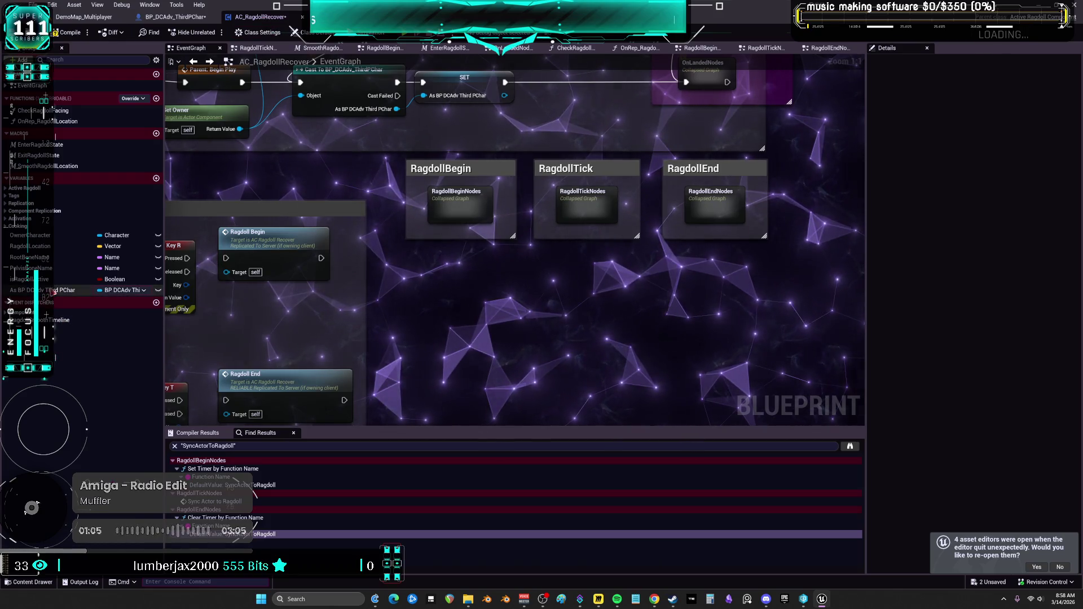
left_click(175, 17)
mouse_move(573, 183)
left_mouse_down()
mouse_move(511, 101)
mouse_move(603, 139)
left_mouse_up()
left_click_drag(424, 93, 447, 107)
left_click(552, 106, "shift")
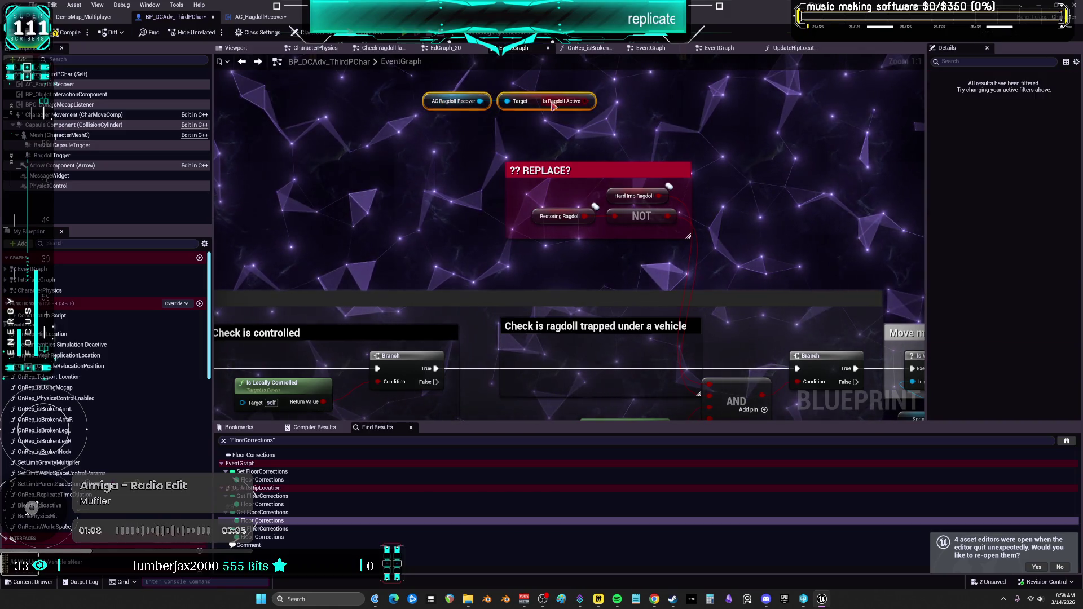
mouse_move(557, 252)
left_mouse_down()
mouse_move(558, 270)
mouse_move(608, 165)
left_mouse_up()
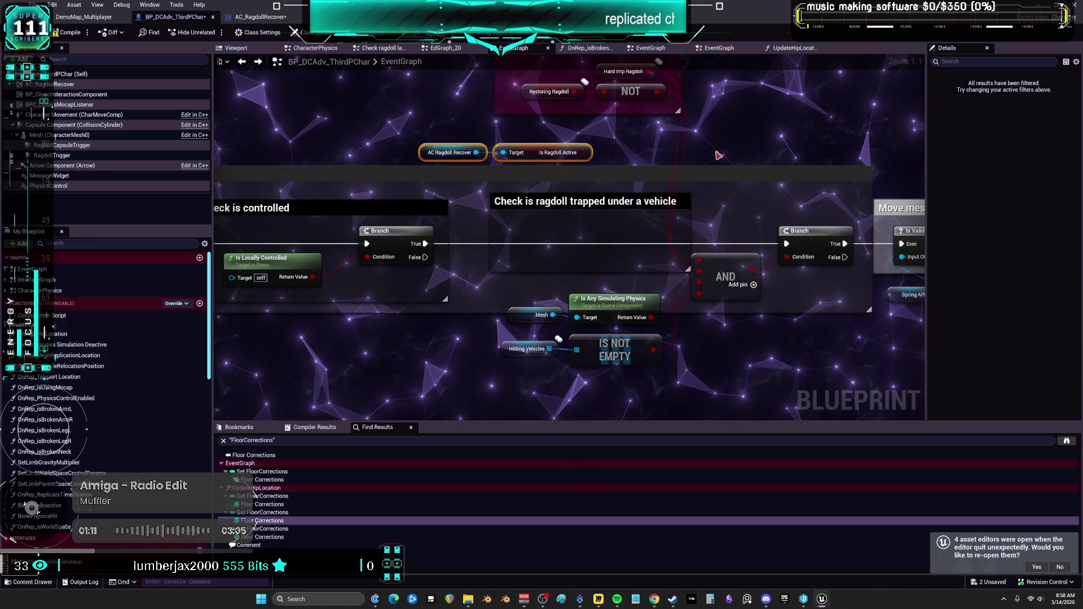
left_click_drag(719, 155, 696, 188)
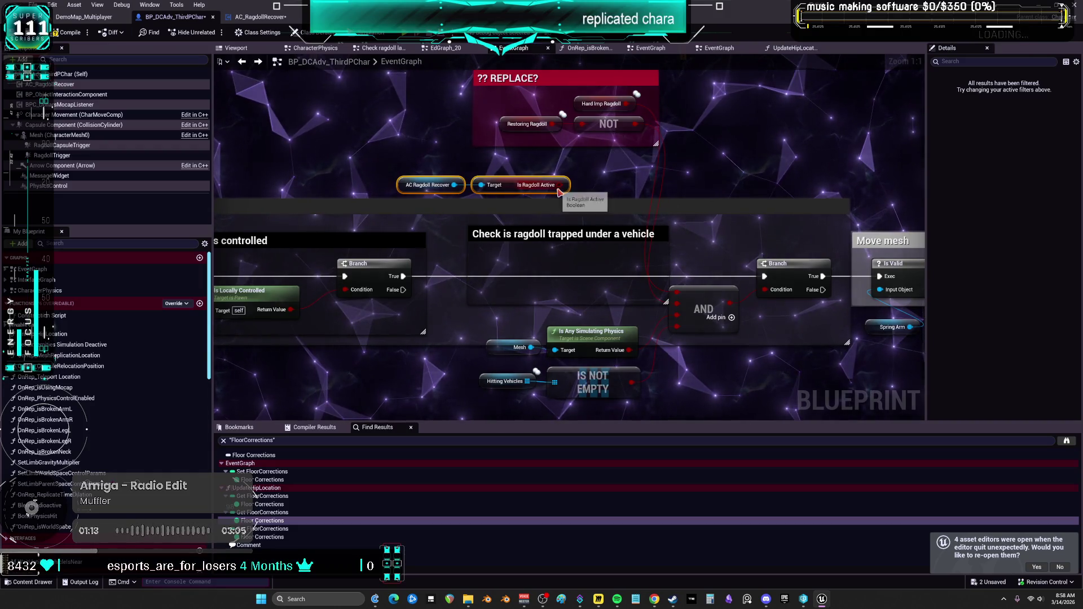
left_click(260, 17)
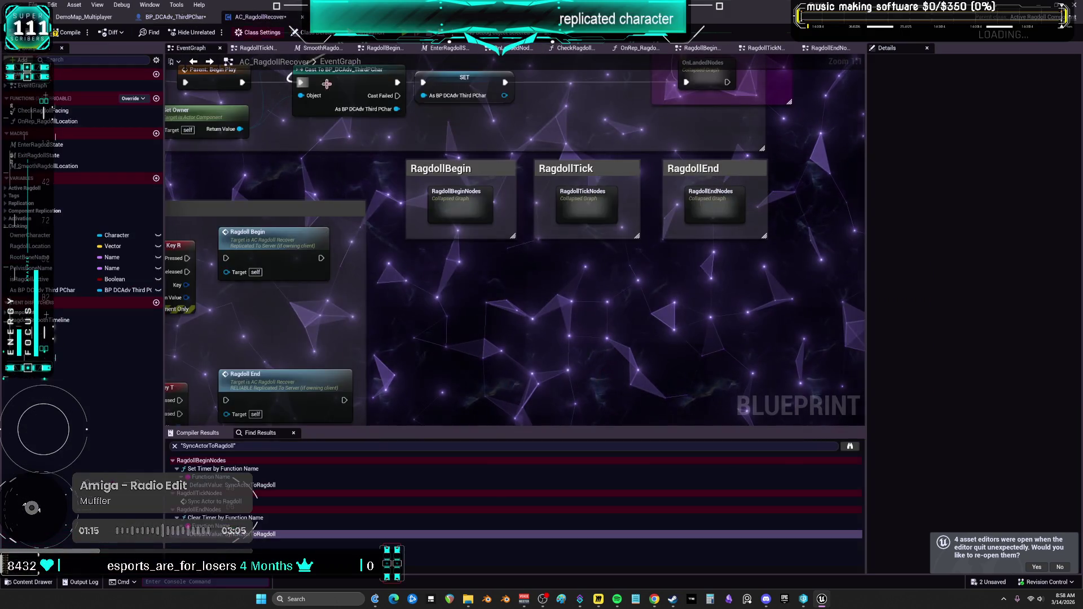
Open the RagdollEndNodes collapsed graph in AC_RagdollRecover.
mouse_move(650, 331)
left_mouse_down()
mouse_move(608, 366)
mouse_move(480, 386)
mouse_move(382, 291)
mouse_move(337, 278)
mouse_move(307, 251)
left_mouse_up()
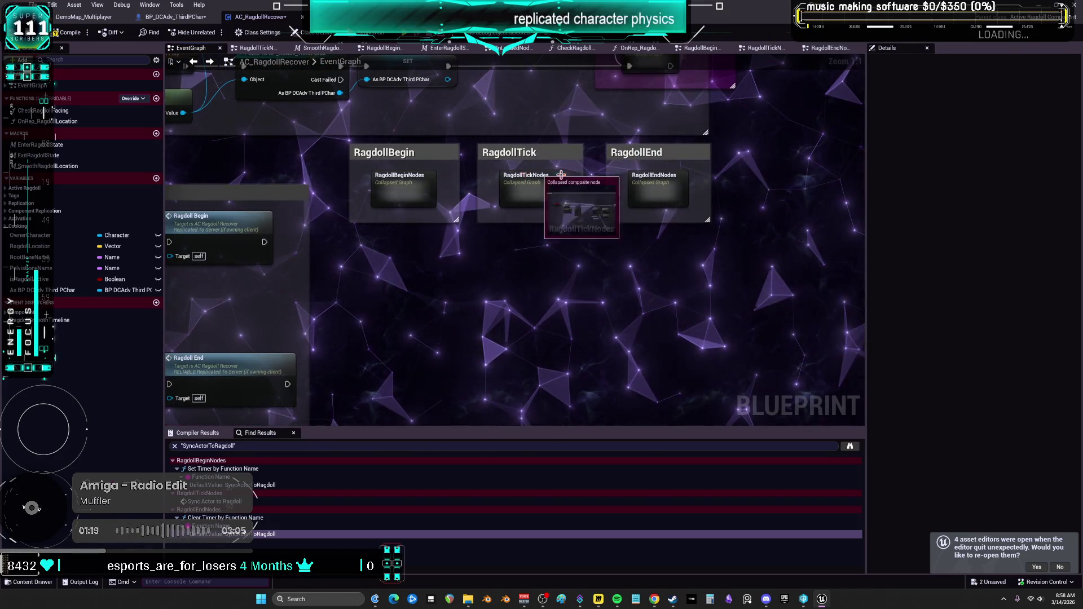
double_click(657, 186)
left_click_drag(332, 245, 309, 294)
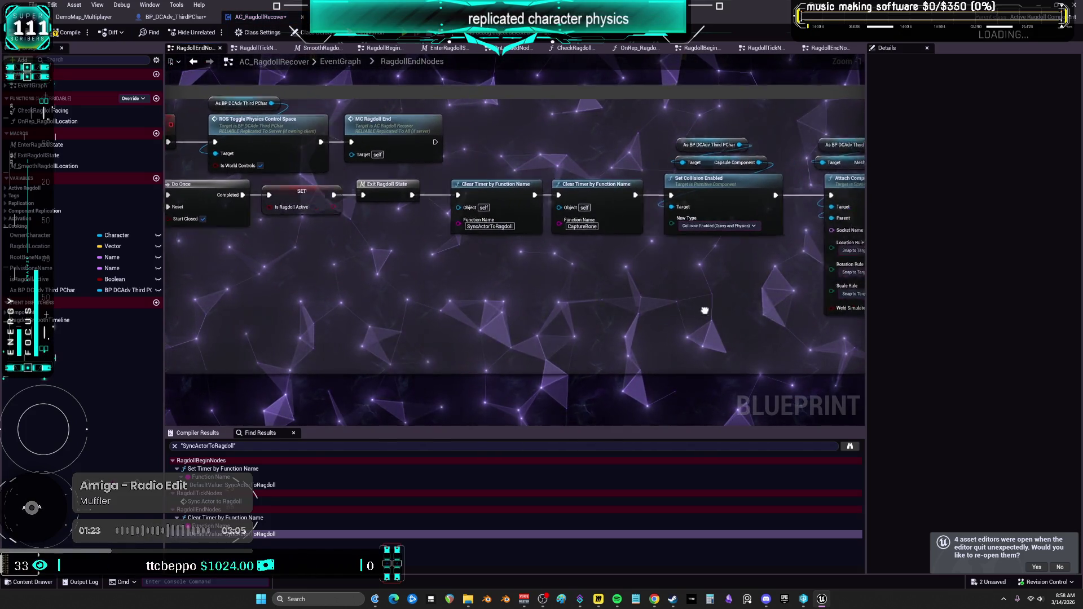
Follow the 1.2 Delay and Sequence to the Ragdoll Begin Reset call and jump to its RagdollBeginReset event.
left_click_drag(710, 310, 748, 288)
left_click_drag(768, 331, 464, 306)
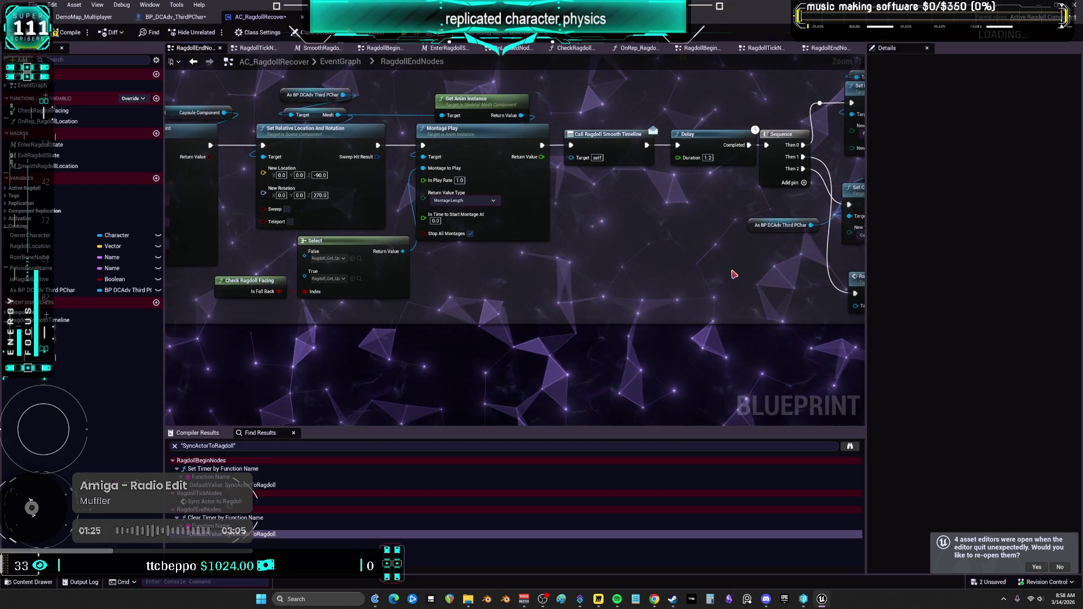
left_click_drag(734, 274, 486, 278)
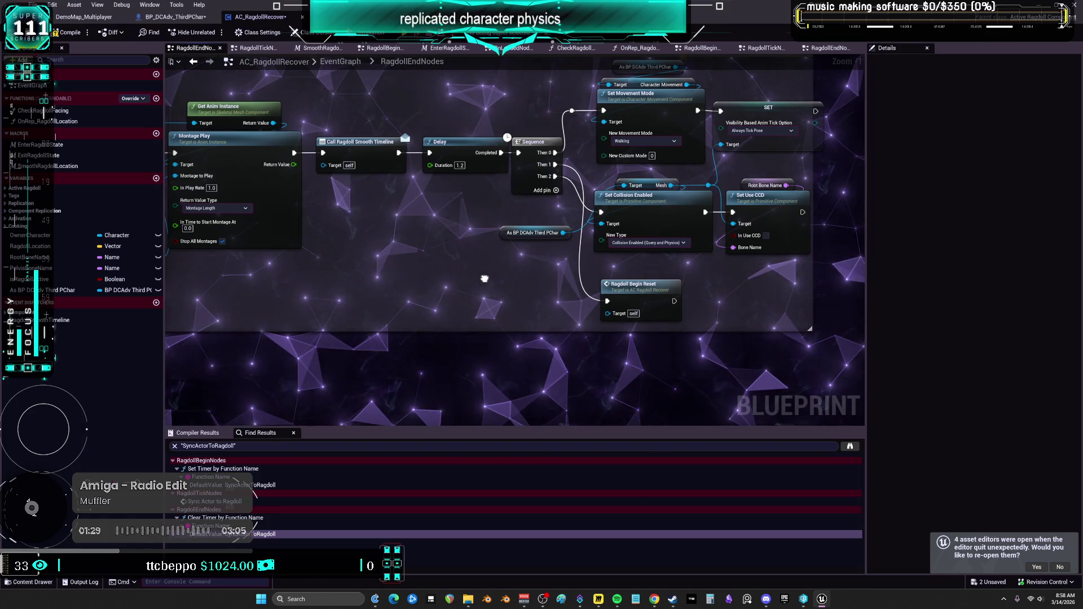
double_click(567, 327)
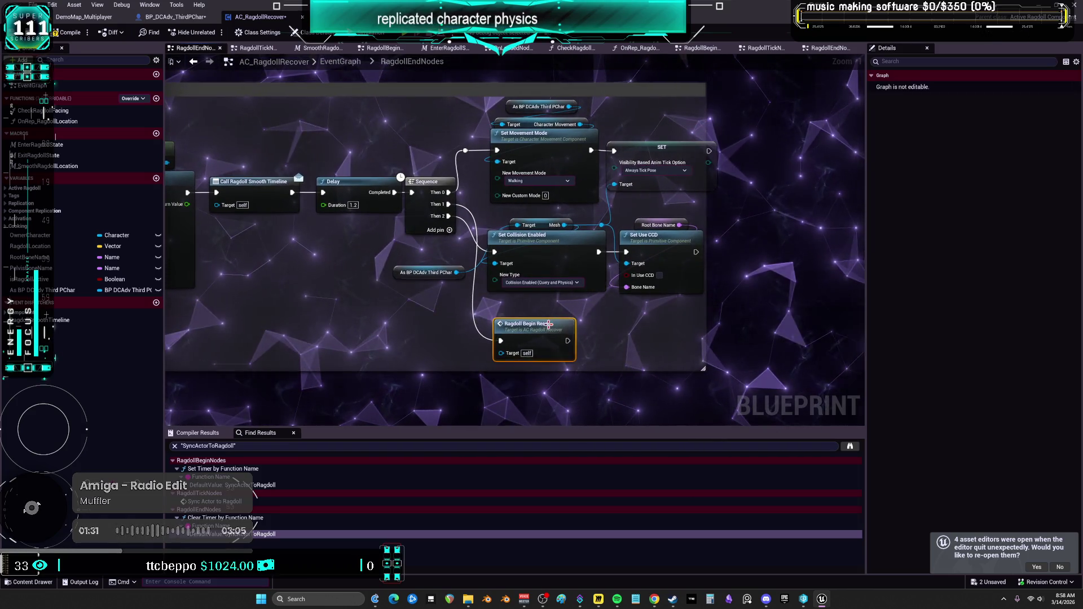
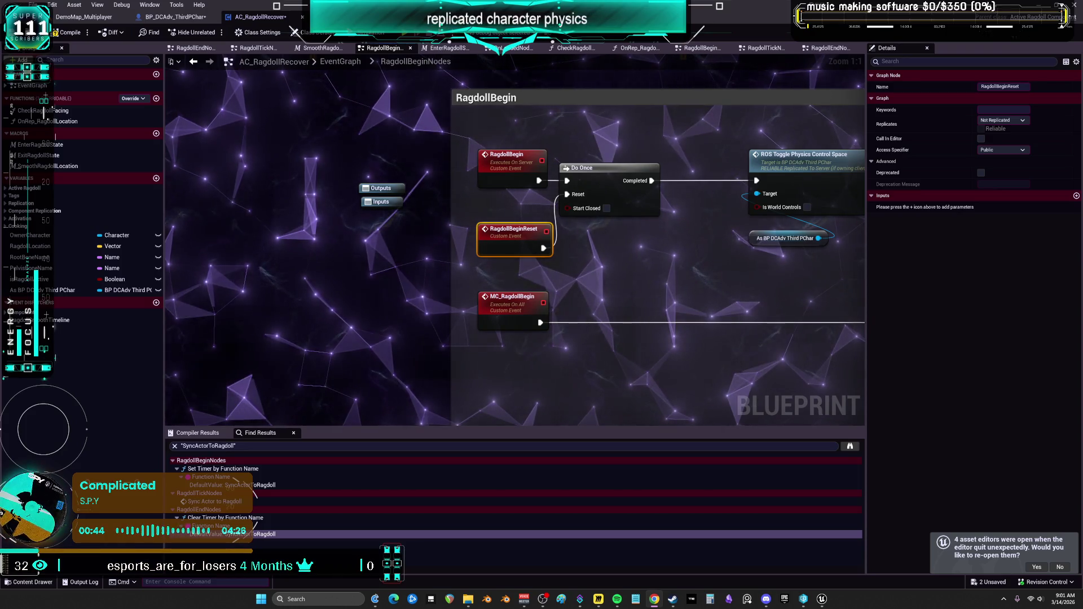
Zoom out, inspect the SET Is Ragdoll Active node, then switch to the BP_DCAdv_ThirdPChar event graph.
scroll(545, 265, "down", 3)
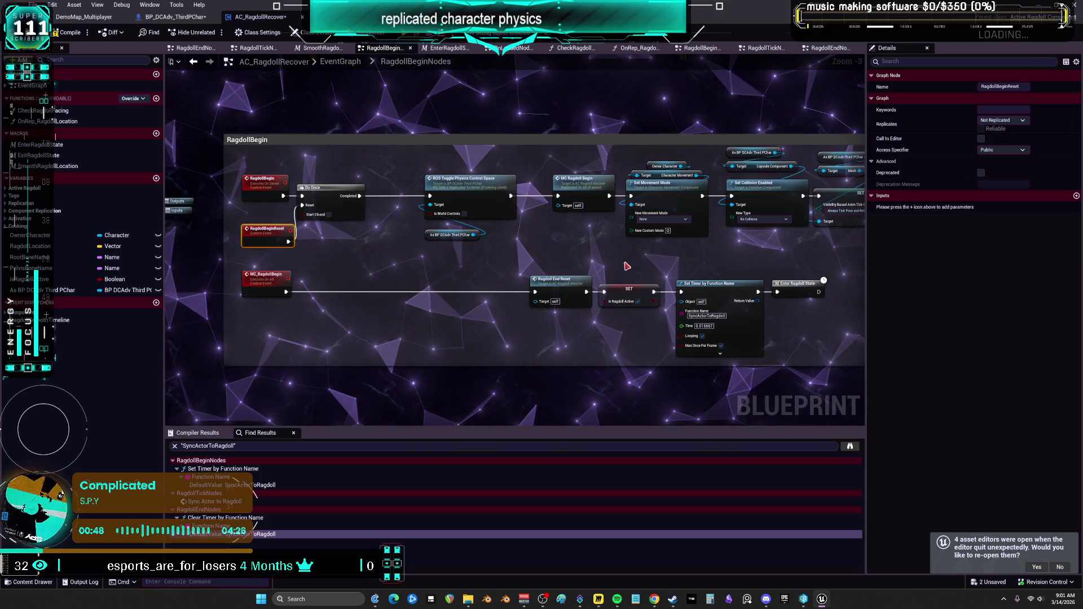
left_click(628, 294)
left_click(173, 17)
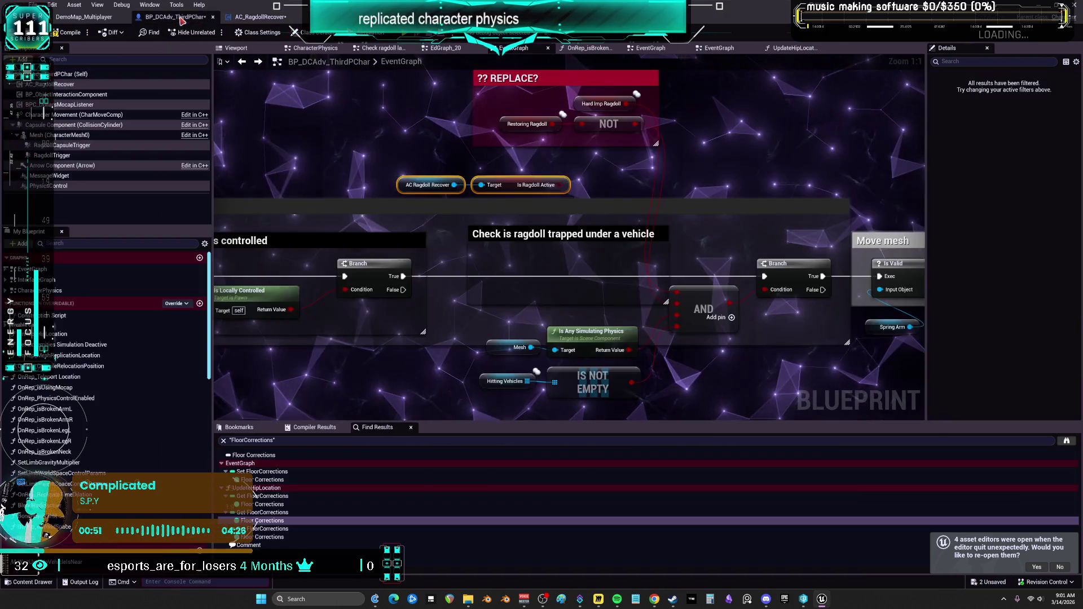
Wire Is Ragdoll Active, Hard Imp Ragdoll and Is Any Simulating Physics into the AND node.
mouse_move(576, 145)
left_mouse_down()
mouse_move(600, 219)
mouse_move(594, 205)
left_mouse_up()
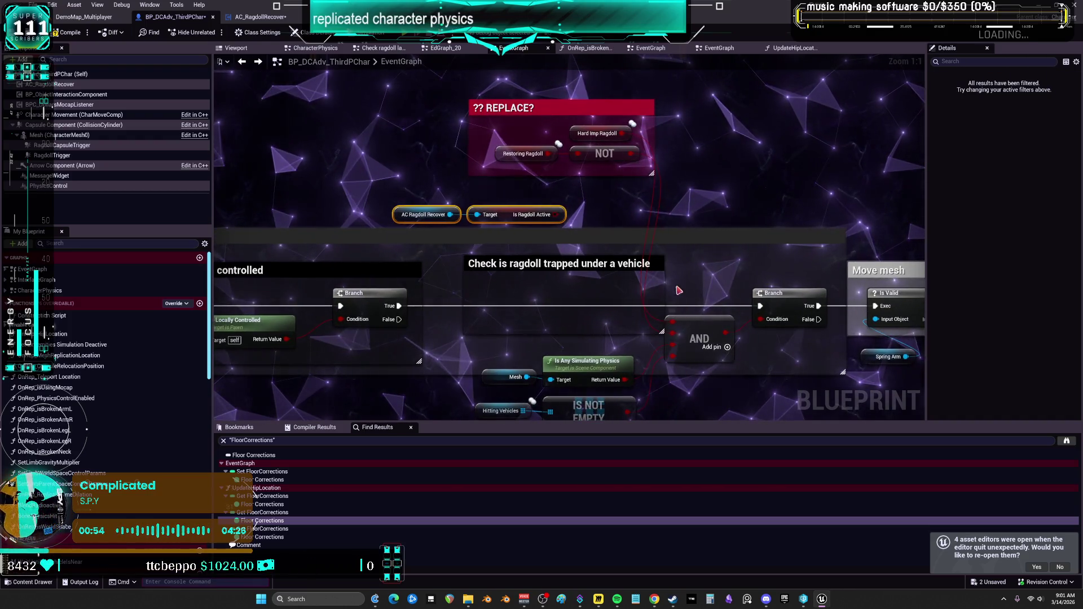
left_click_drag(679, 298, 676, 266)
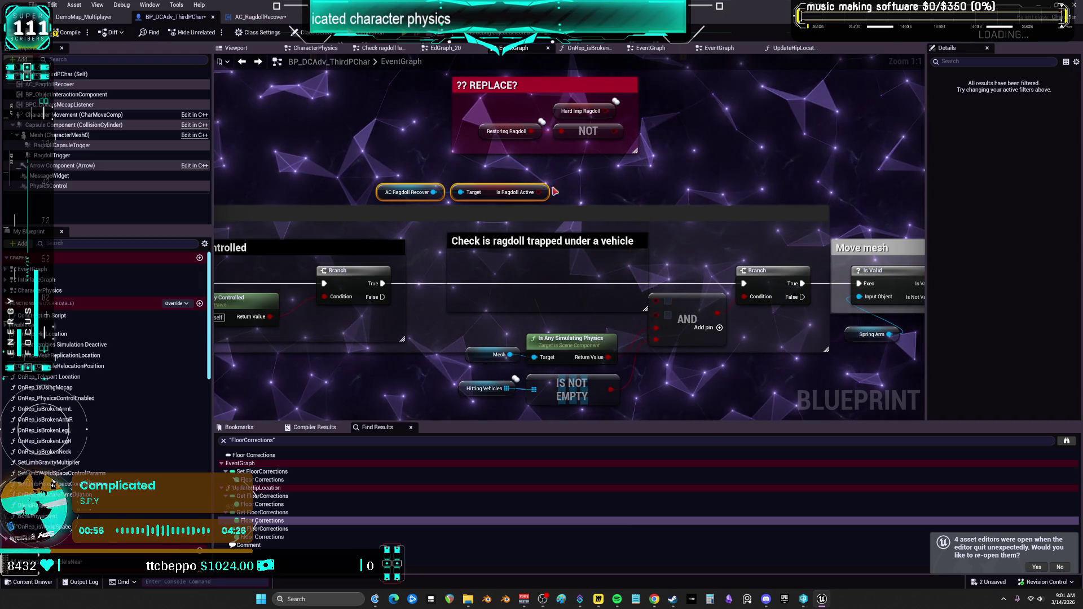
mouse_move(540, 193)
left_mouse_down()
mouse_move(565, 265)
mouse_move(657, 314)
left_mouse_up()
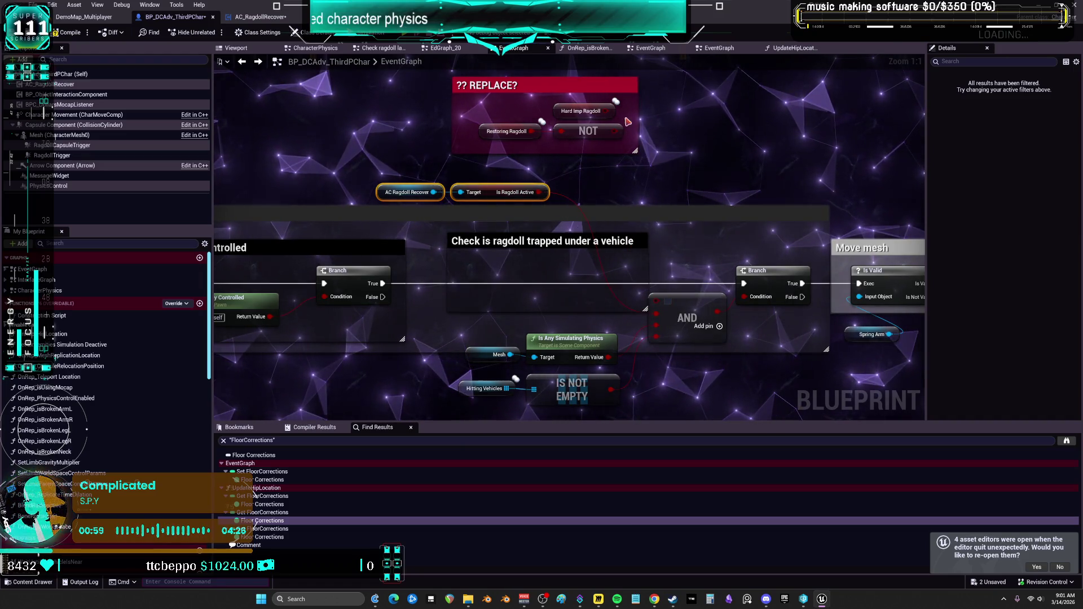
mouse_move(609, 111)
left_mouse_down()
mouse_move(653, 309)
mouse_move(655, 299)
left_mouse_up()
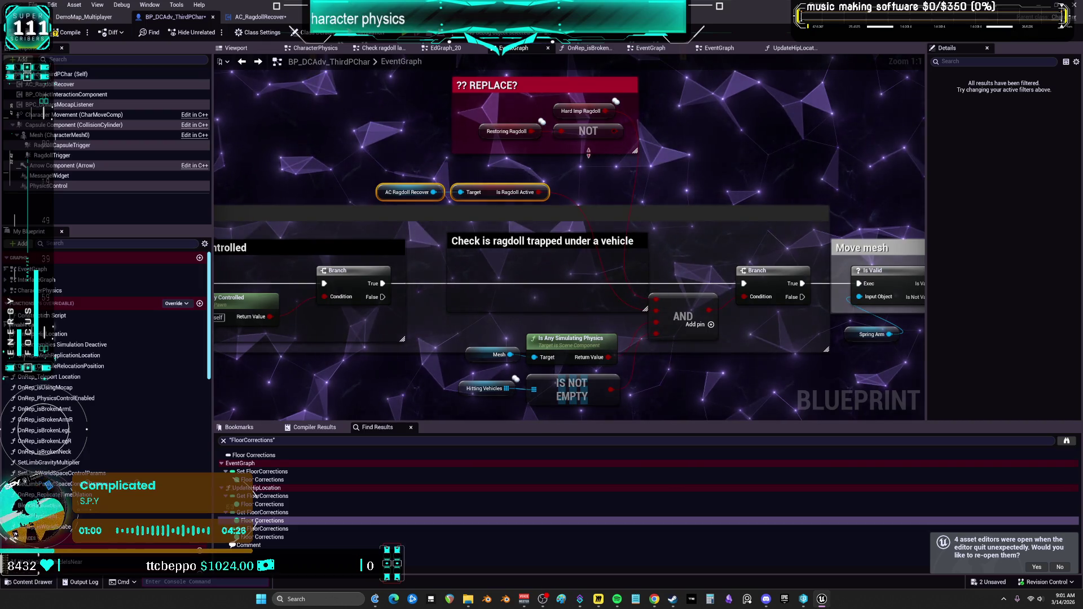
left_click_drag(493, 192, 563, 315)
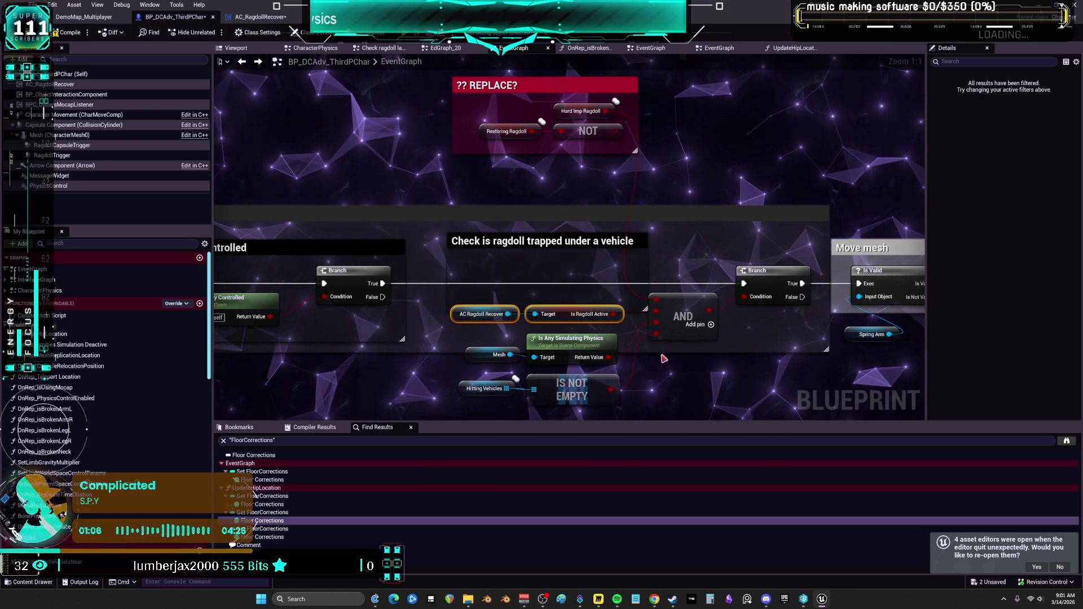
left_click_drag(608, 357, 655, 322)
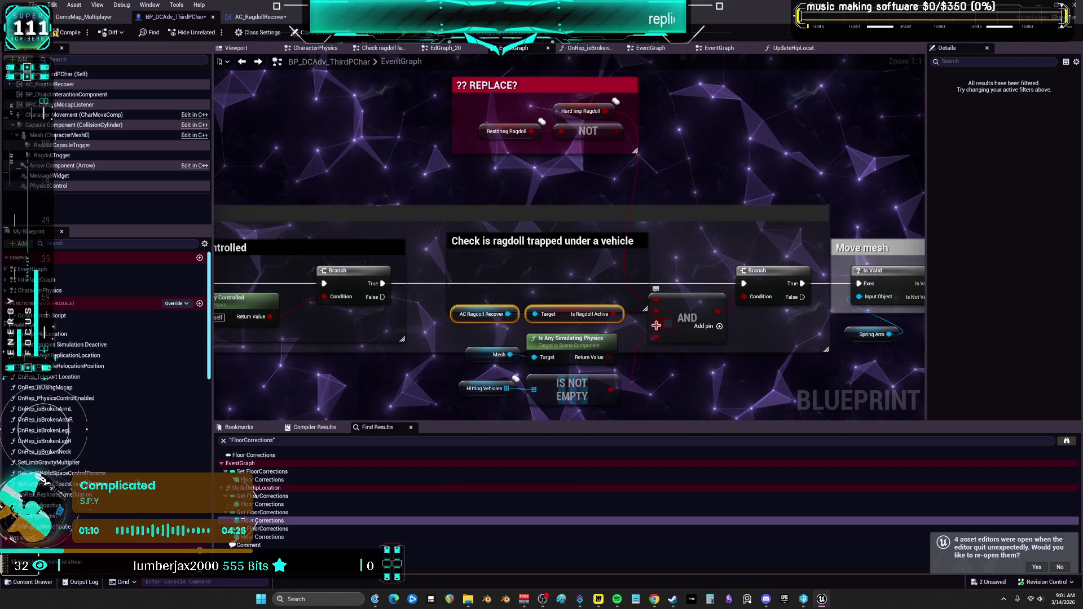
Remove the extra AND input pin and move the ragdoll-recover nodes above the ?? REPLACE comment.
right_click(656, 325)
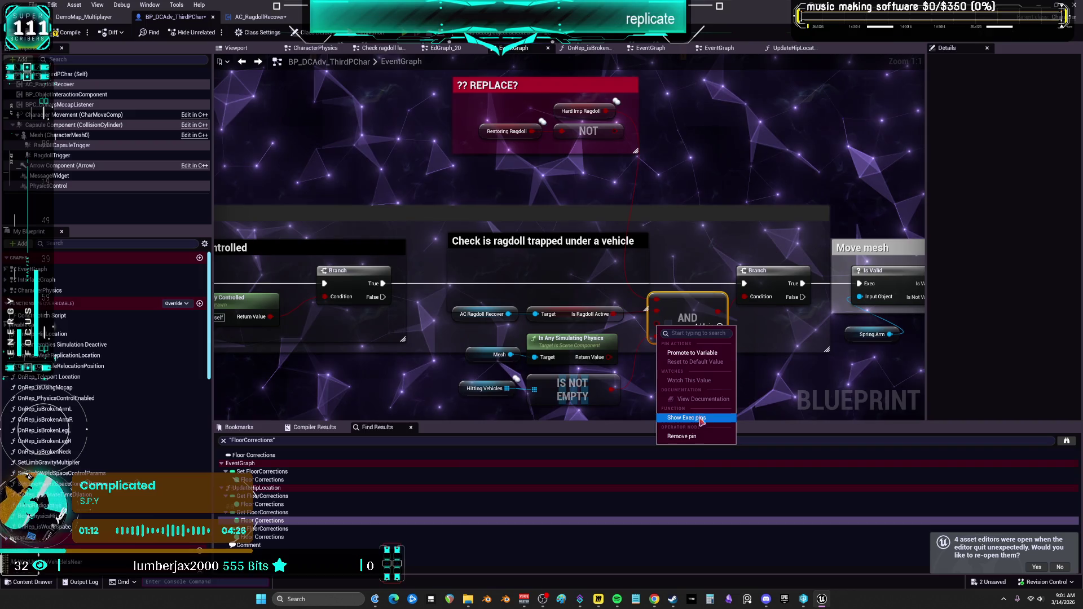
left_click(701, 438)
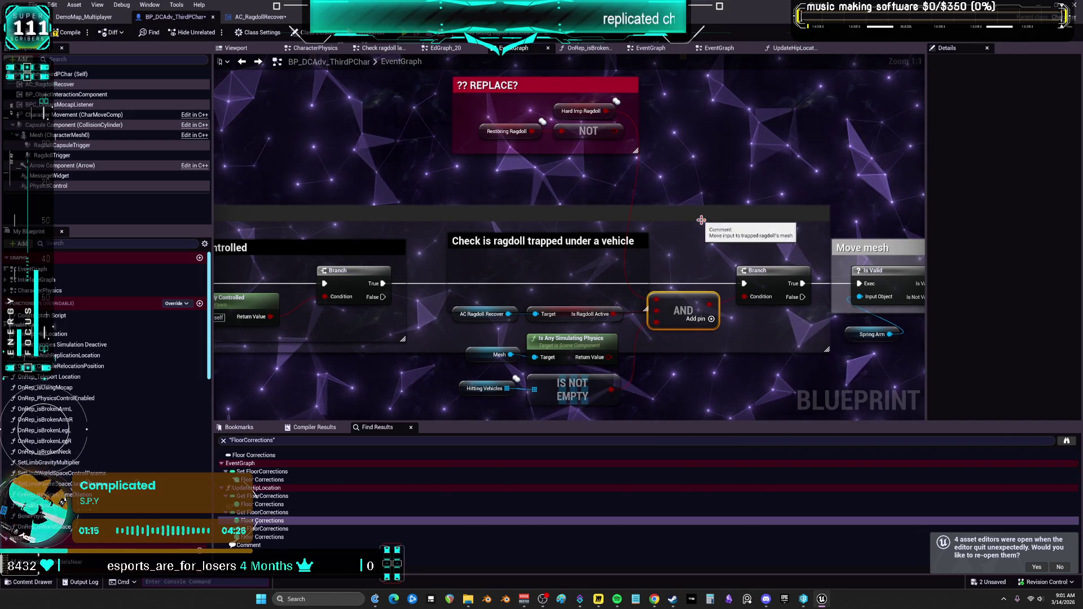
mouse_move(671, 172)
left_mouse_down()
mouse_move(466, 72)
mouse_move(480, 140)
left_mouse_up()
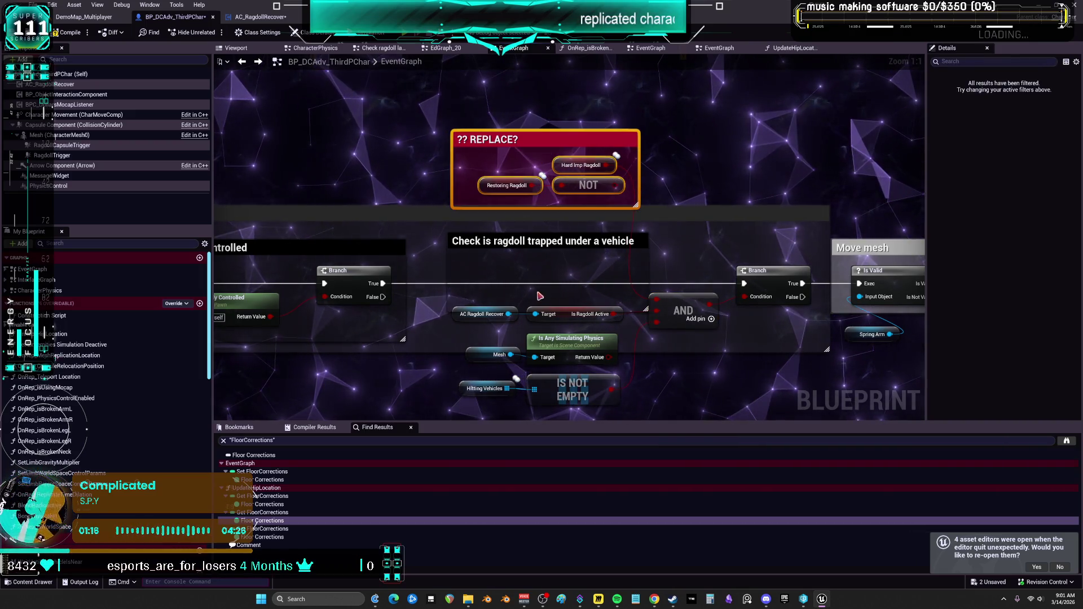
mouse_move(501, 332)
left_mouse_down()
mouse_move(581, 308)
mouse_move(577, 87)
left_mouse_up()
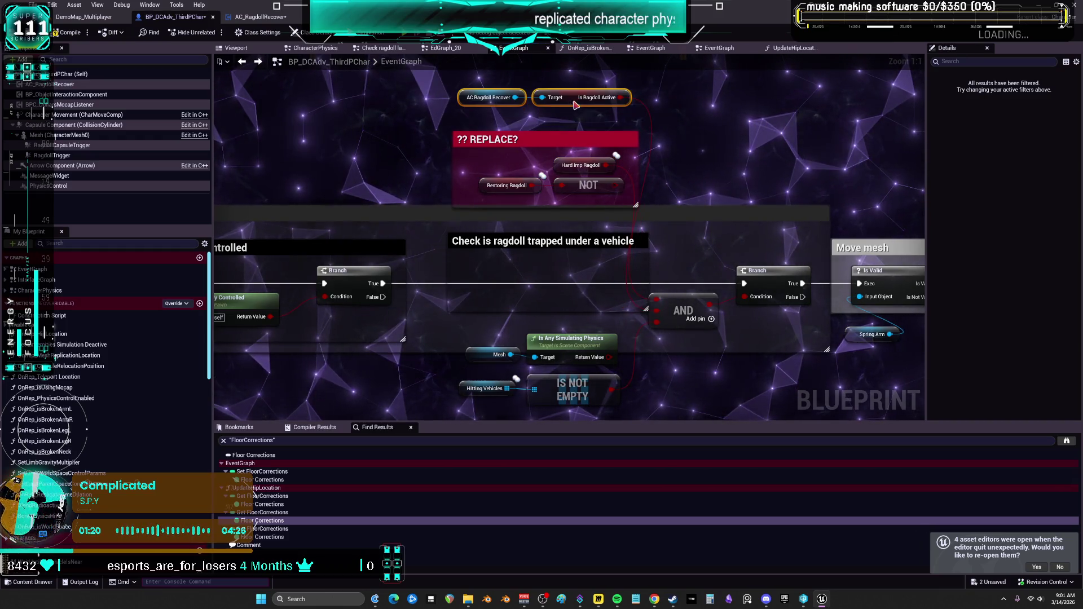
Wrap the AC Ragdoll Recover and Is Ragdoll Active nodes in a magenta comment titled 'ADDED'.
type("cADDED **")
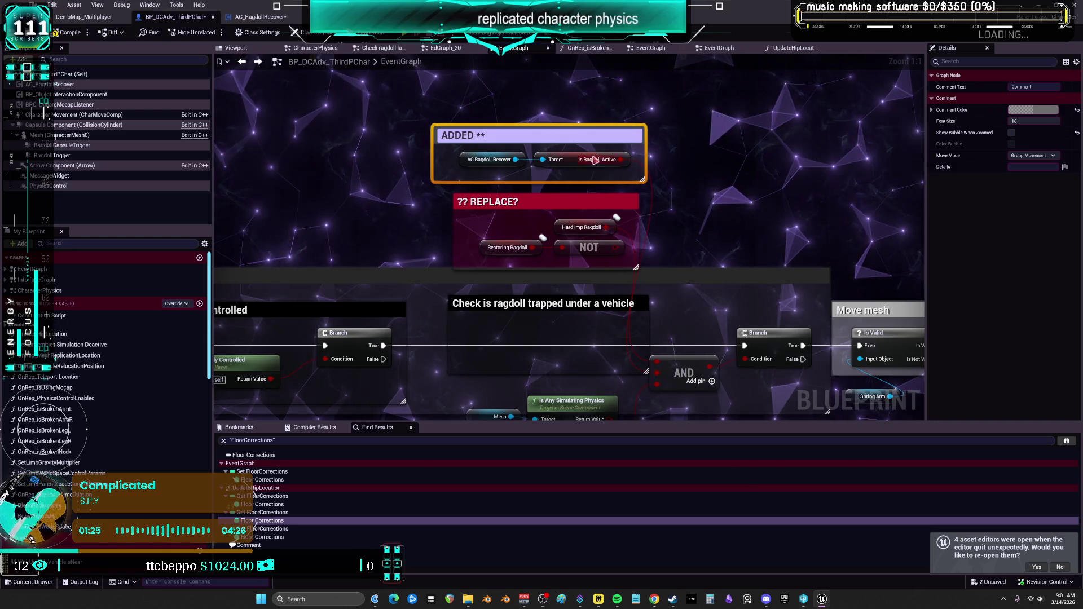
key("Return")
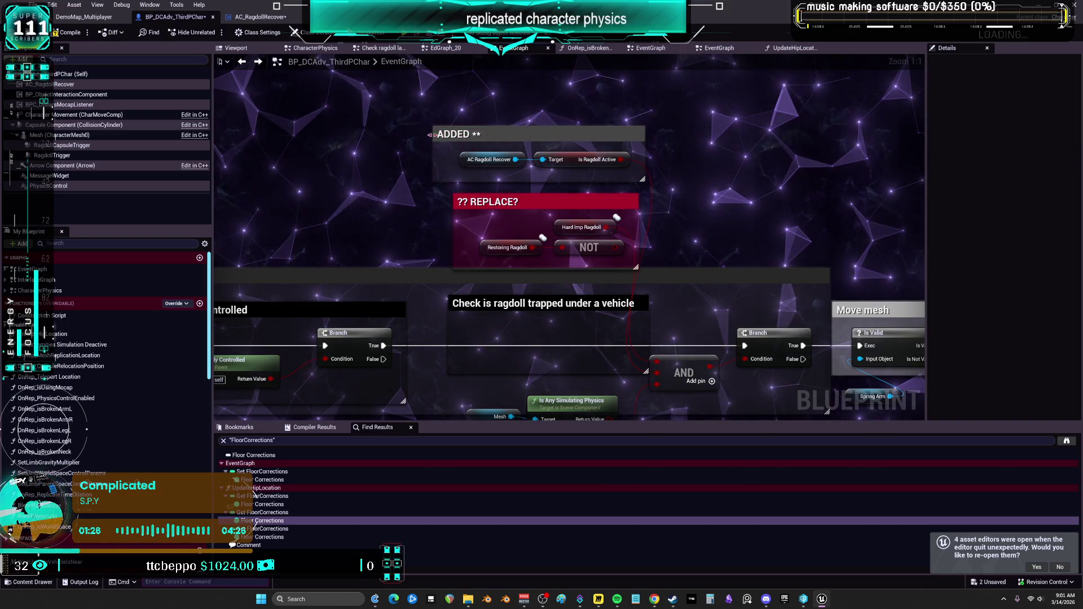
left_click(1033, 110)
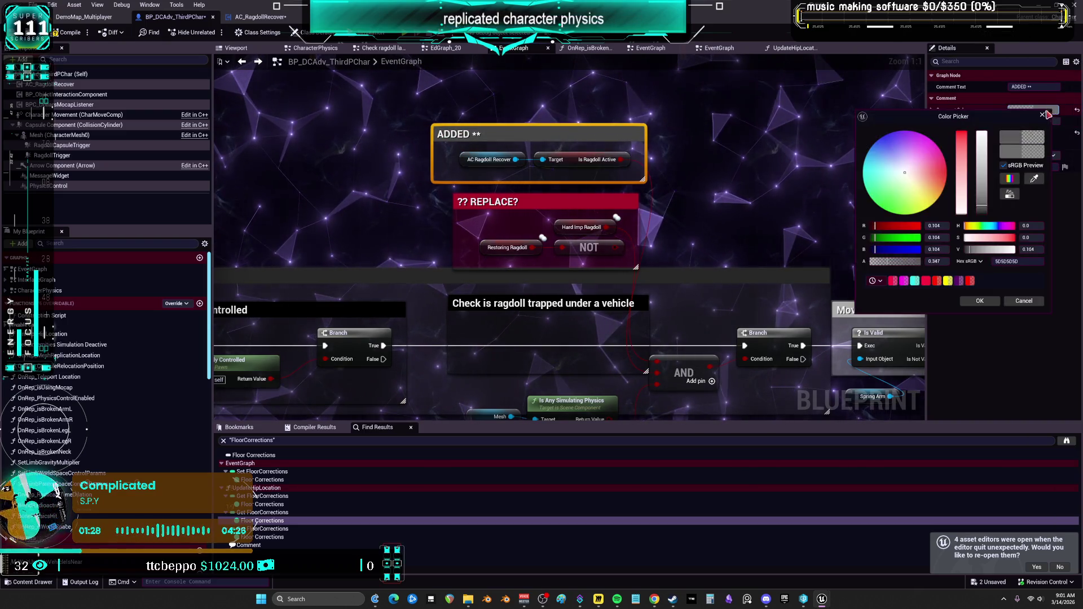
left_click(982, 133)
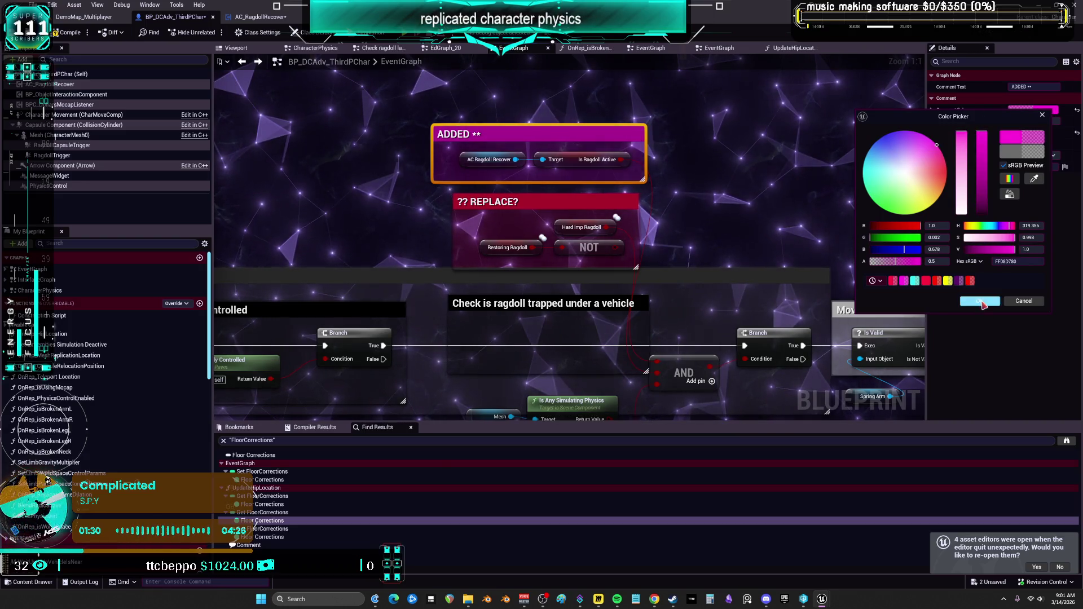
left_click(979, 301)
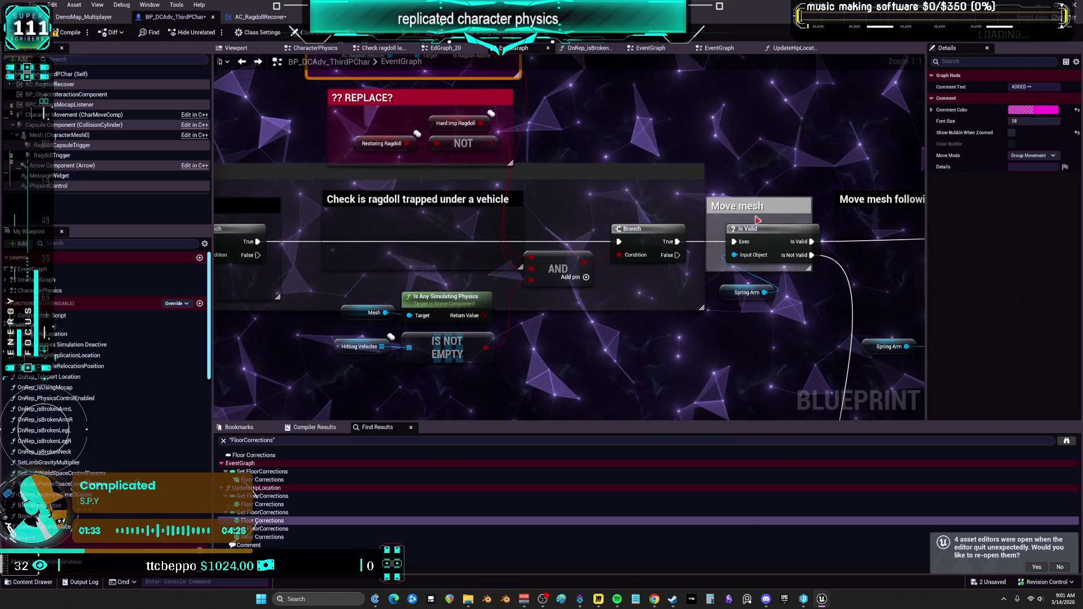
scroll(756, 223, "down", 2)
left_click_drag(688, 284, 406, 224)
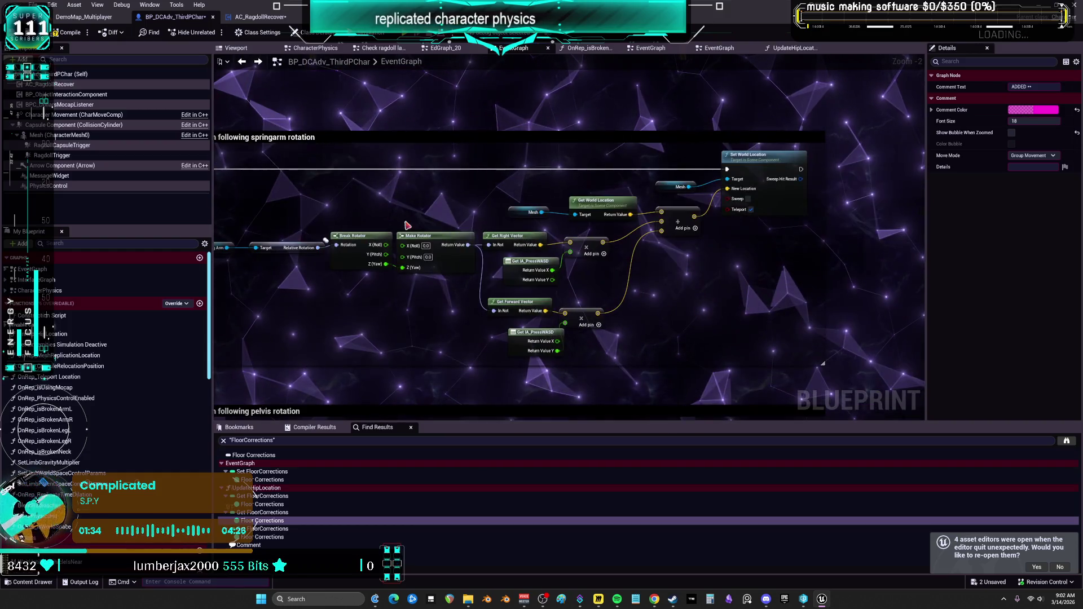
mouse_move(477, 365)
left_mouse_down()
mouse_move(396, 224)
mouse_move(513, 248)
mouse_move(563, 223)
left_mouse_up()
scroll(397, 224, "down", 3)
scroll(513, 248, "up", 4)
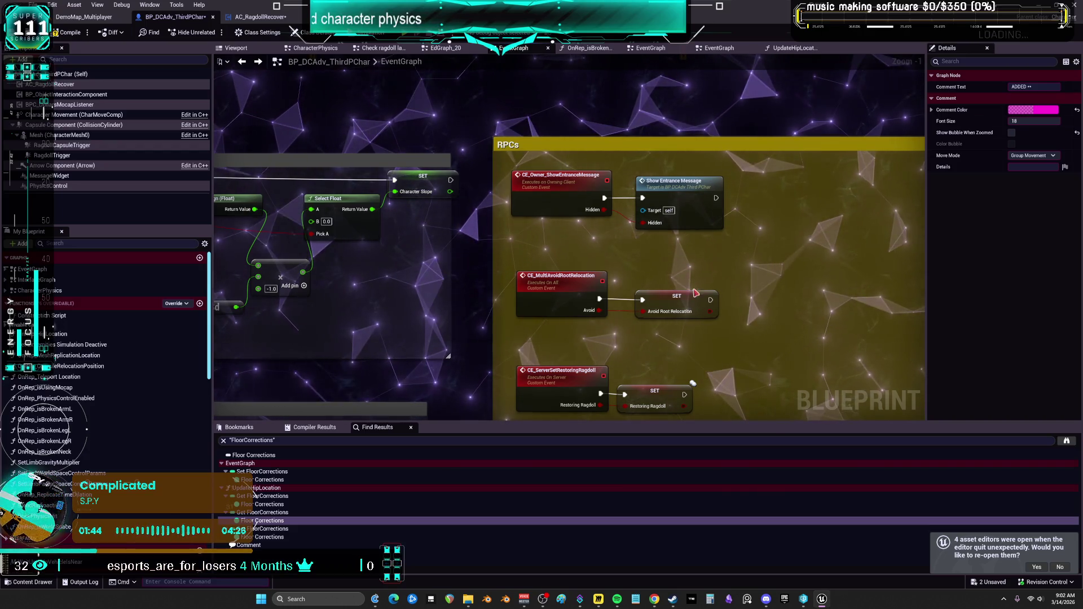
scroll(705, 288, "down", 2)
left_click_drag(463, 245, 551, 275)
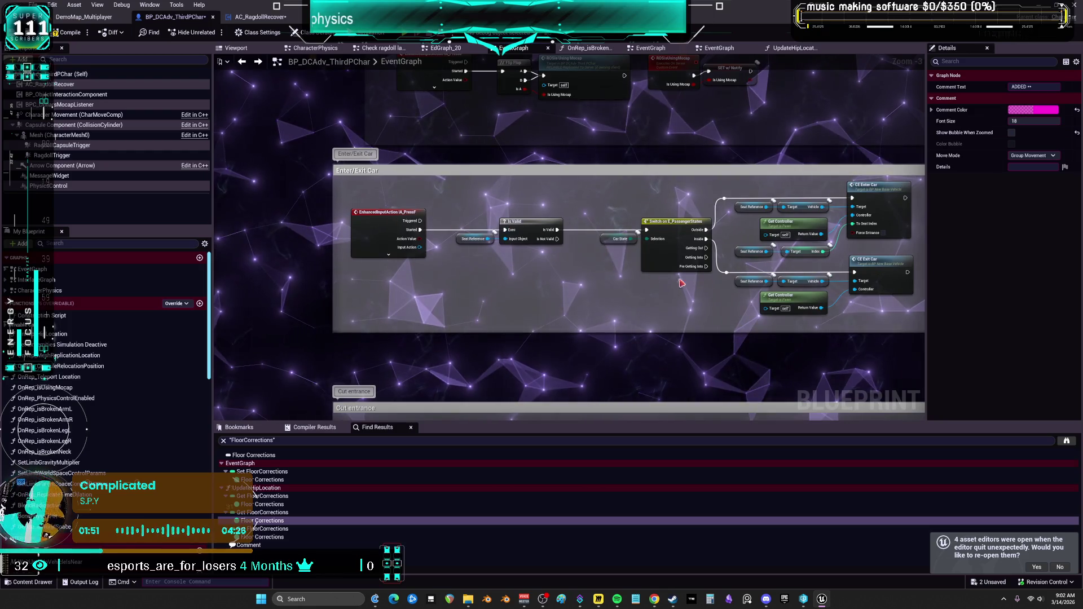
left_click_drag(669, 281, 468, 262)
scroll(508, 254, "down", 3)
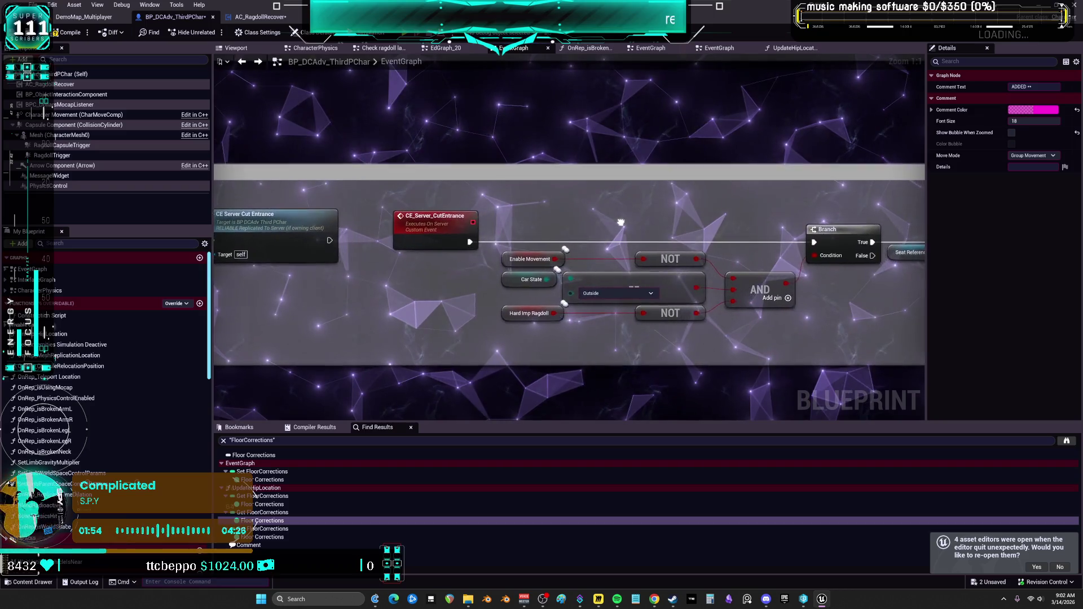
right_click(407, 226)
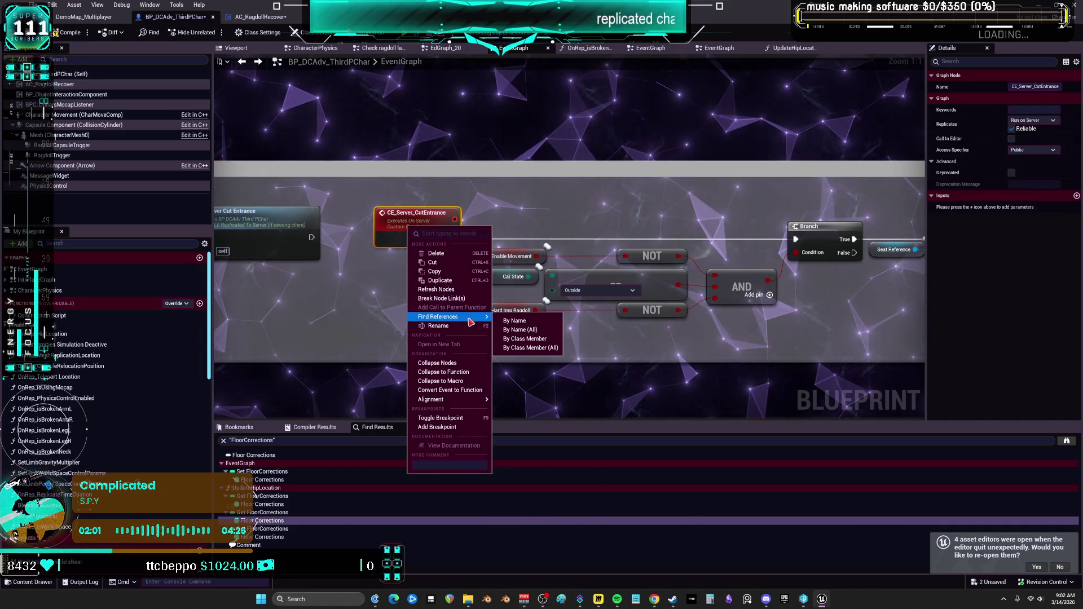
Jump to the CE_Server_CutEntrance call and event node from the Find Results list.
key("Escape")
left_click(294, 464)
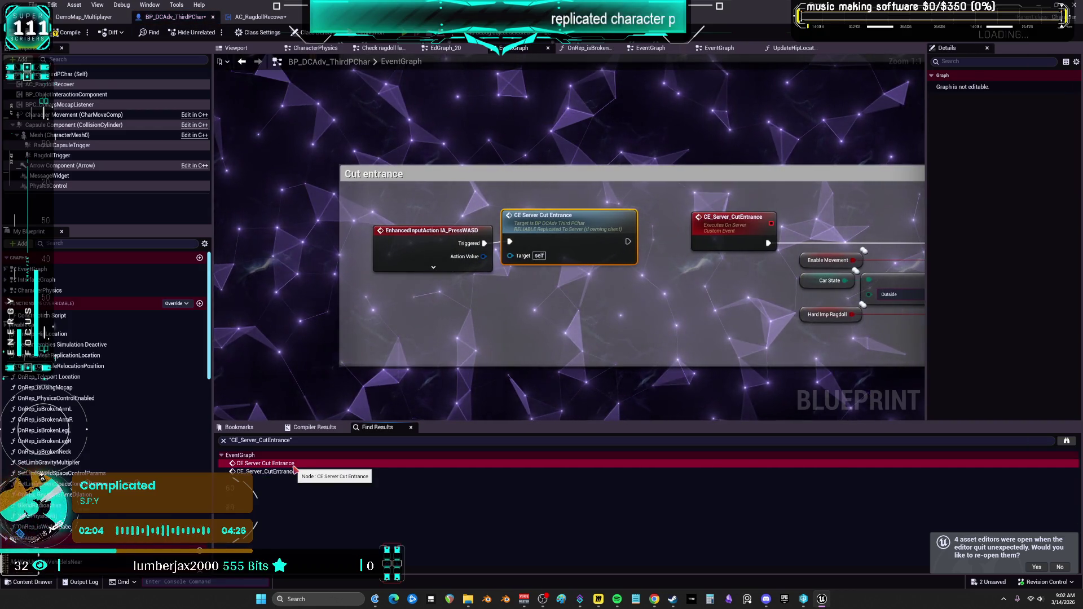
left_click(271, 472)
scroll(681, 339, "down", 3)
left_click_drag(681, 339, 271, 299)
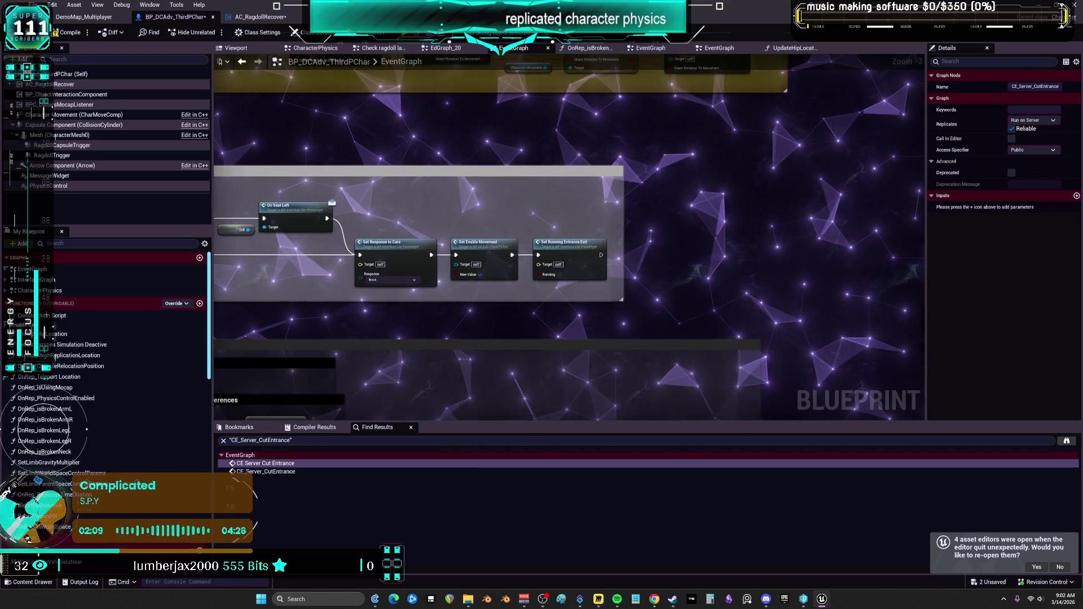
key("Home")
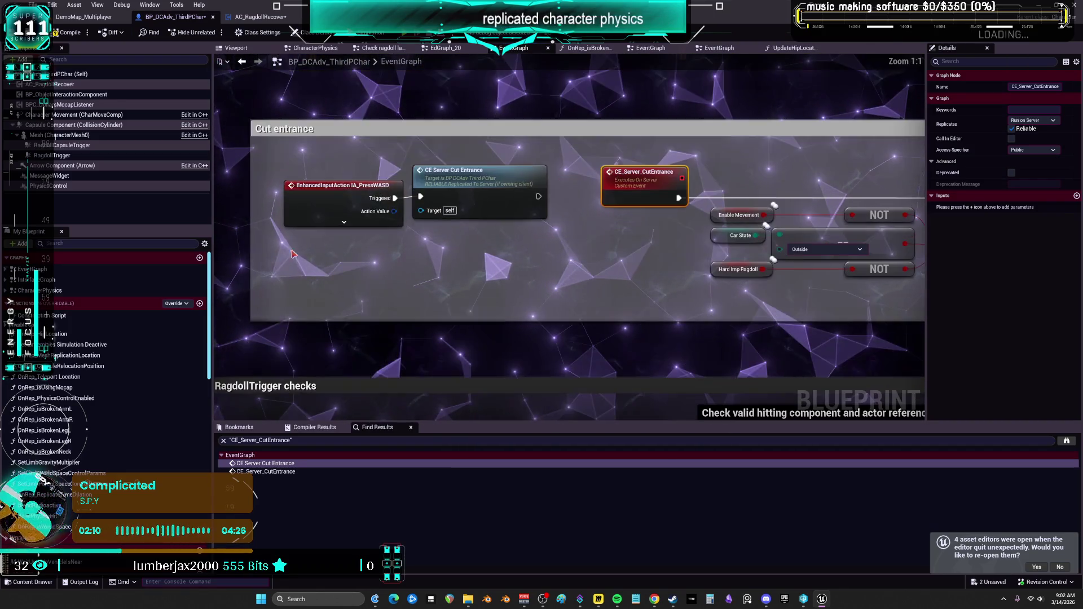
Follow the logic to the On Seat Left setters and view the SetRunningEntranceExit interface function, then close it.
left_click_drag(475, 201, 318, 208)
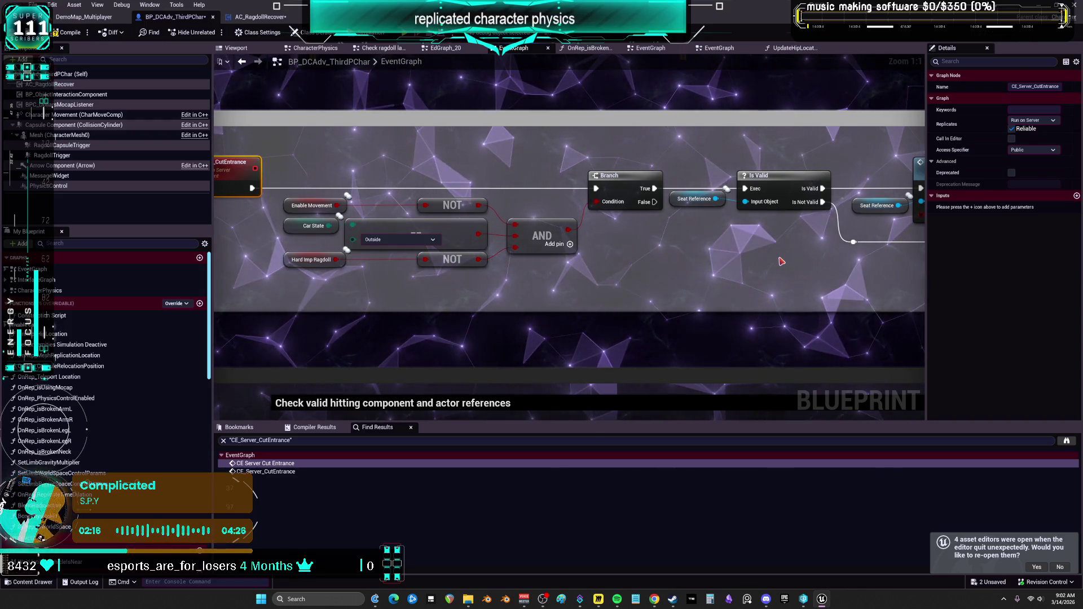
mouse_move(781, 261)
left_mouse_down()
mouse_move(811, 228)
mouse_move(643, 269)
mouse_move(446, 271)
left_mouse_up()
left_click_drag(817, 321, 583, 322)
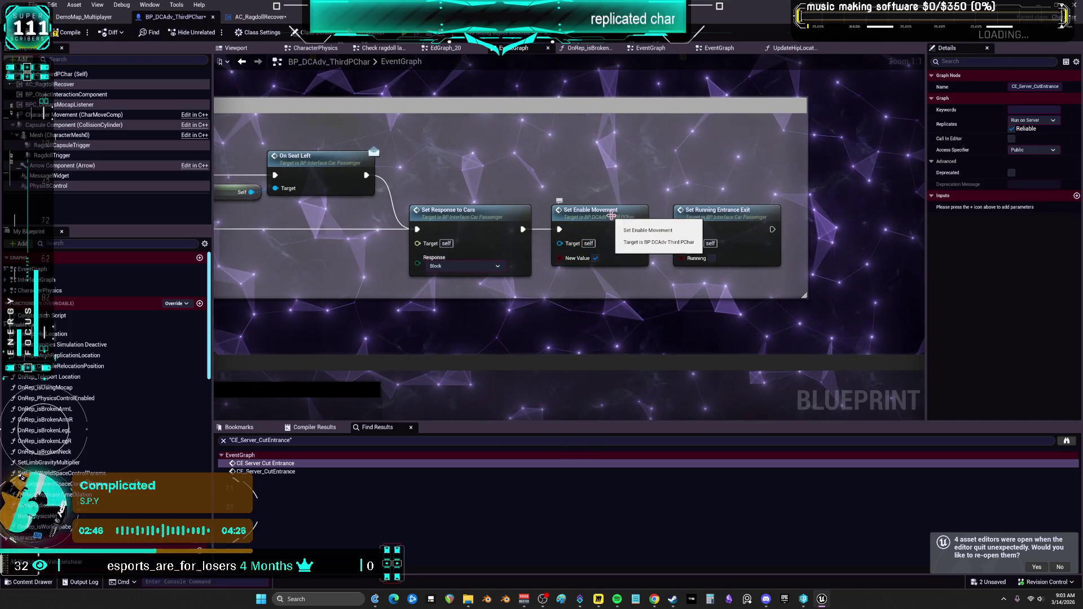
left_click(614, 216)
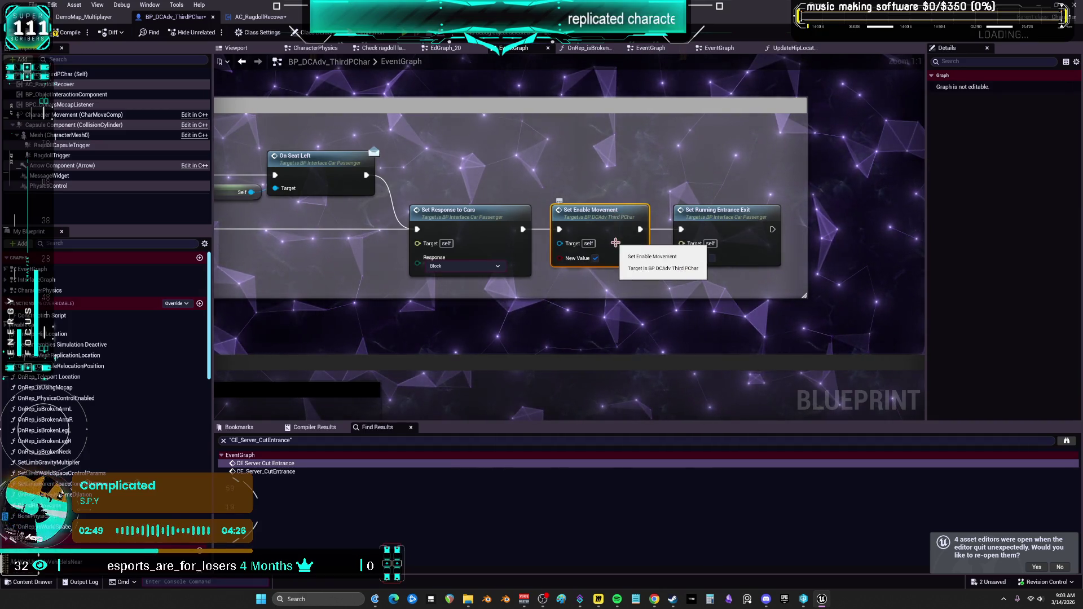
double_click(721, 213)
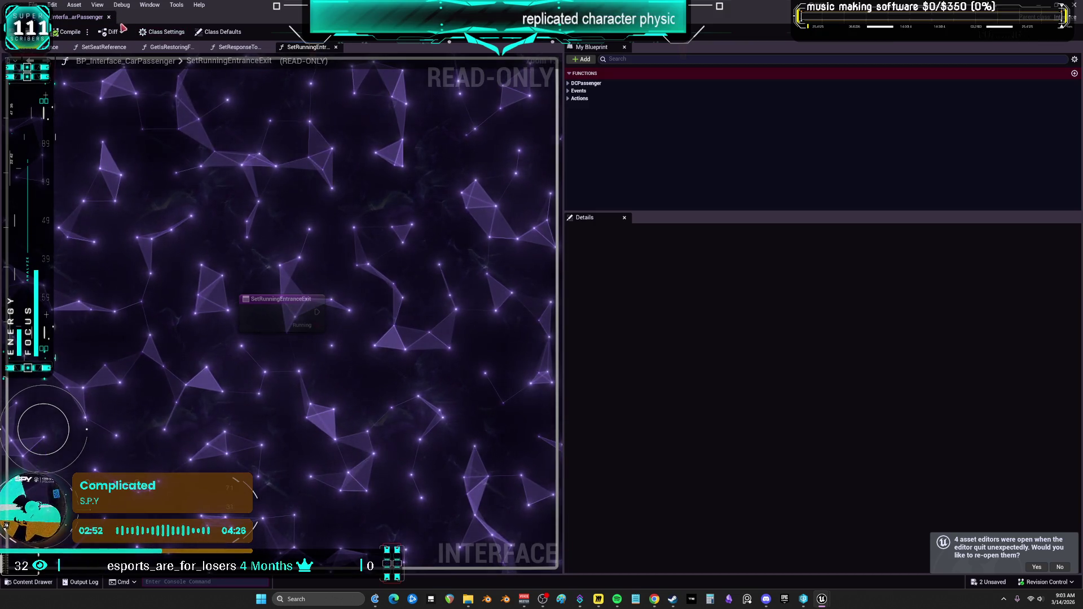
left_click(109, 18)
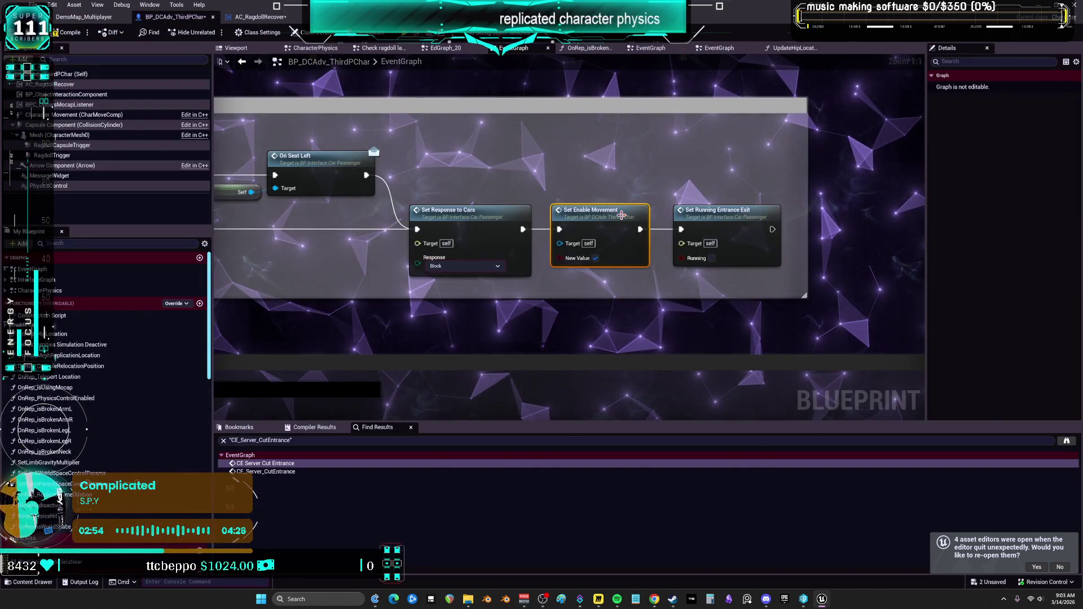
scroll(605, 216, "down", 2)
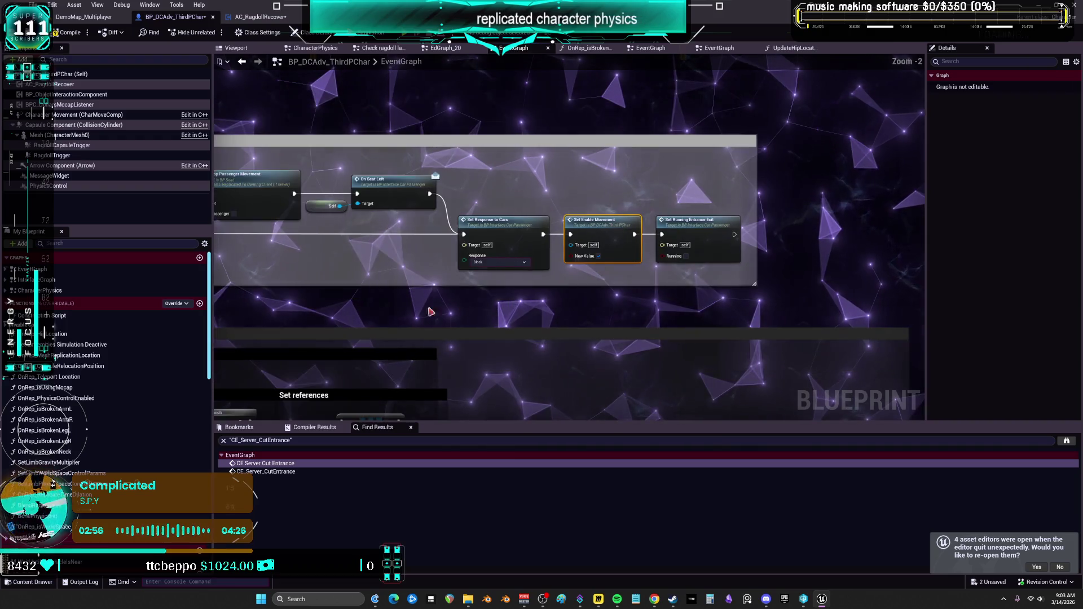
scroll(693, 163, "down", 5)
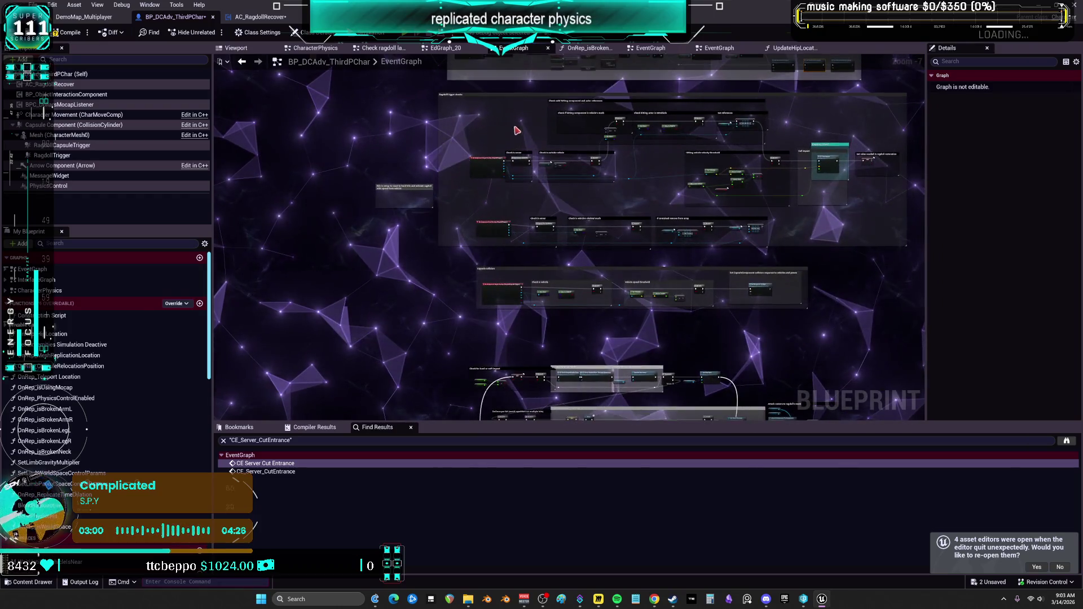
scroll(529, 241, "up", 2)
scroll(525, 208, "down", 2)
scroll(521, 175, "up", 2)
scroll(521, 175, "up", 6)
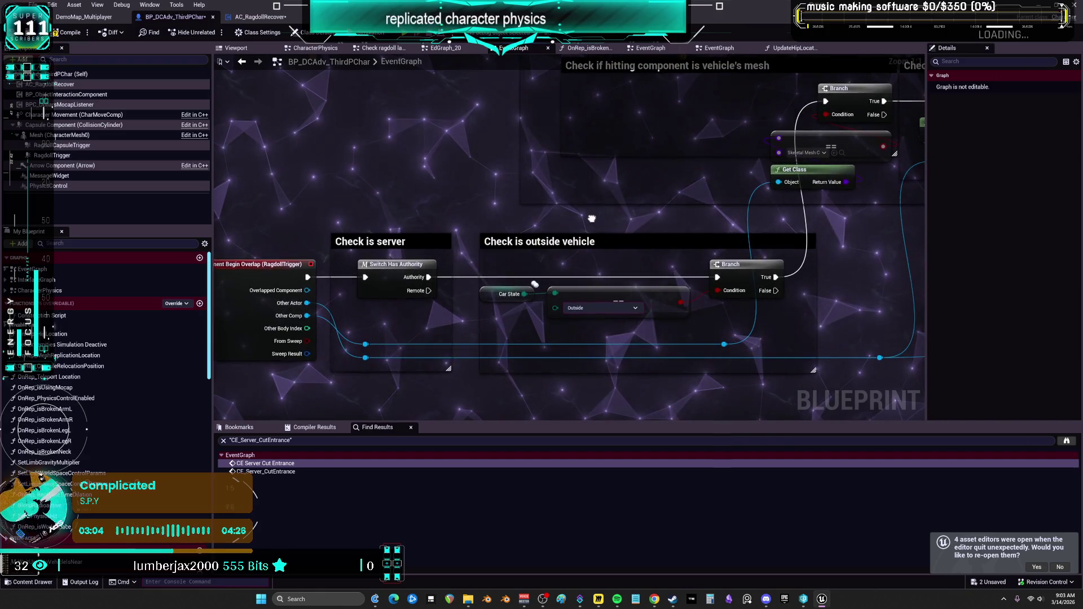
mouse_move(367, 263)
left_mouse_down()
mouse_move(550, 278)
mouse_move(434, 271)
mouse_move(432, 120)
left_mouse_up()
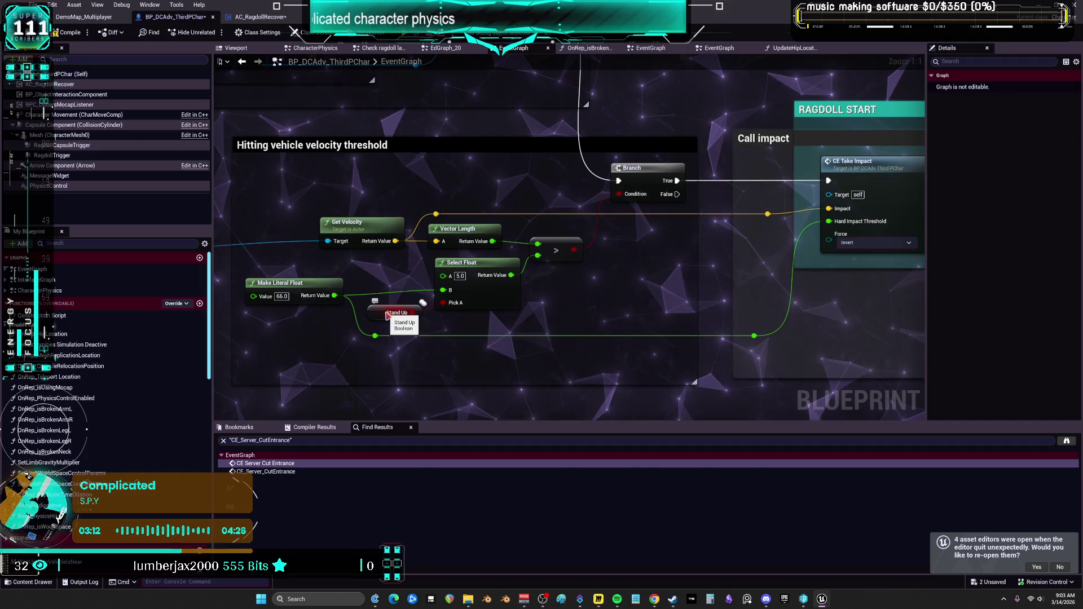
left_click(376, 313)
Find all references to StandUp by name and jump to its CE_ServerSetStandUp uses.
right_click(377, 313)
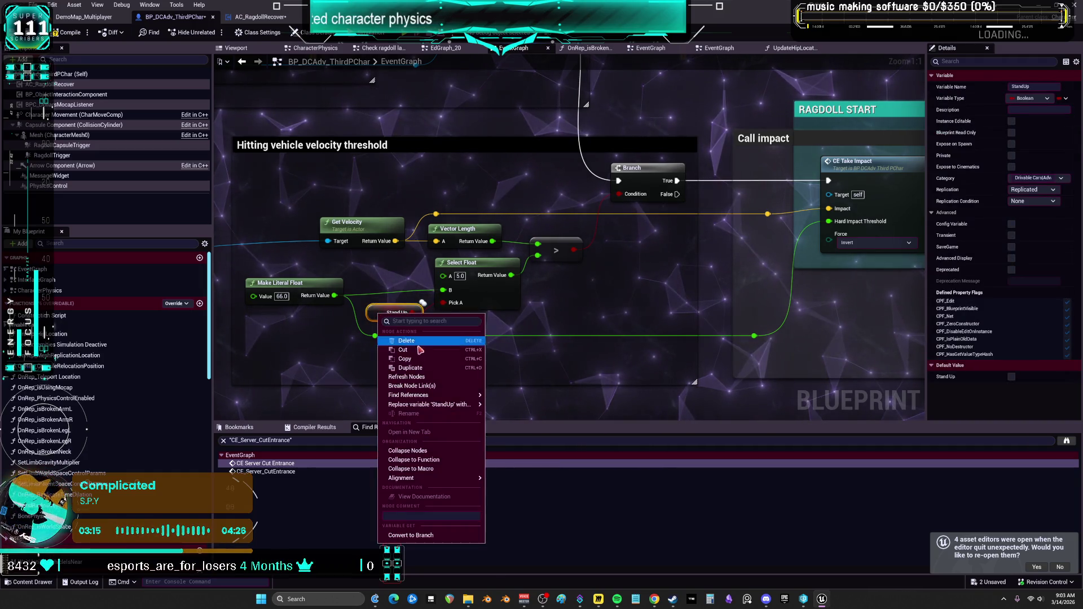
mouse_move(445, 396)
left_click(558, 404)
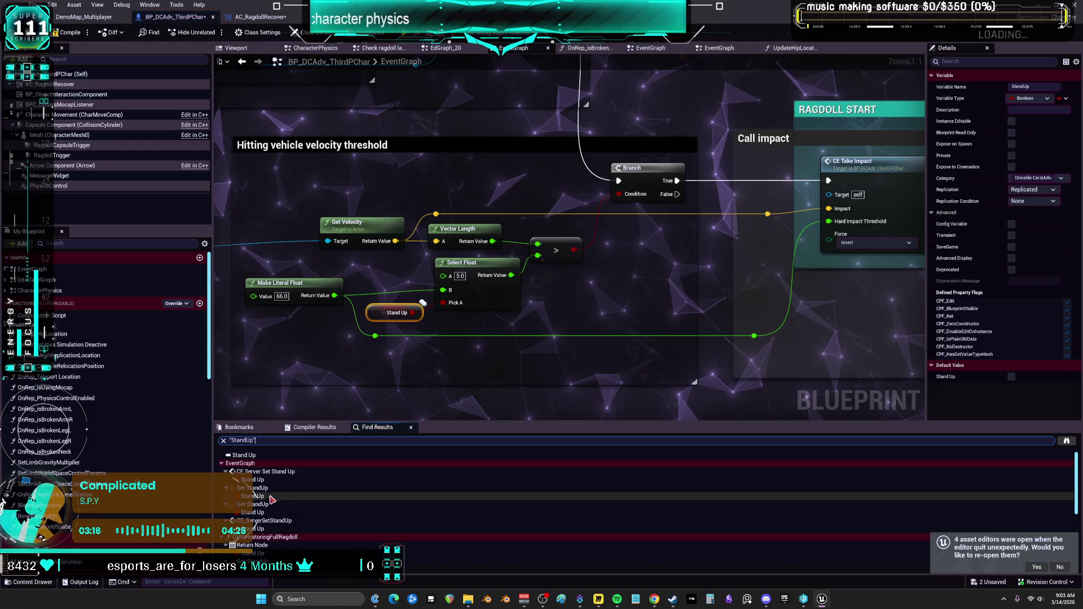
left_click(280, 480)
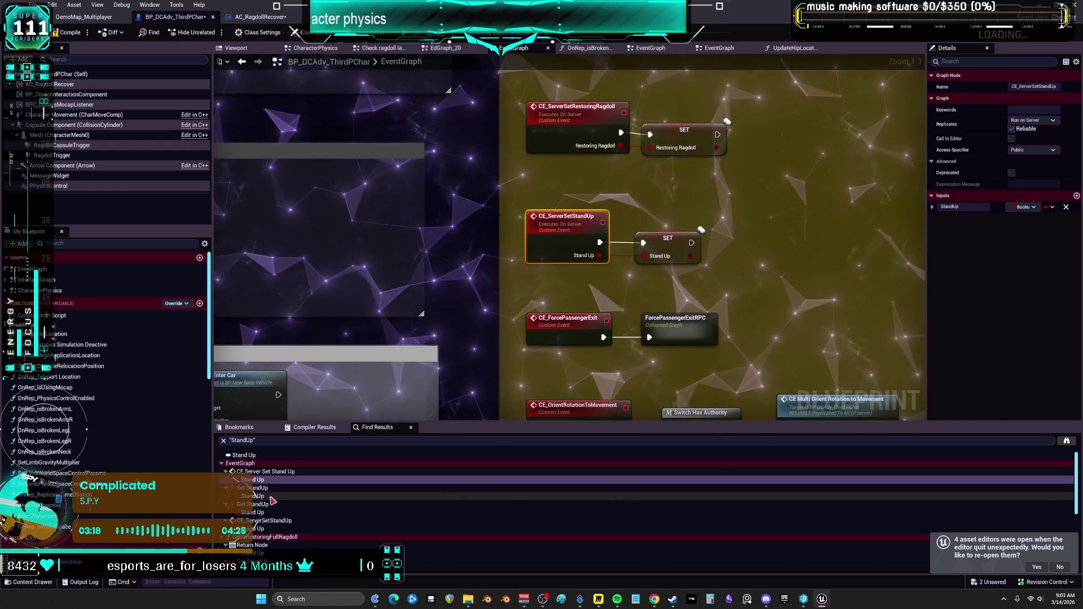
left_click(264, 512)
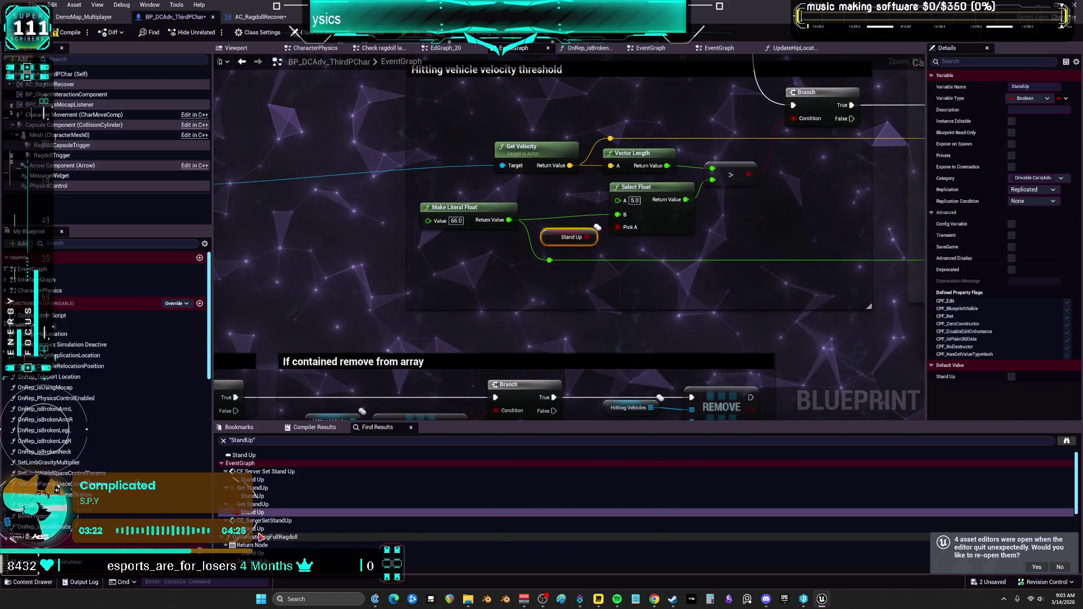
Open the StandUp references in GetIsRestoringFullRagdoll and SetIsRestoringFullRagdoll.
left_click(260, 537)
left_click(262, 554)
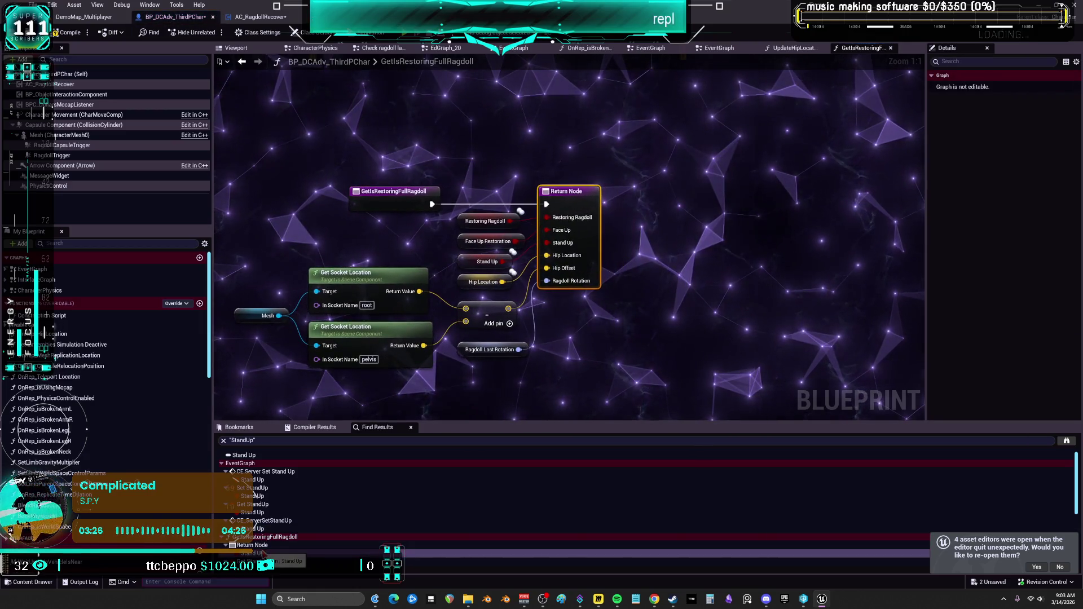
scroll(261, 556, "down", 2)
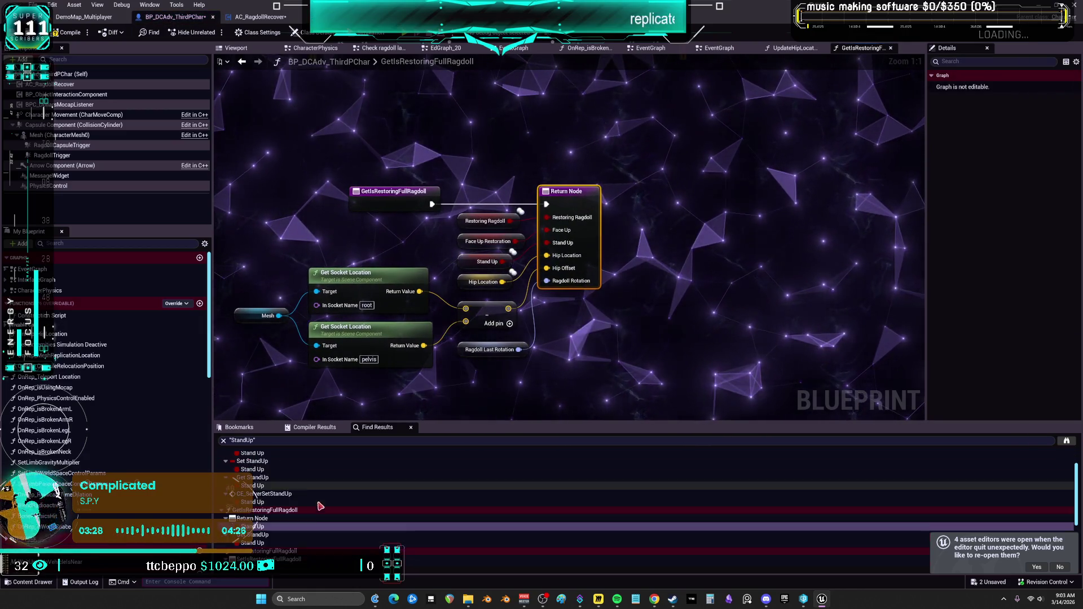
left_click(256, 543)
scroll(257, 542, "down", 3)
left_click(254, 514)
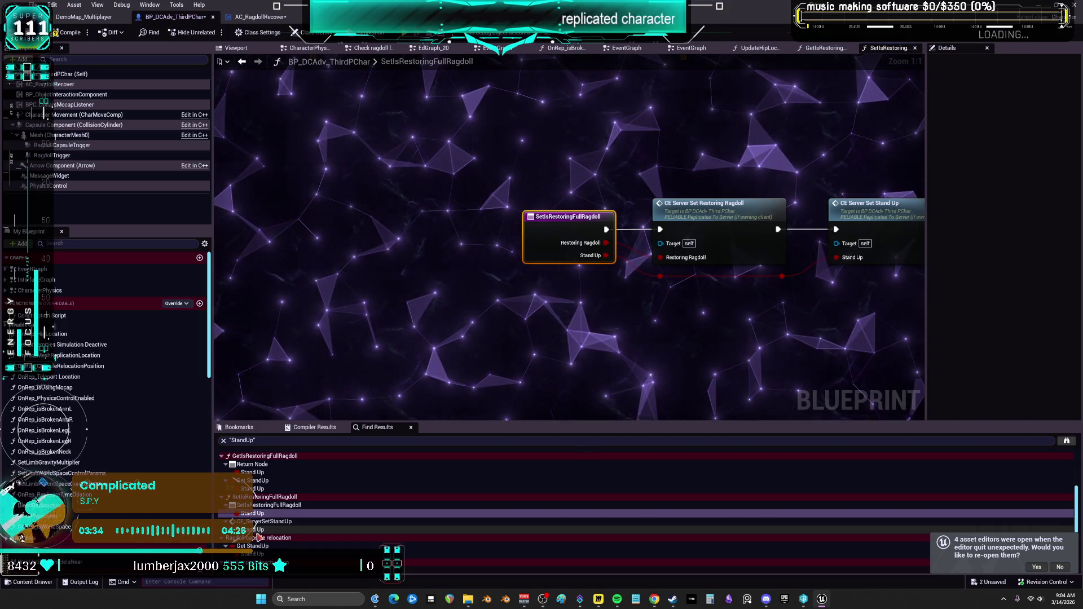
Jump to the CE Server Set Stand Up call and the Ragdoll capsule relocation Stand Up check.
left_click(256, 529)
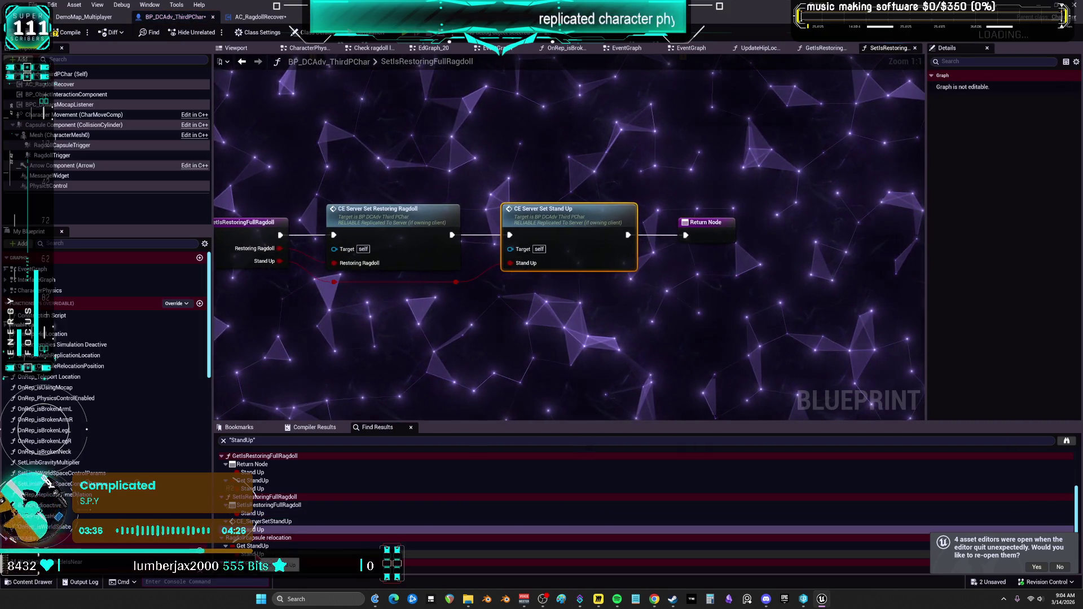
left_click(252, 554)
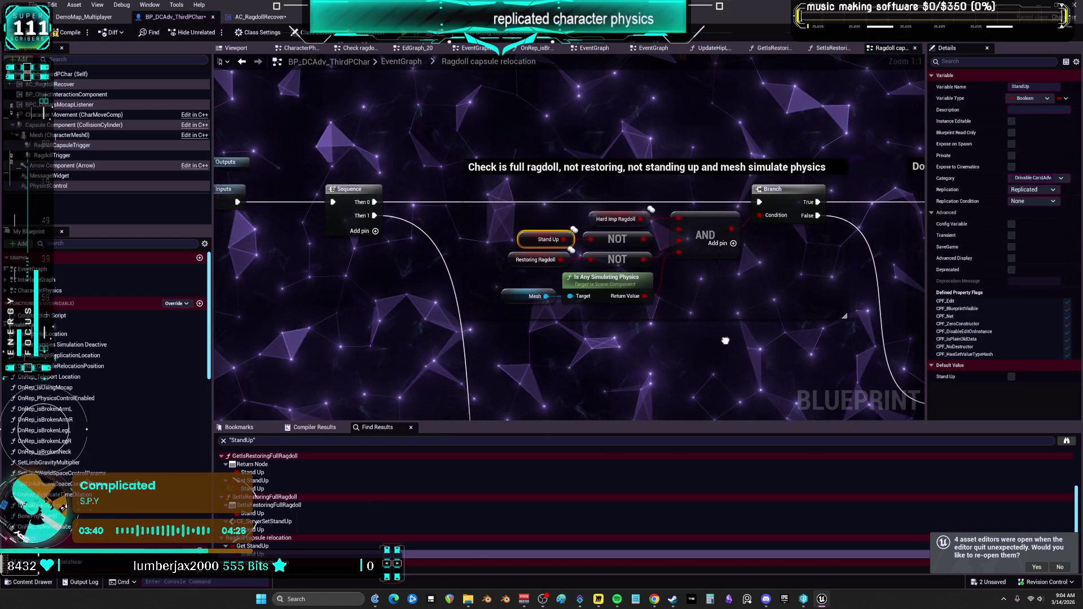
left_click_drag(706, 338, 873, 341)
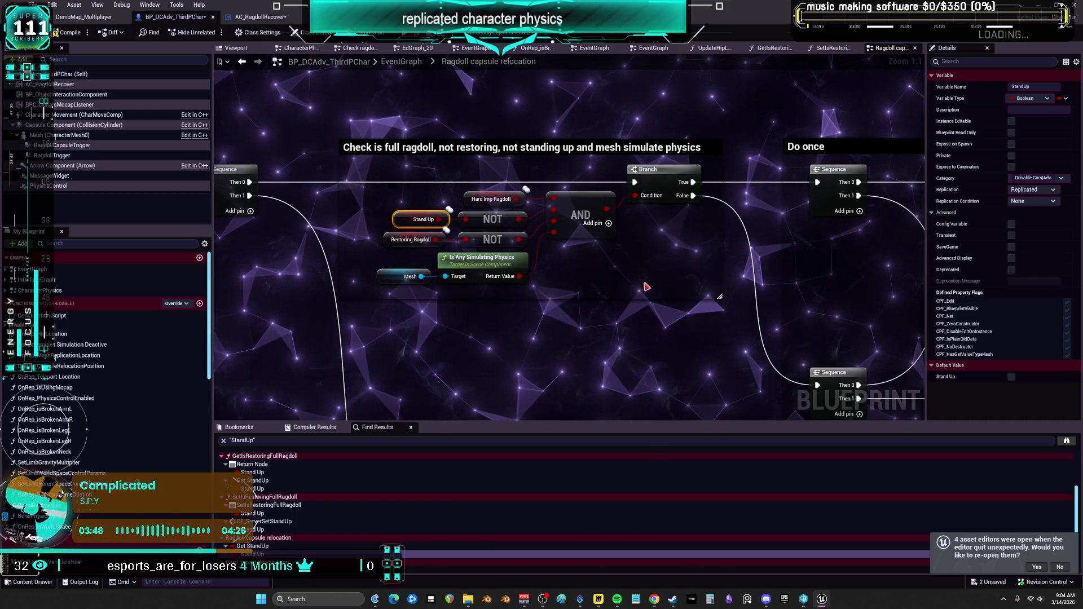
left_click_drag(821, 302, 343, 231)
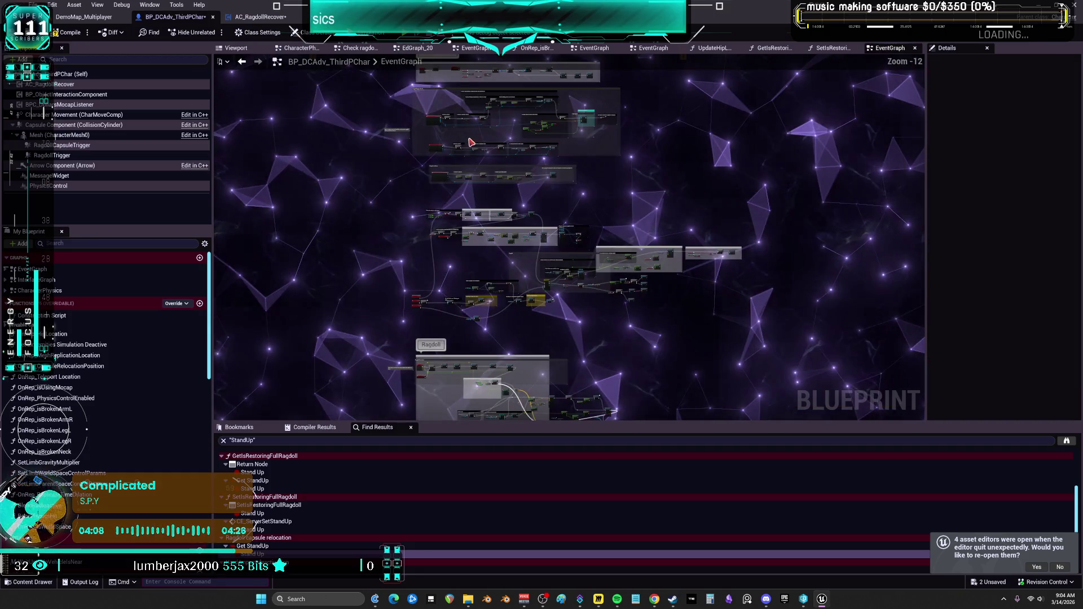
Find references to CE_CheckRagdollWentThroughSomething, visit both results and its event definition.
scroll(539, 245, "up", 12)
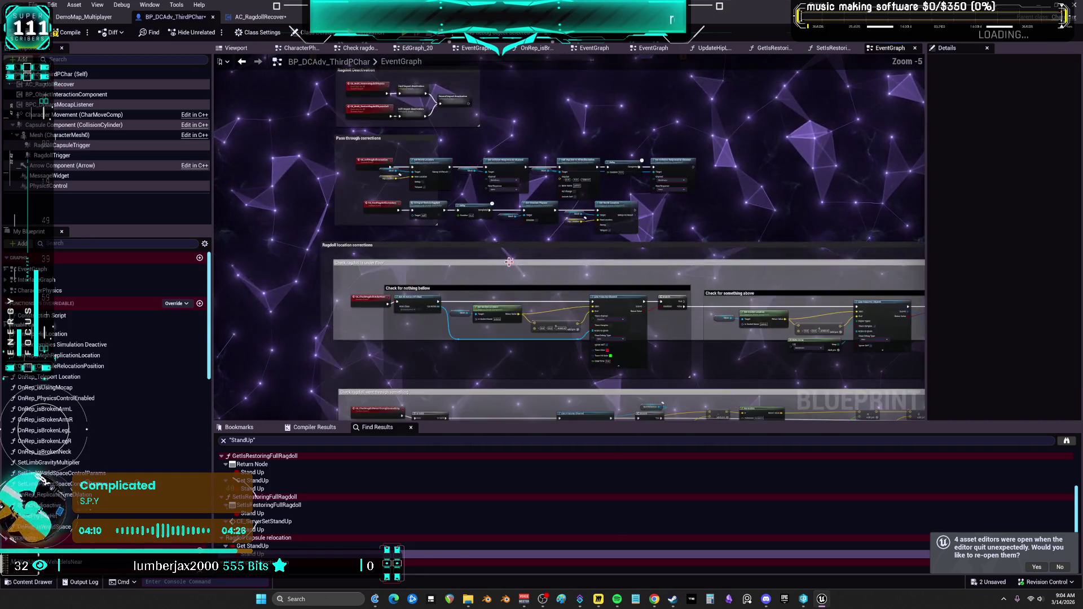
left_click_drag(373, 215, 367, 217)
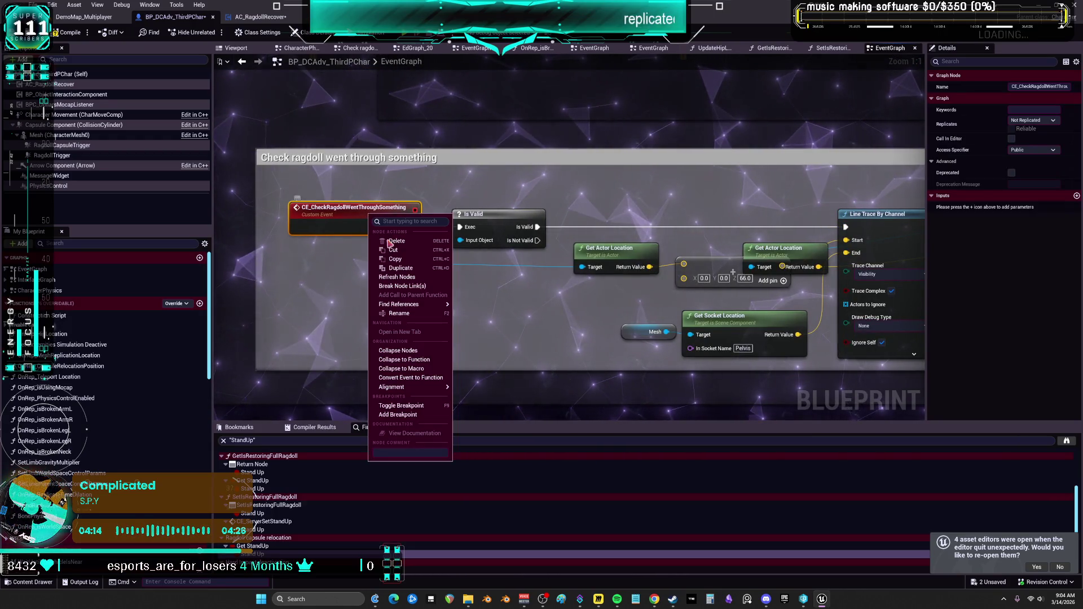
left_click(487, 308)
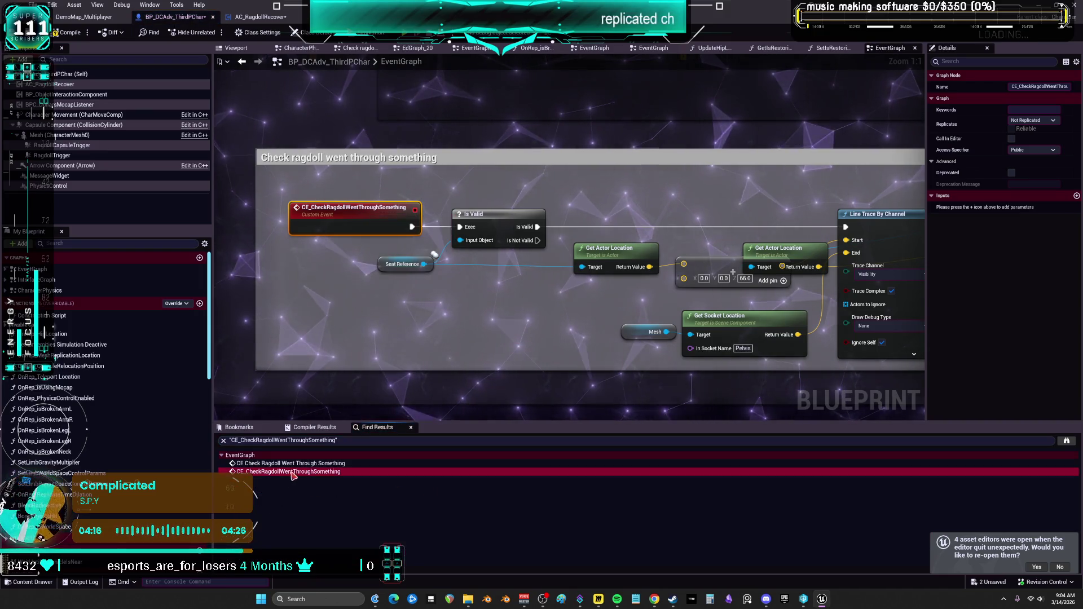
left_click(310, 465)
left_click(309, 469)
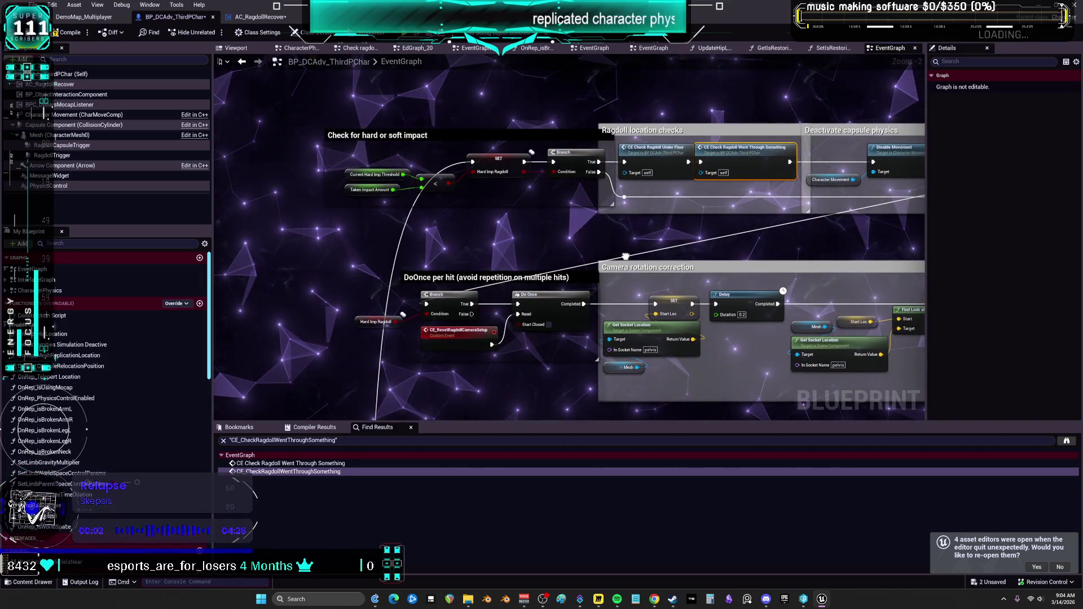
key("alt+Left")
key("alt+Left")
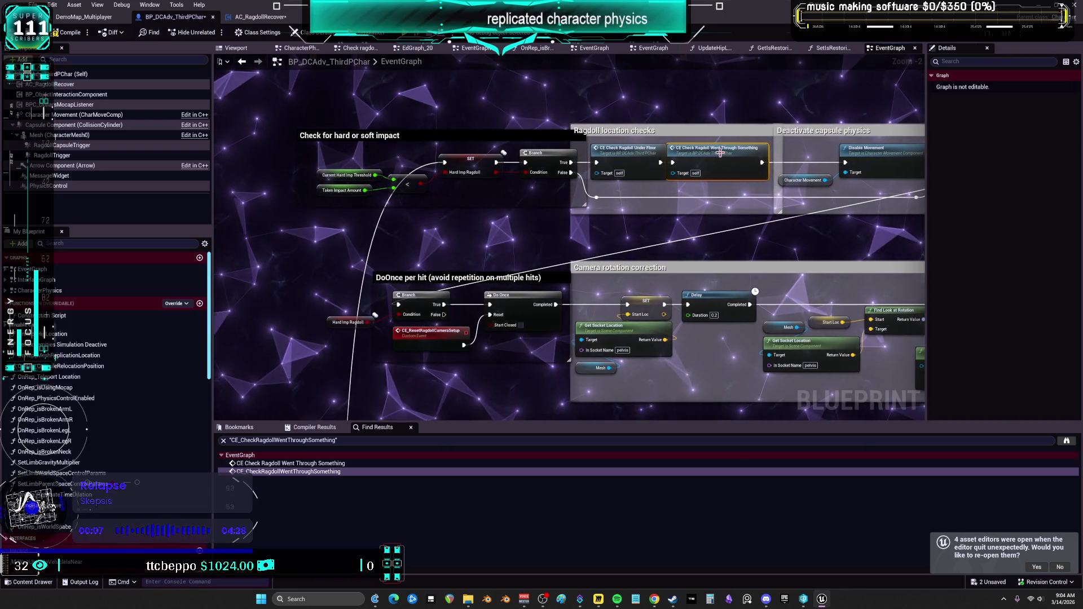
double_click(720, 155)
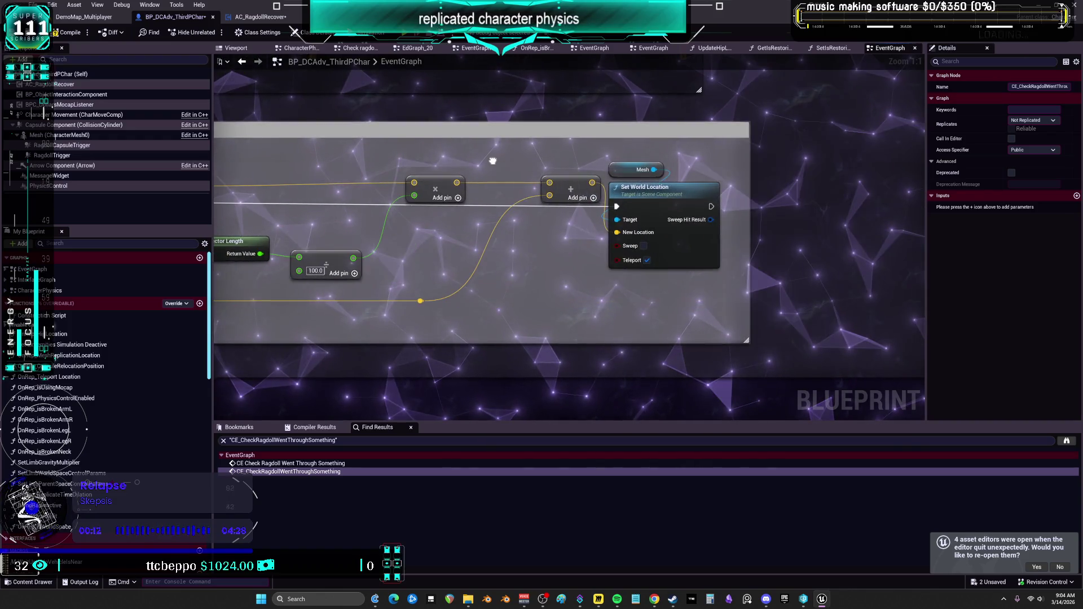
Pan across the Line Trace, under-floor check and Ragdoll location corrections groups.
left_click_drag(492, 160, 616, 169)
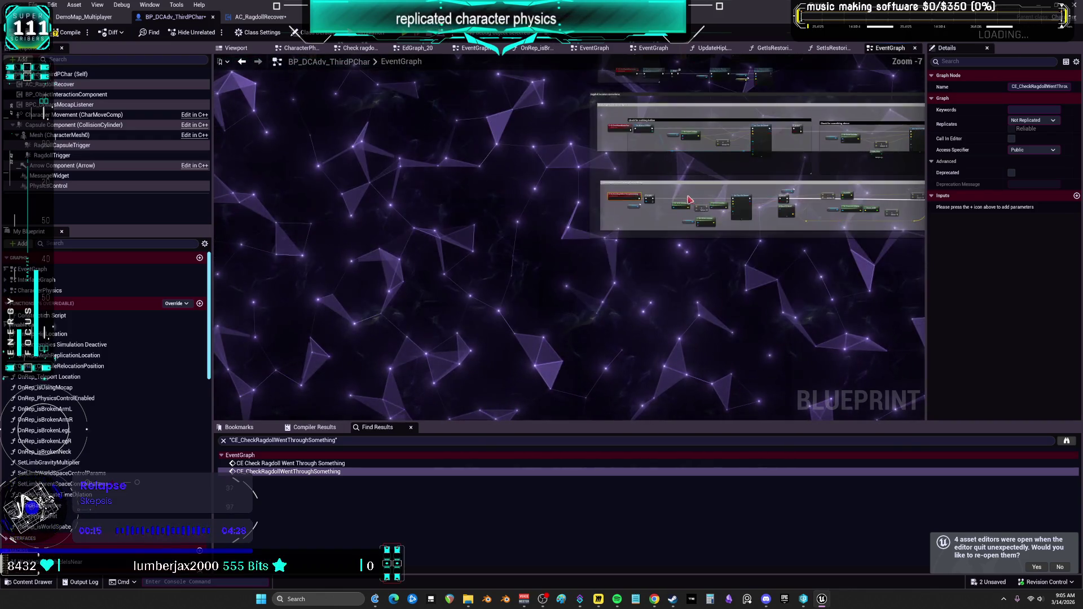
scroll(691, 202, "up", 6)
mouse_move(443, 230)
left_mouse_down()
mouse_move(516, 369)
mouse_move(500, 347)
left_mouse_up()
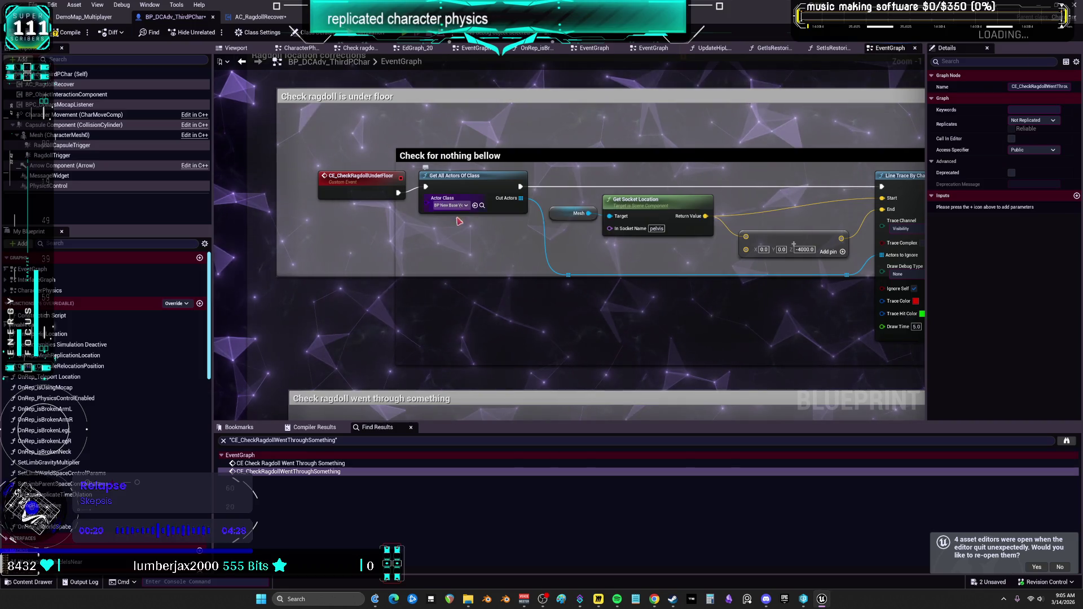
left_click_drag(742, 294, 670, 303)
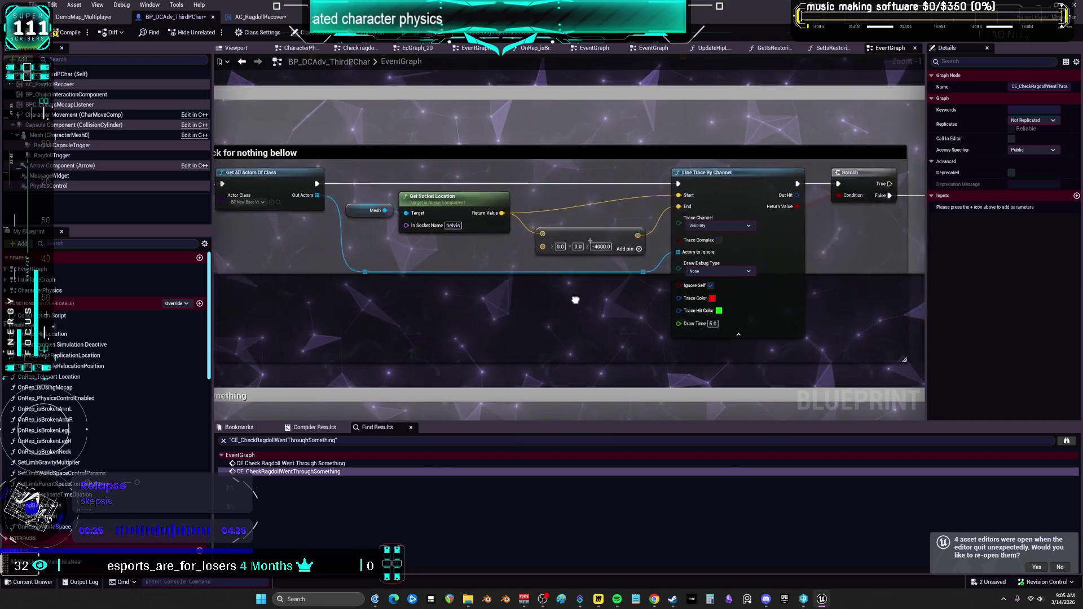
left_click_drag(763, 282, 297, 244)
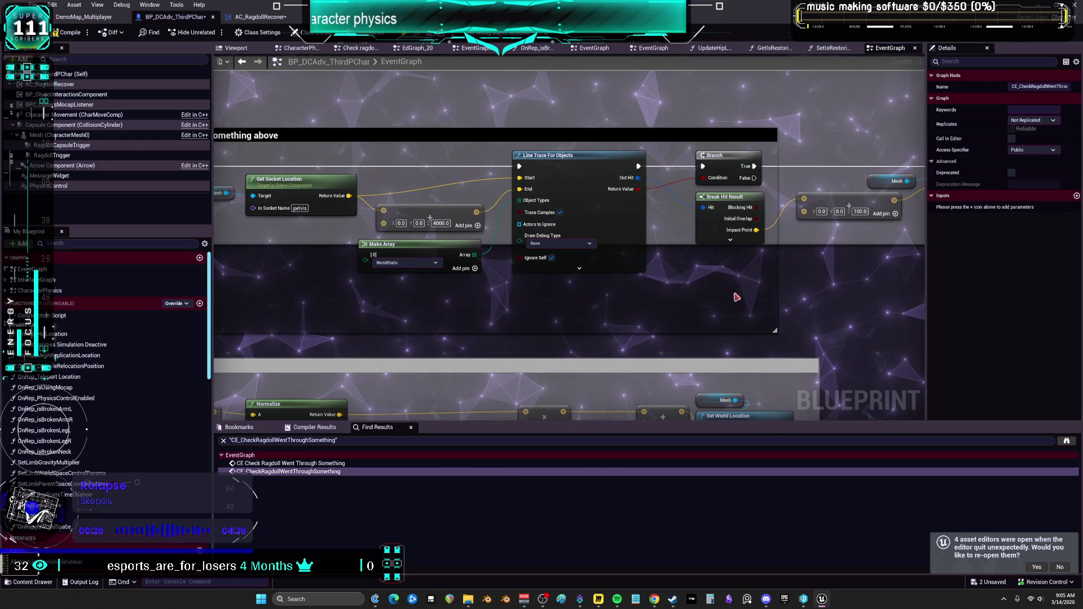
mouse_move(484, 284)
left_mouse_down()
mouse_move(1060, 316)
mouse_move(1057, 303)
mouse_move(1044, 401)
mouse_move(857, 243)
mouse_move(621, 186)
left_mouse_up()
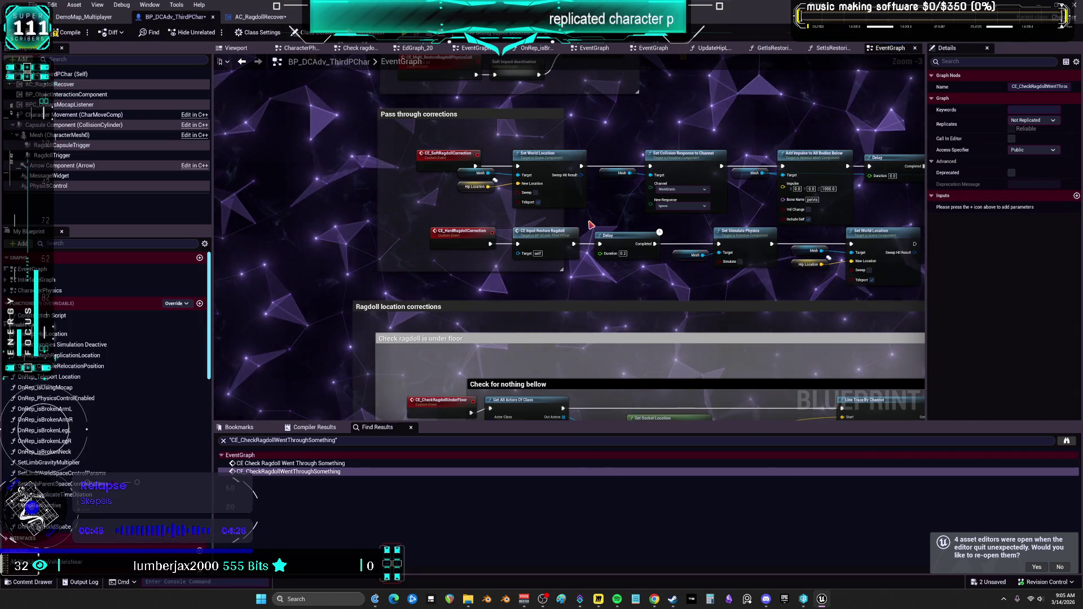
scroll(590, 226, "down", 4)
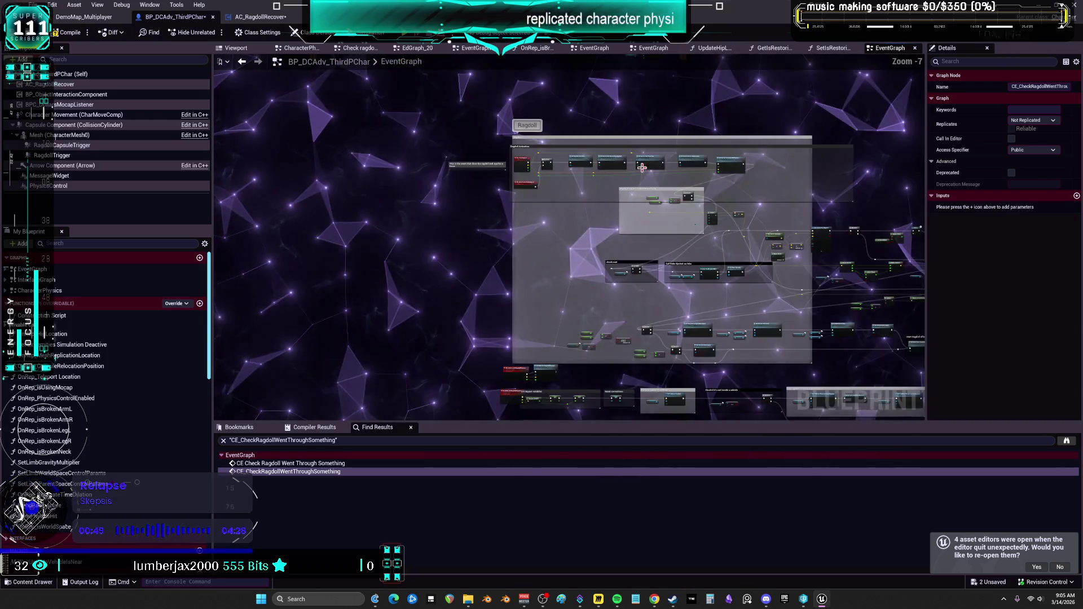
scroll(642, 168, "up", 5)
mouse_move(622, 286)
left_mouse_down()
mouse_move(643, 299)
mouse_move(649, 345)
mouse_move(680, 363)
mouse_move(672, 411)
left_mouse_up()
left_click_drag(572, 377, 628, 204)
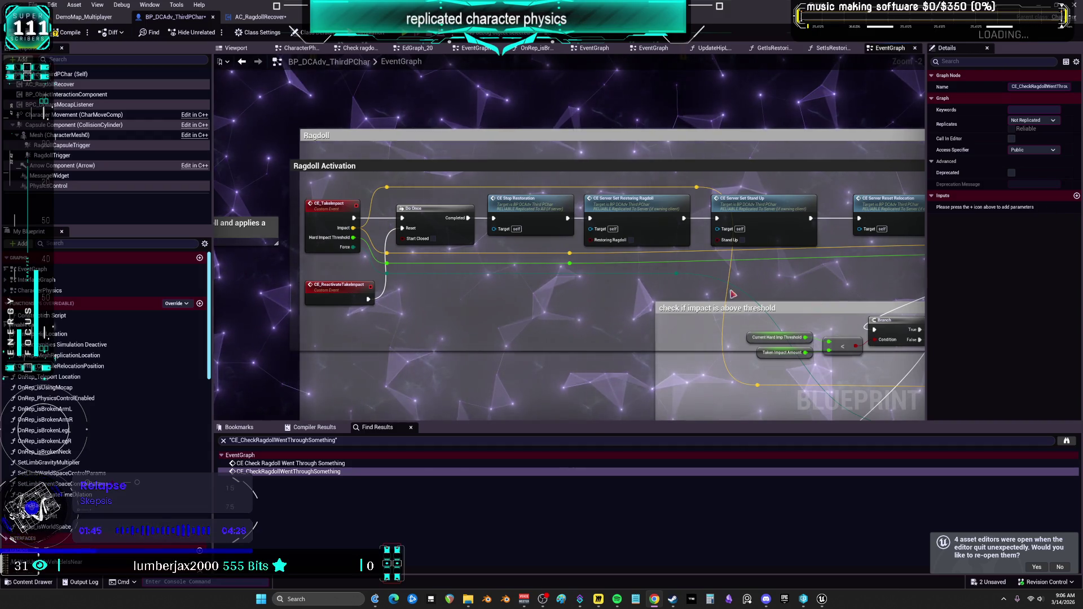
Shift the Reset Relocation and Set Ragdoll Physics calls left to tidy spacing.
scroll(706, 288, "down", 3)
scroll(795, 307, "up", 3)
left_click(720, 163)
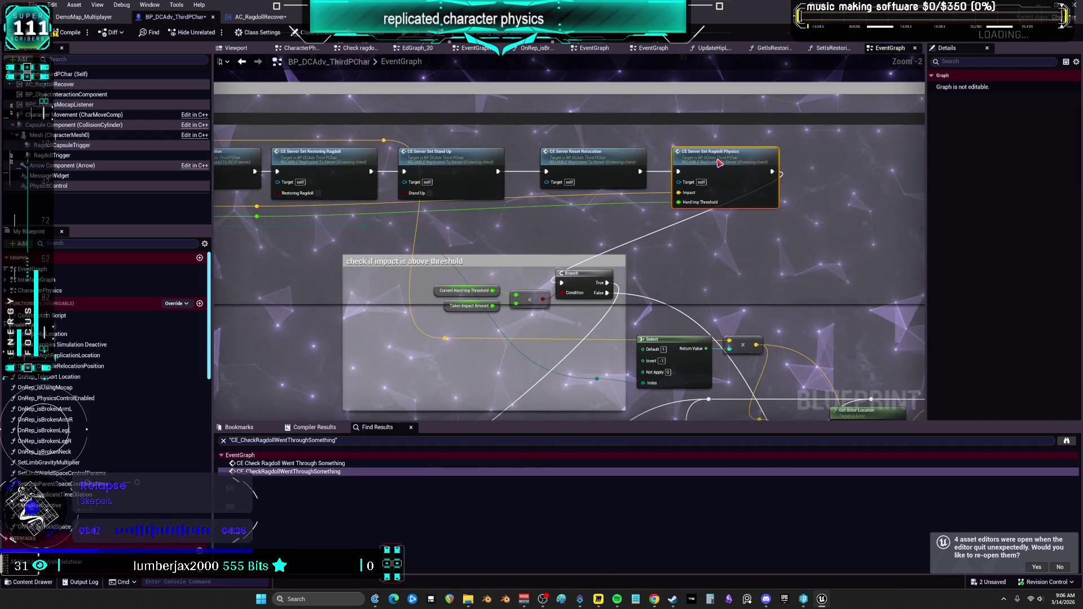
left_click_drag(598, 152, 568, 152)
mouse_move(691, 152)
left_mouse_down()
mouse_move(641, 152)
mouse_move(684, 186)
mouse_move(728, 169)
mouse_move(728, 152)
mouse_move(502, 164)
left_mouse_up()
Pull the Branch node out of the threshold comment and shrink the comment.
mouse_move(623, 250)
left_mouse_down()
mouse_move(831, 164)
mouse_move(821, 134)
left_mouse_up()
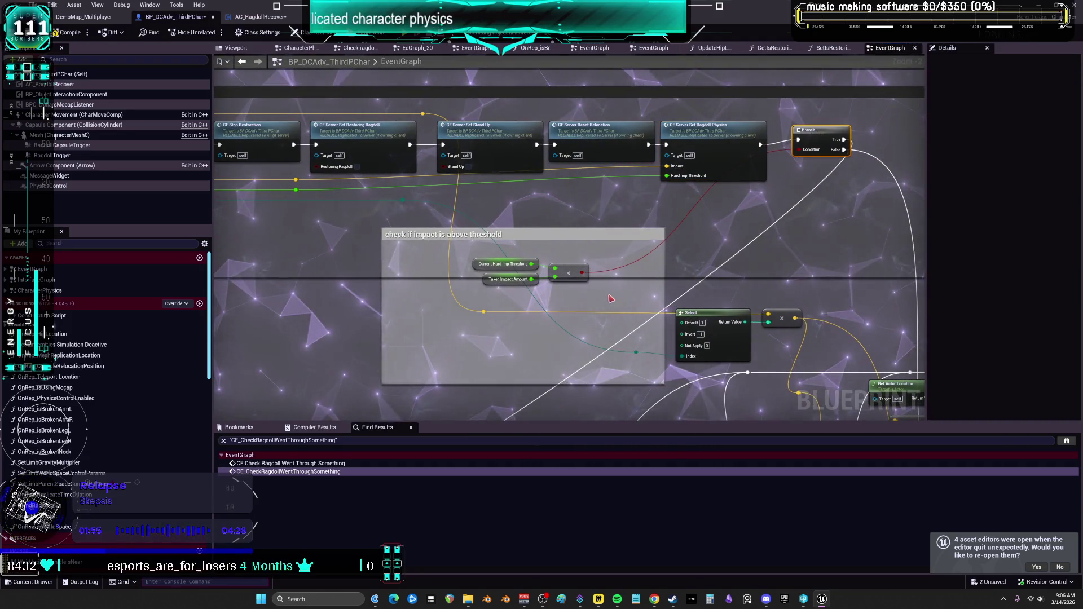
left_click_drag(663, 382, 592, 303)
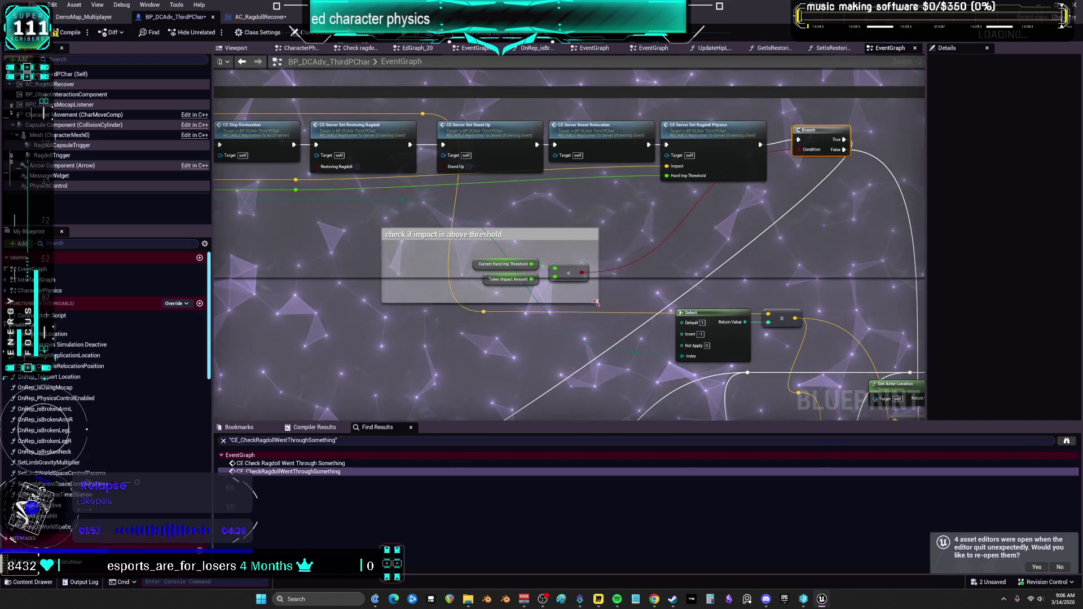
mouse_move(380, 230)
left_mouse_down()
mouse_move(535, 238)
mouse_move(821, 182)
mouse_move(751, 201)
mouse_move(791, 195)
left_mouse_up()
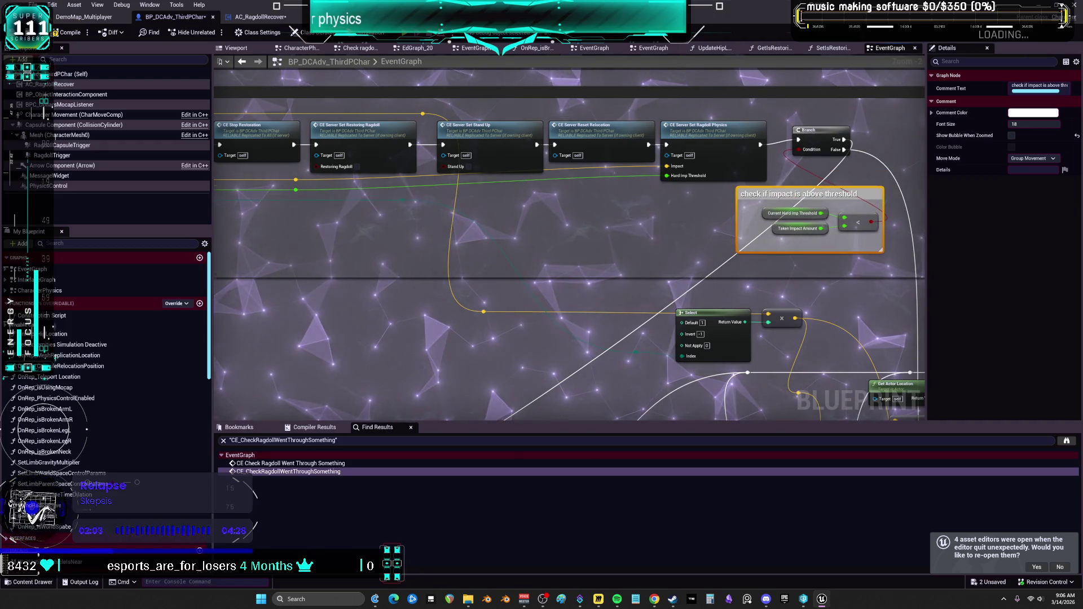
Shift the two reroute knots right along the Ragdoll Activation chain.
scroll(734, 254, "down", 1)
mouse_move(674, 322)
left_mouse_down()
mouse_move(907, 339)
mouse_move(897, 321)
mouse_move(821, 286)
mouse_move(730, 282)
mouse_move(770, 286)
left_mouse_up()
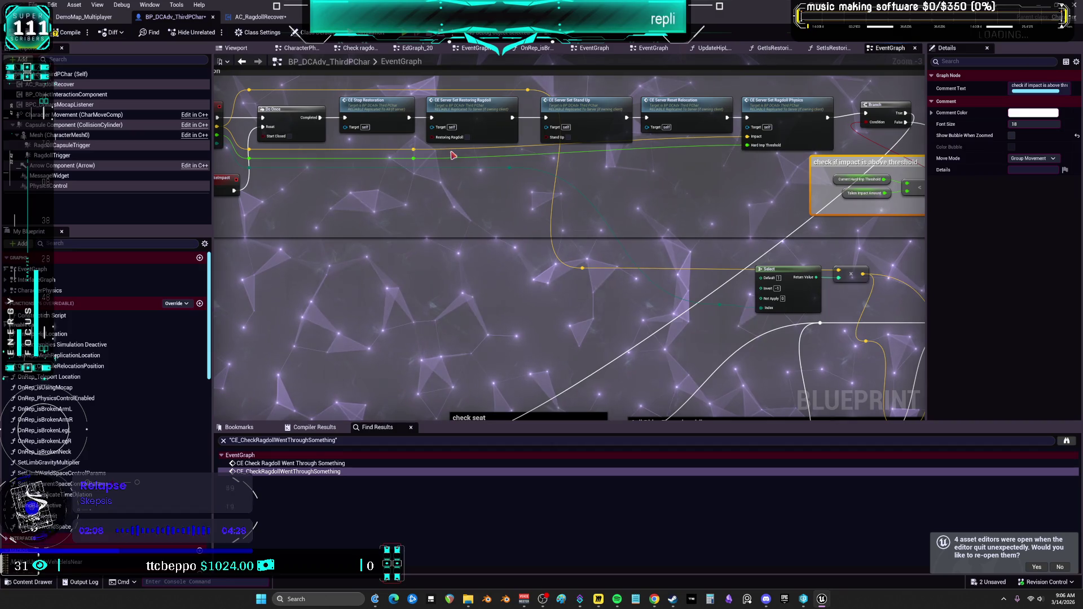
mouse_move(401, 141)
left_mouse_down()
mouse_move(426, 164)
mouse_move(445, 149)
mouse_move(649, 152)
mouse_move(624, 153)
mouse_move(643, 175)
mouse_move(839, 270)
left_mouse_up()
left_click_drag(596, 286, 712, 369)
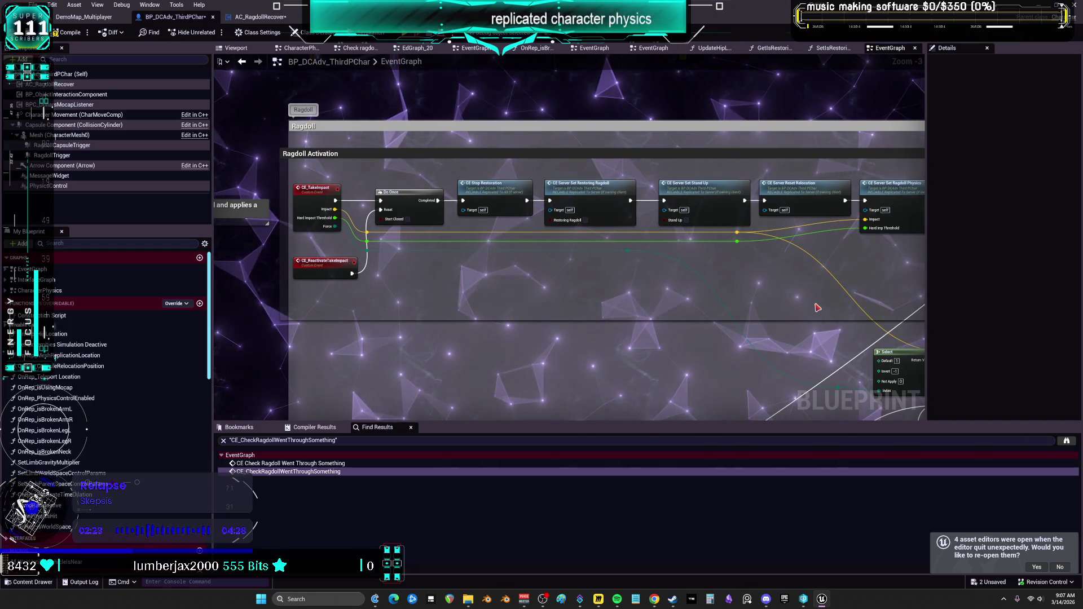
Move the threshold check comment further left, then return to Ragdoll Activation.
mouse_move(857, 253)
left_mouse_down()
mouse_move(786, 279)
mouse_move(516, 266)
left_mouse_up()
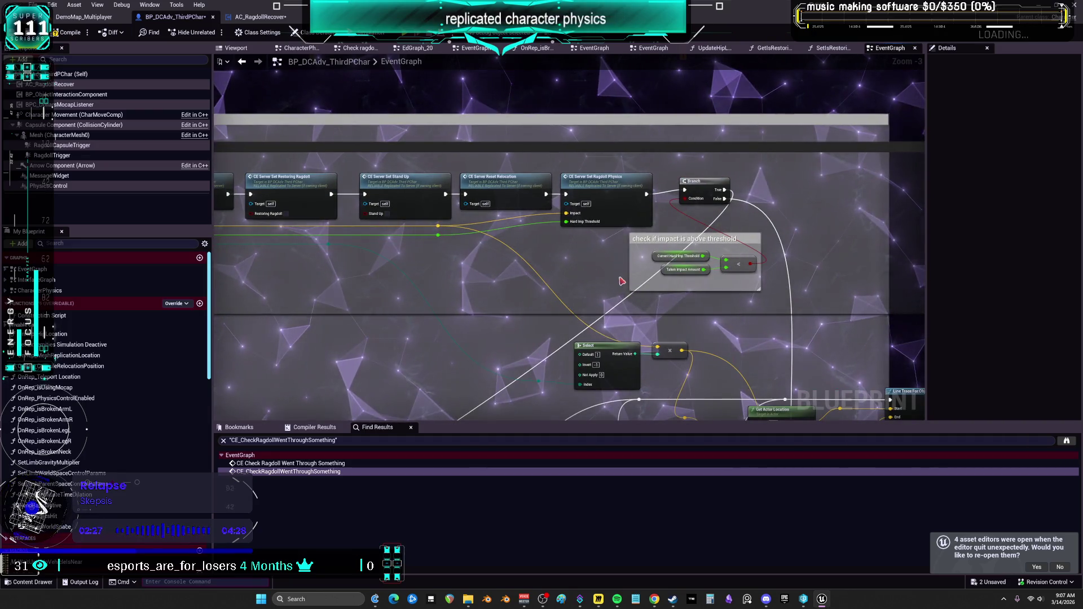
left_click(706, 182)
left_click_drag(789, 207, 745, 146)
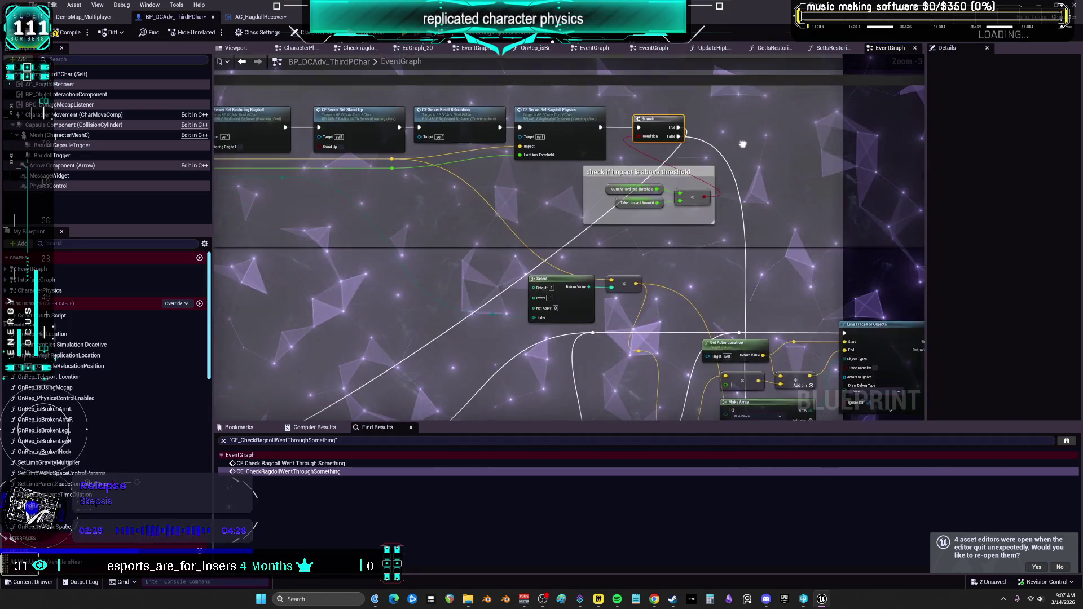
left_click_drag(677, 173, 602, 170)
mouse_move(740, 230)
left_mouse_down()
mouse_move(760, 181)
mouse_move(760, 133)
mouse_move(488, 80)
left_mouse_up()
left_click_drag(422, 78, 446, 333)
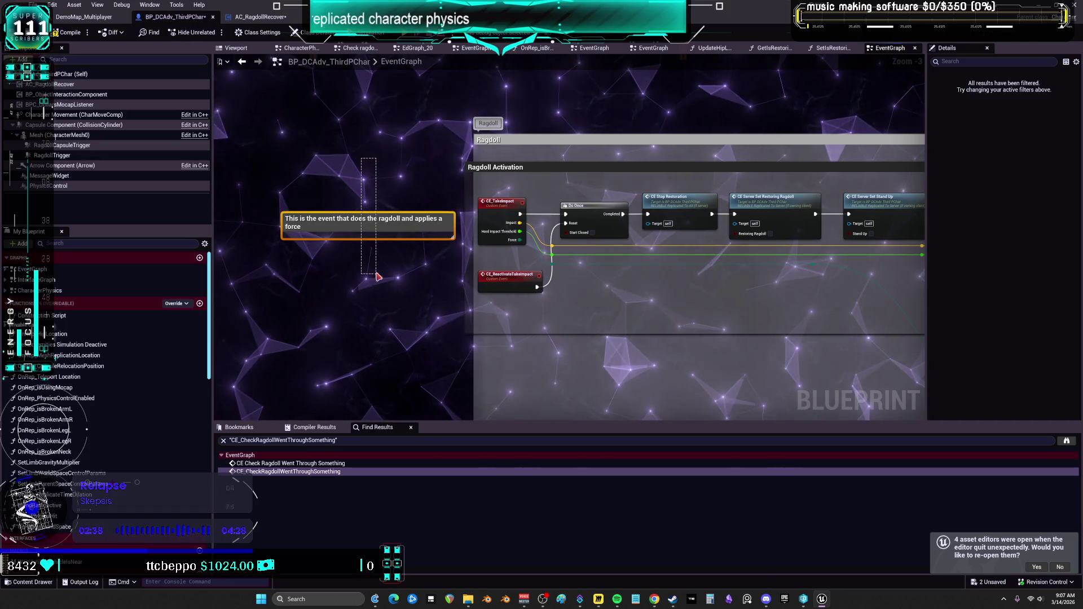
View the CE_StopRestoration event definition and go back to Ragdoll Activation.
left_click(680, 209)
scroll(681, 207, "up", 2)
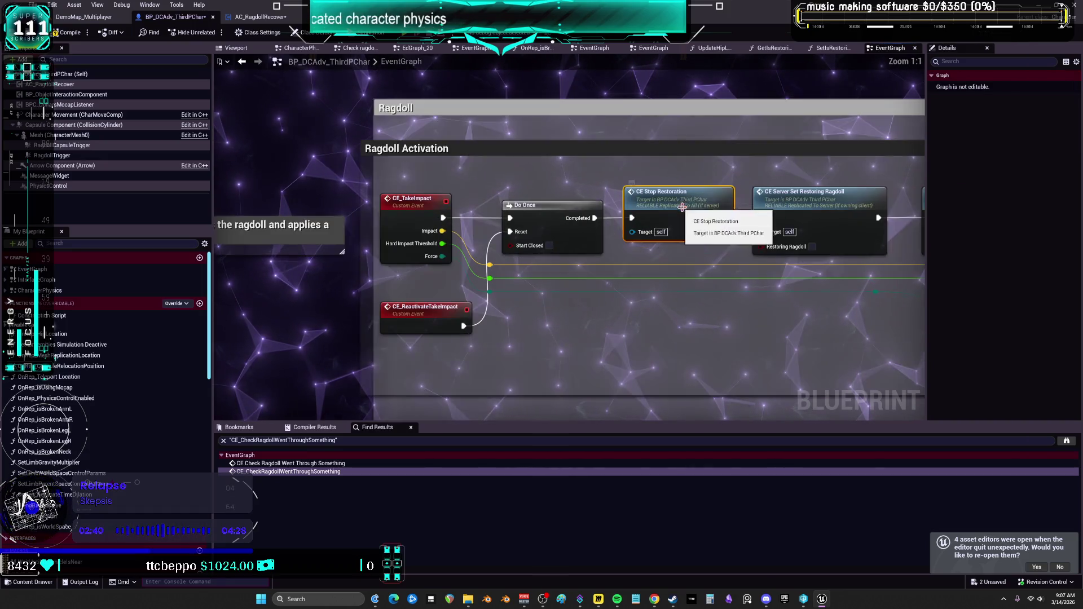
double_click(683, 206)
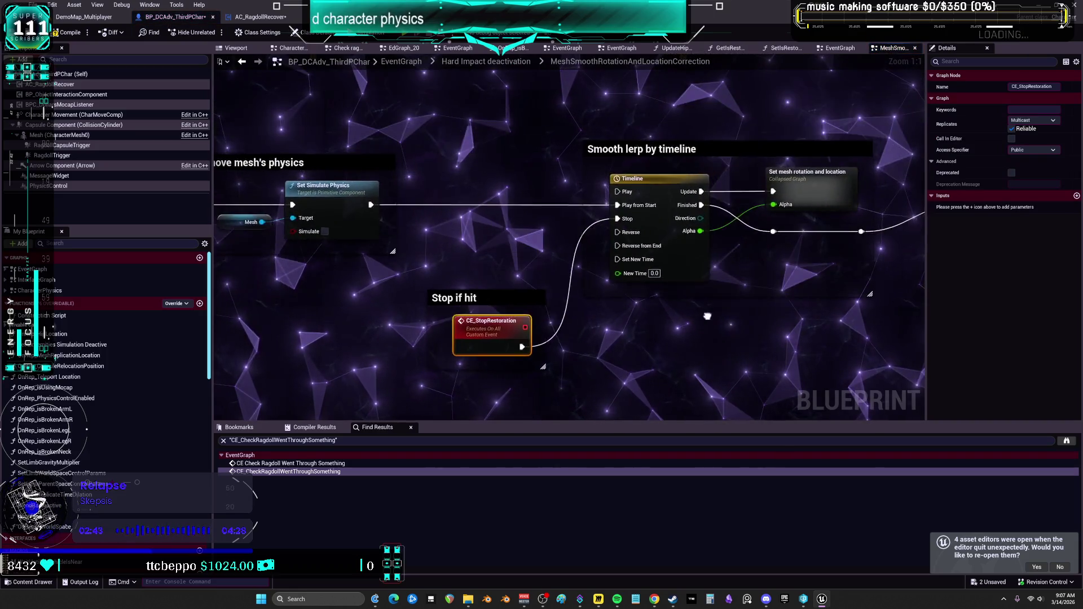
scroll(708, 316, "down", 4)
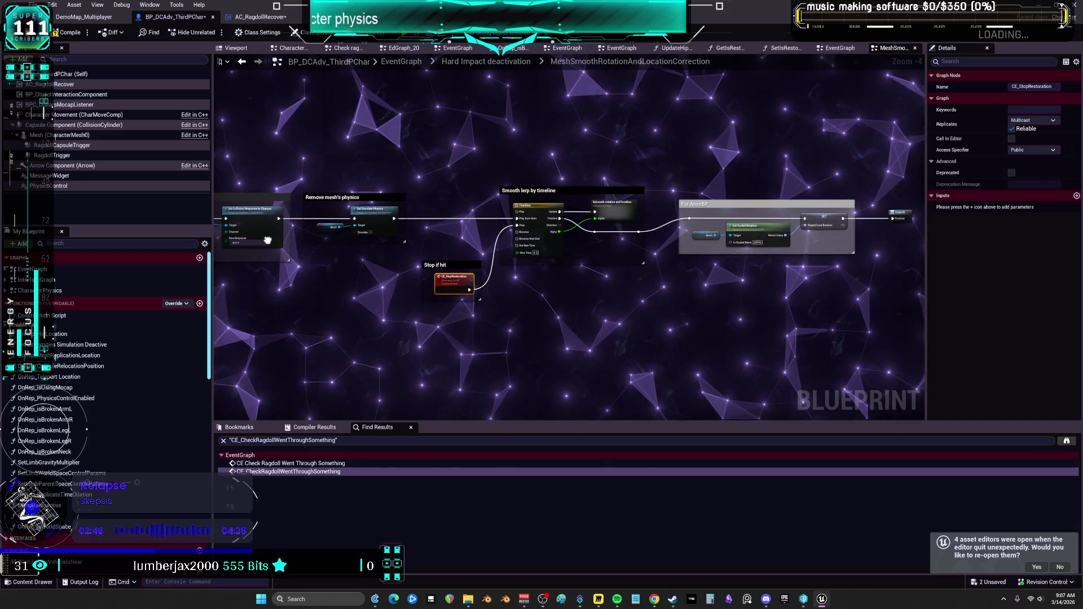
left_click(242, 63)
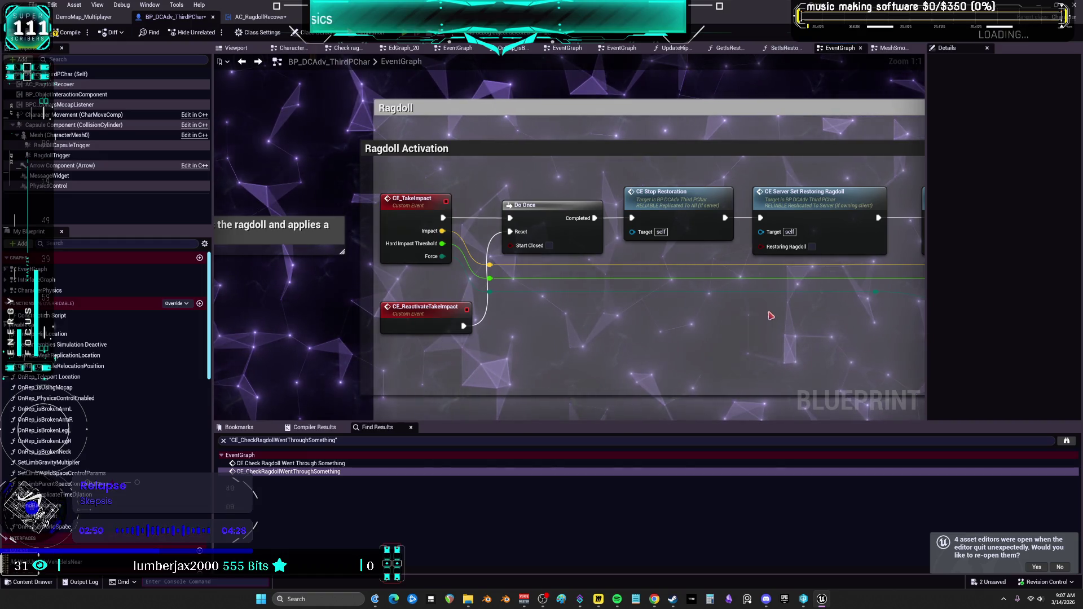
Look at CE_ServerSetRestoringRagdoll's definition briefly, then return to the Ragdoll Activation call chain.
left_click_drag(772, 317, 746, 307)
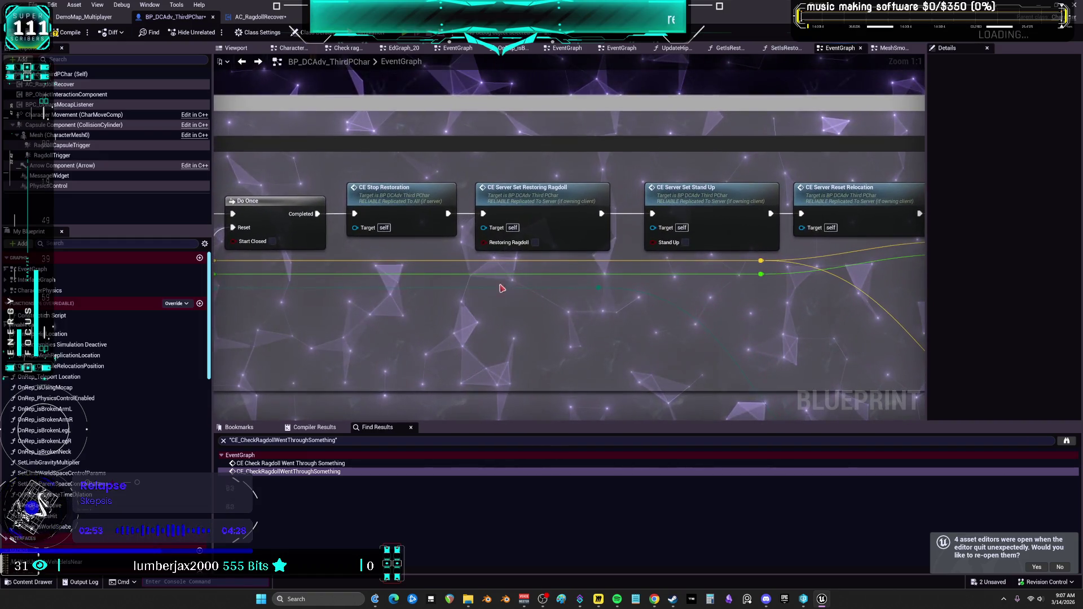
double_click(536, 204)
right_click(535, 203)
left_click(827, 169)
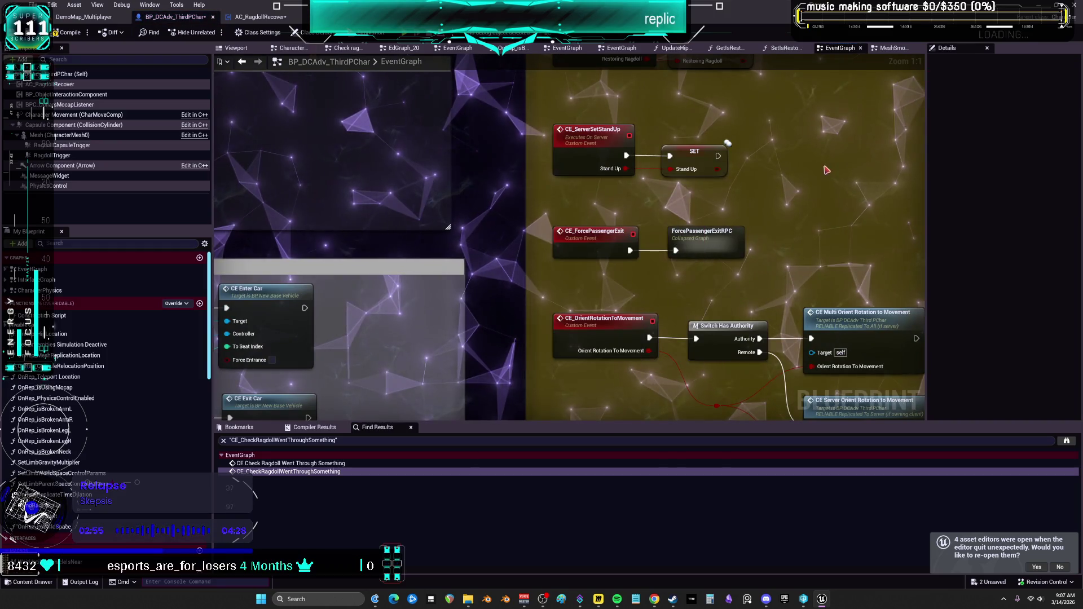
left_click_drag(702, 197, 542, 291)
left_click(244, 63)
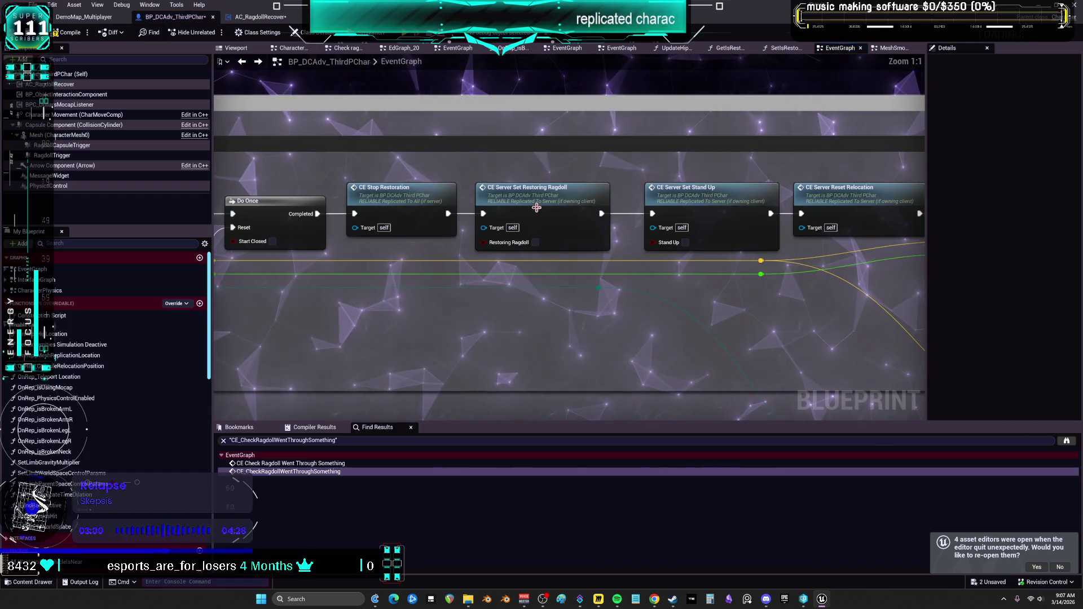
Reopen CE_ServerSetRestoringRagdoll's definition and bring up options on its Restoring Ragdoll SET node.
left_click(522, 224)
double_click(522, 224)
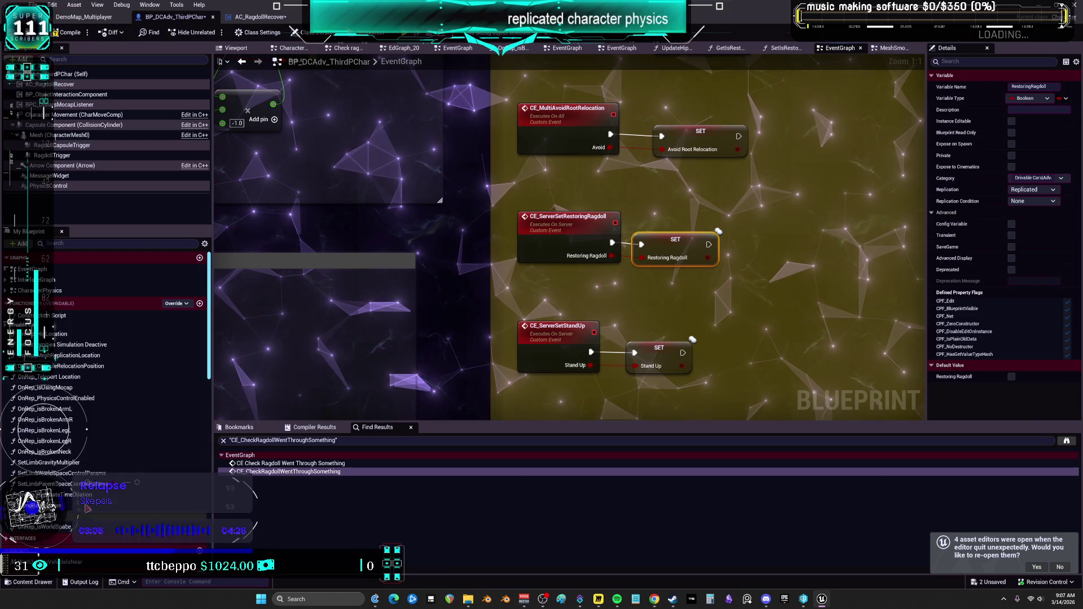
scroll(66, 442, "down", 2)
scroll(66, 442, "up", 3)
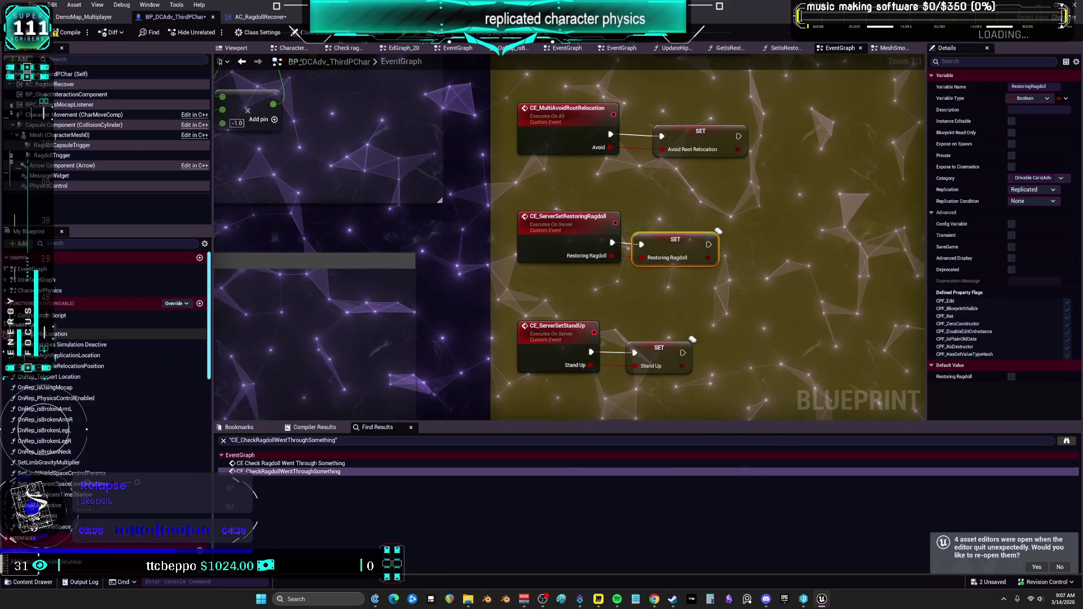
scroll(68, 395, "up", 2)
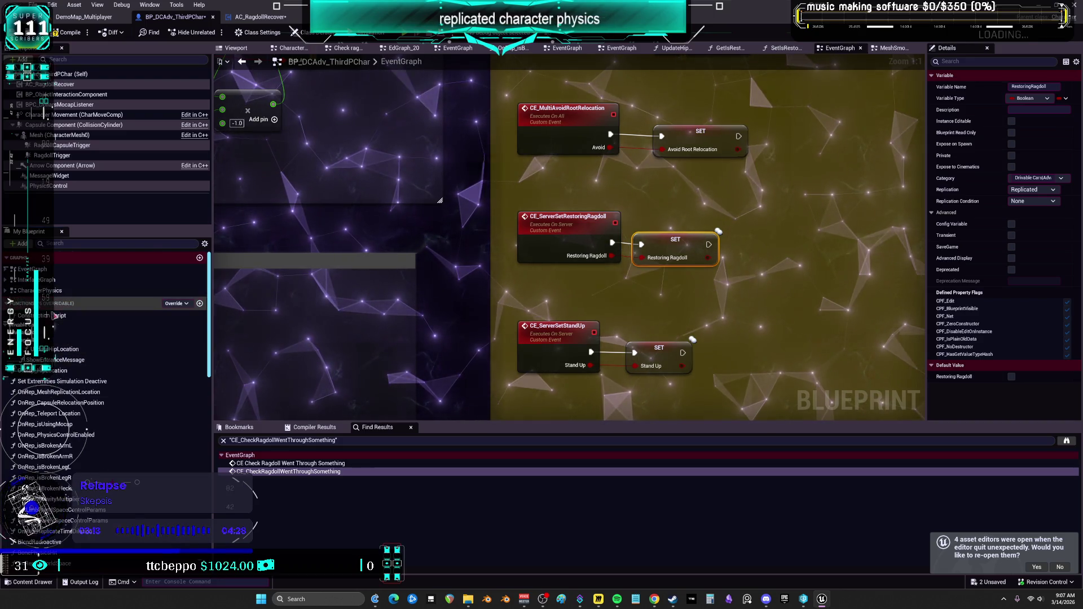
scroll(73, 349, "down", 4)
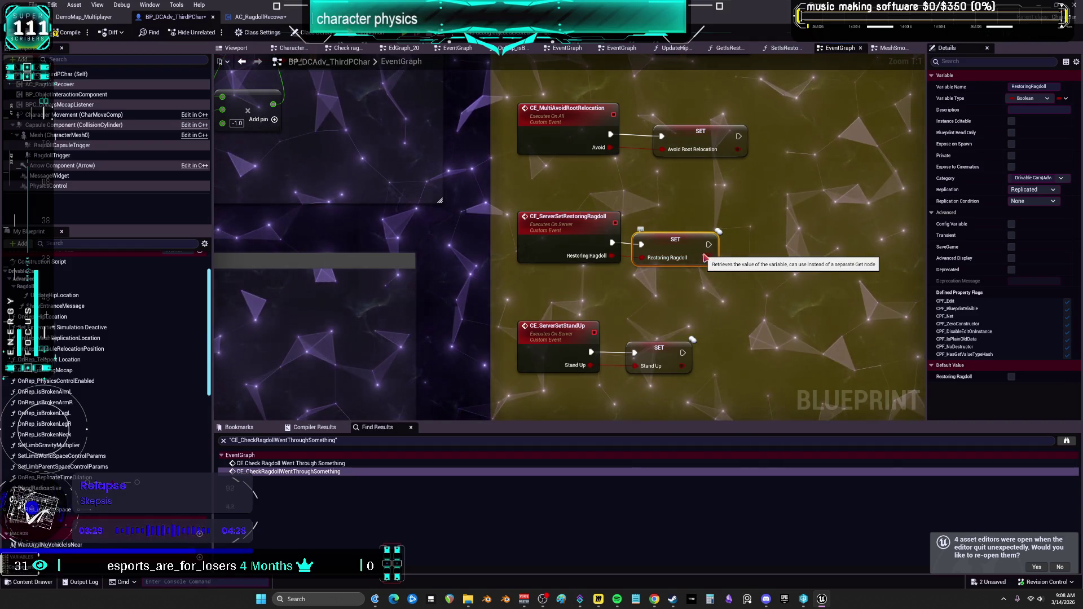
right_click(666, 237)
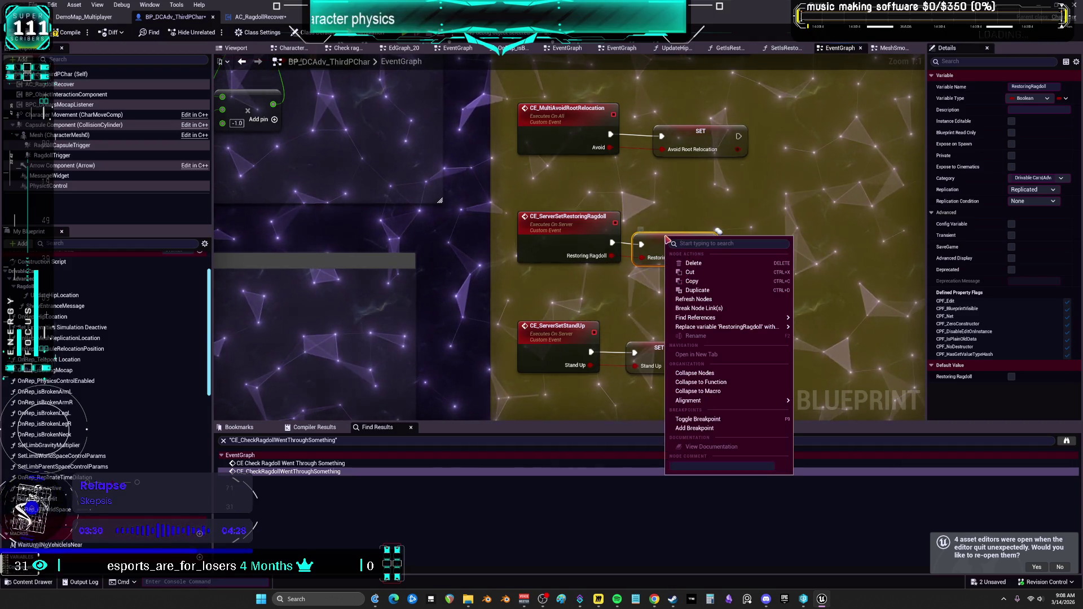
Find all RestoringRagdoll references and step through its event-graph setter, getter and call sites.
left_click(812, 318)
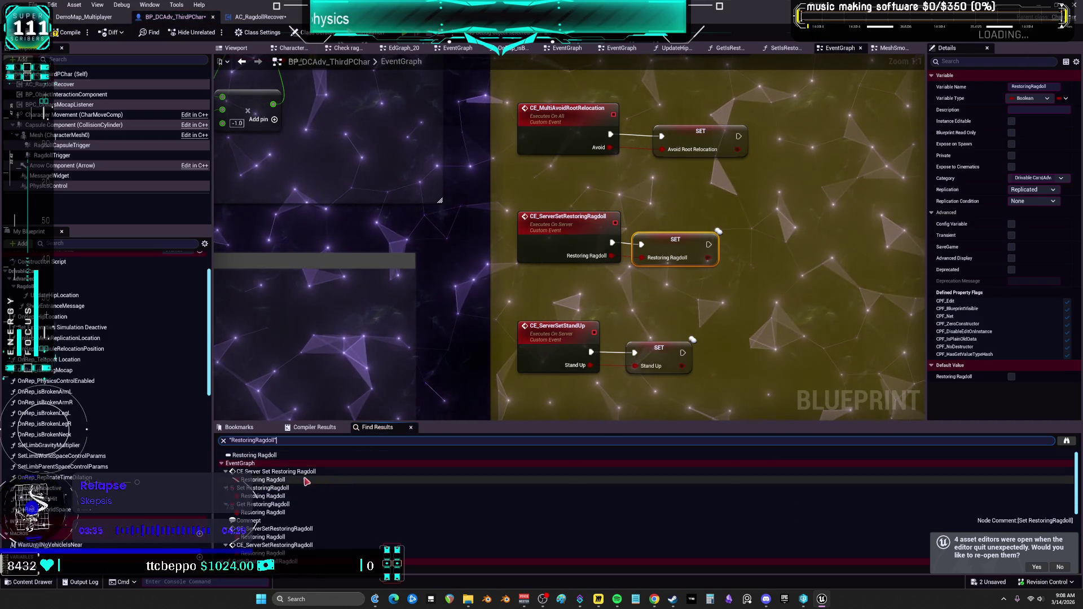
left_click(279, 482)
left_click(271, 496)
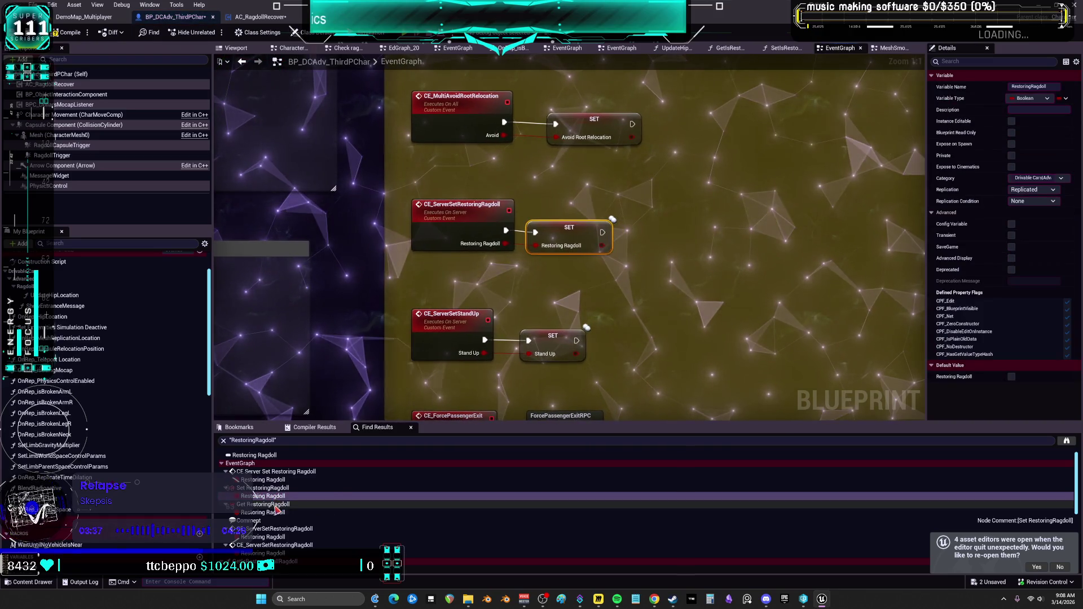
left_click(274, 514)
left_click(273, 513)
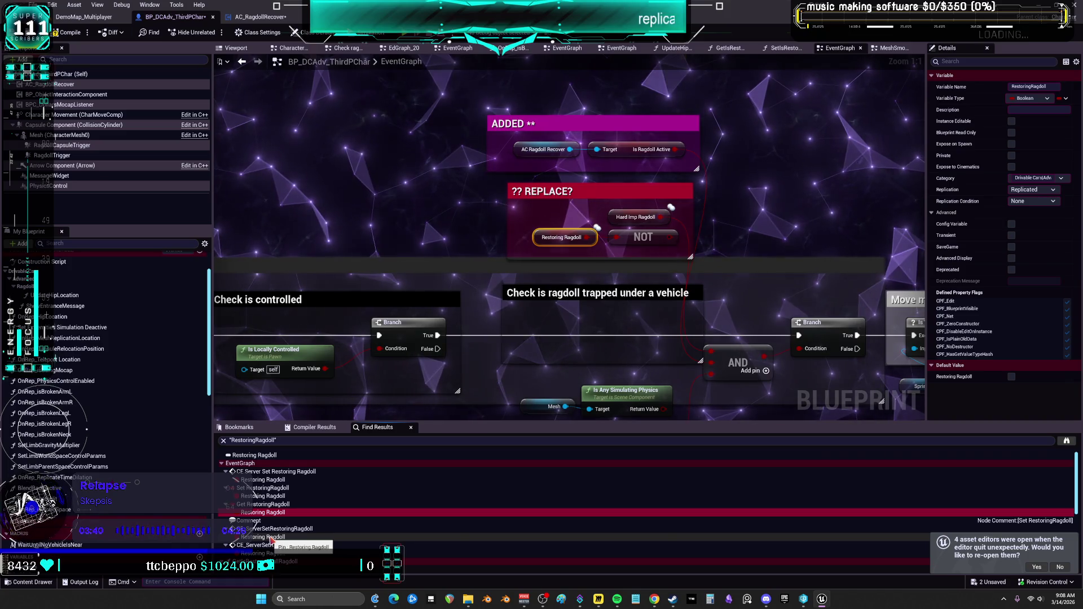
left_click(270, 538)
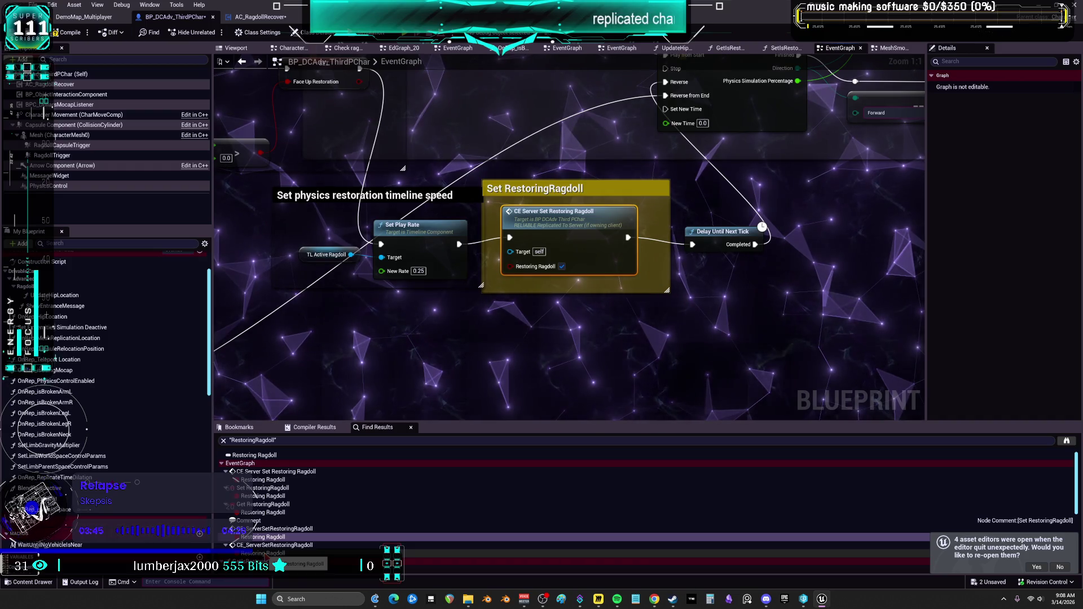
left_click(263, 554)
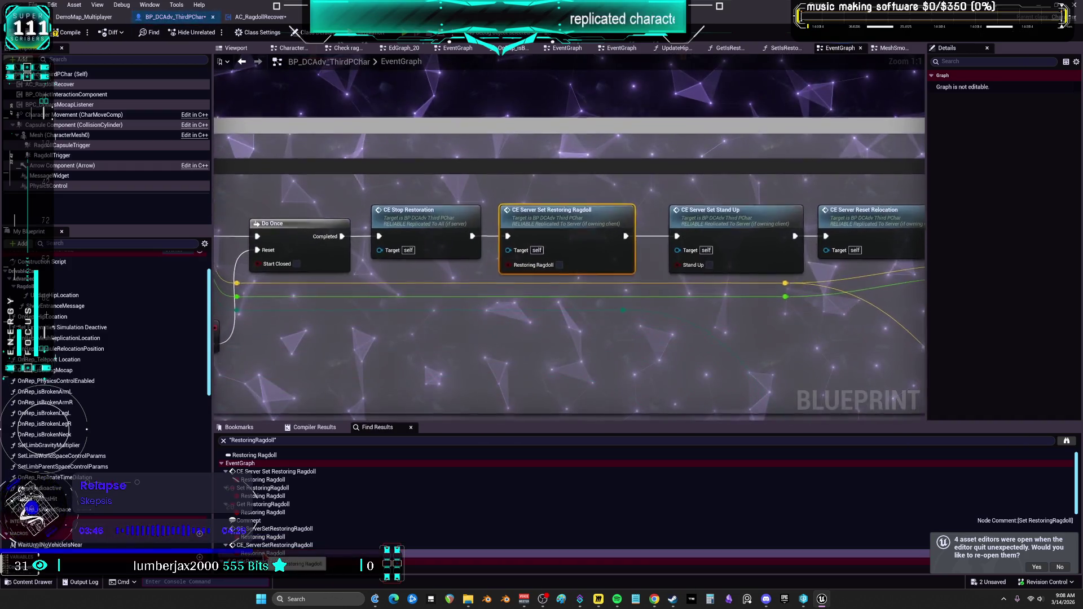
Open the references in GetIsRestoringFullRagdoll, SetIsRestoringFullRagdoll, Ragdoll capsule relocation and General Impact deactivation.
scroll(263, 553, "down", 5)
left_click(263, 510)
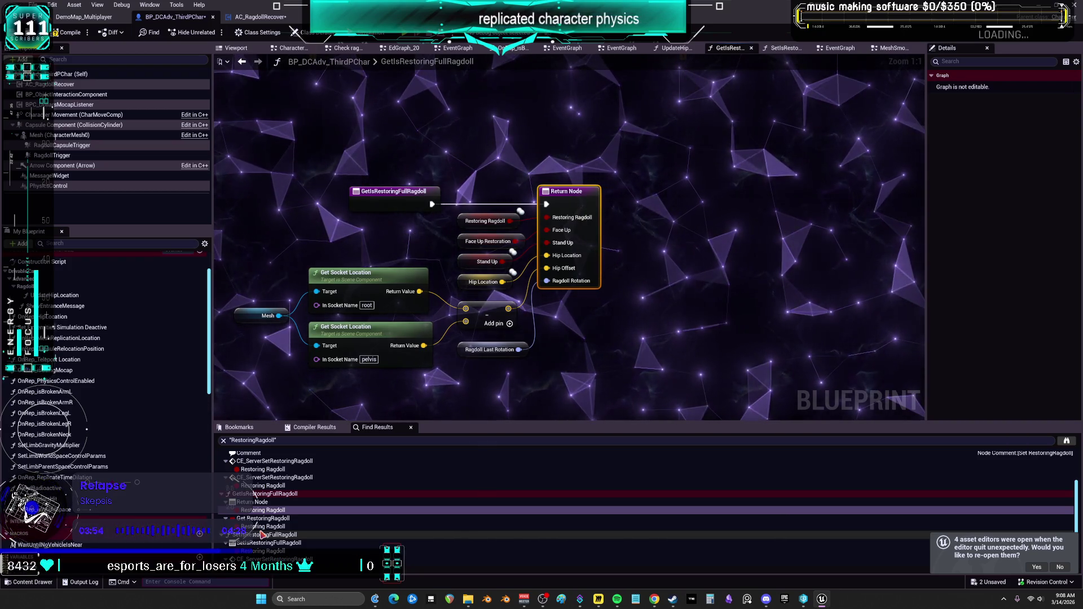
left_click(263, 527)
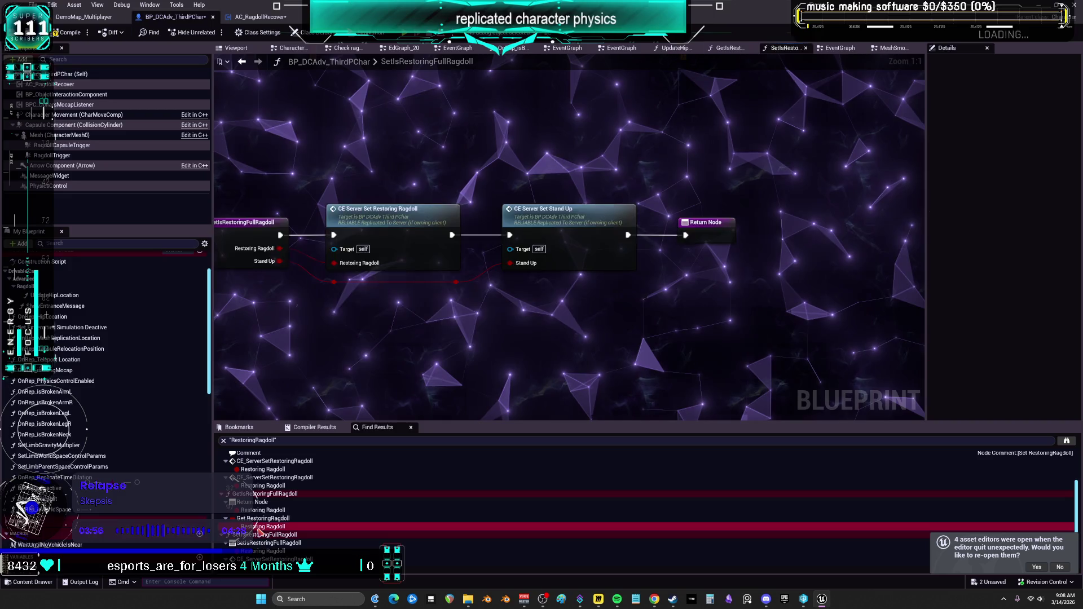
left_click(263, 552)
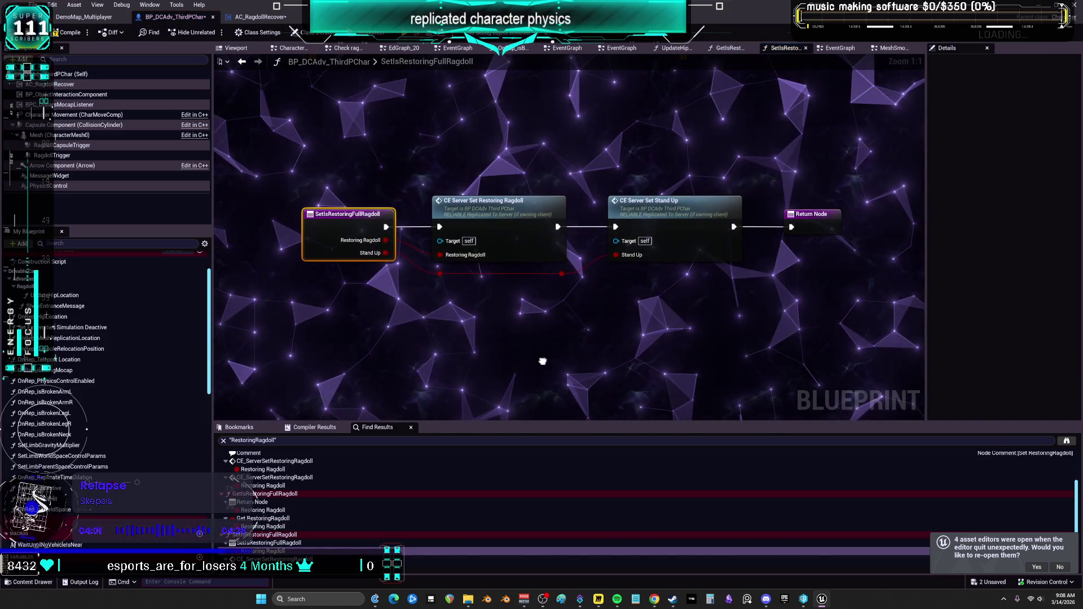
scroll(265, 502, "down", 3)
left_click(263, 513)
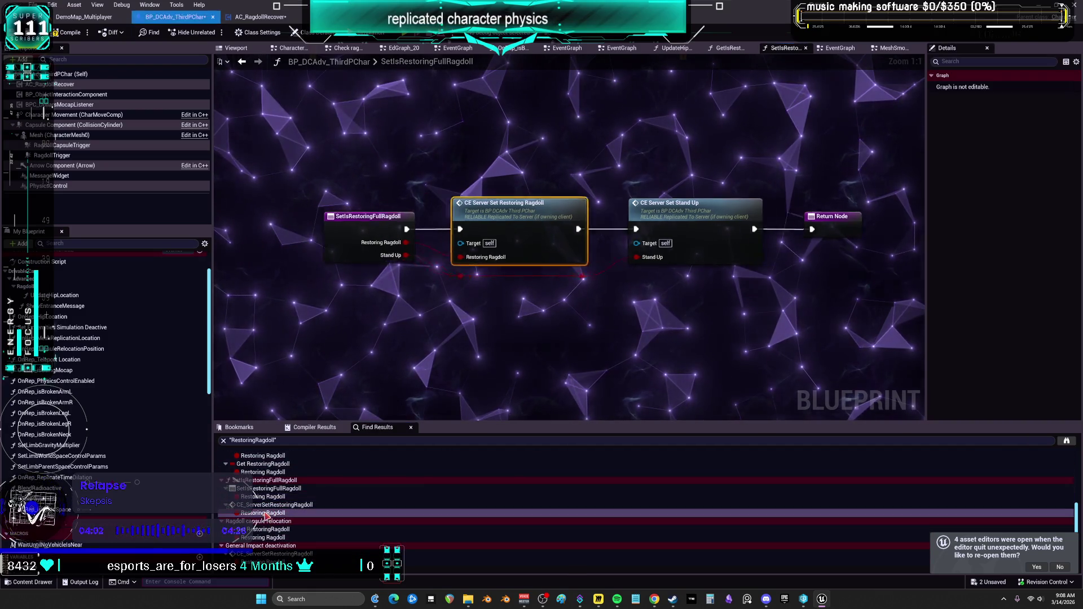
left_click(270, 538)
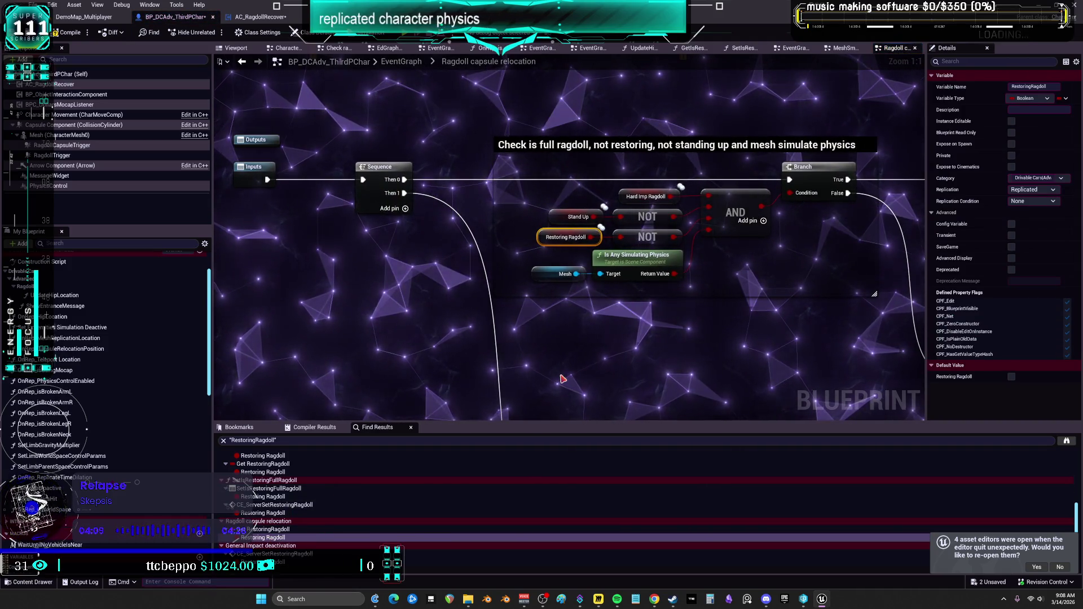
left_click(276, 562)
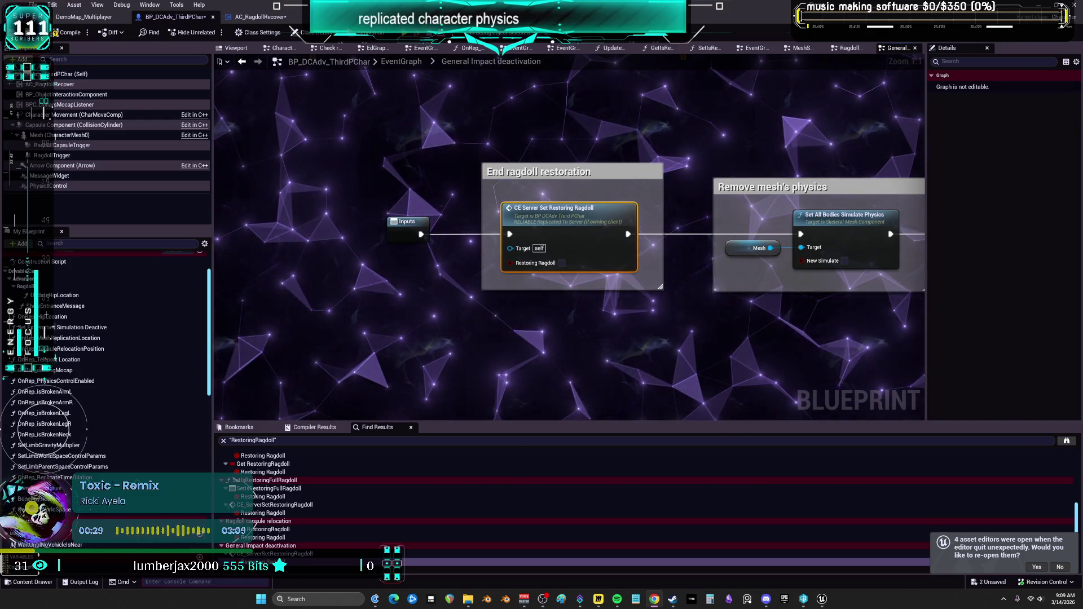
Review the End ragdoll restoration step and expand INTERFACES and its Events list in My Blueprint.
scroll(689, 215, "down", 5)
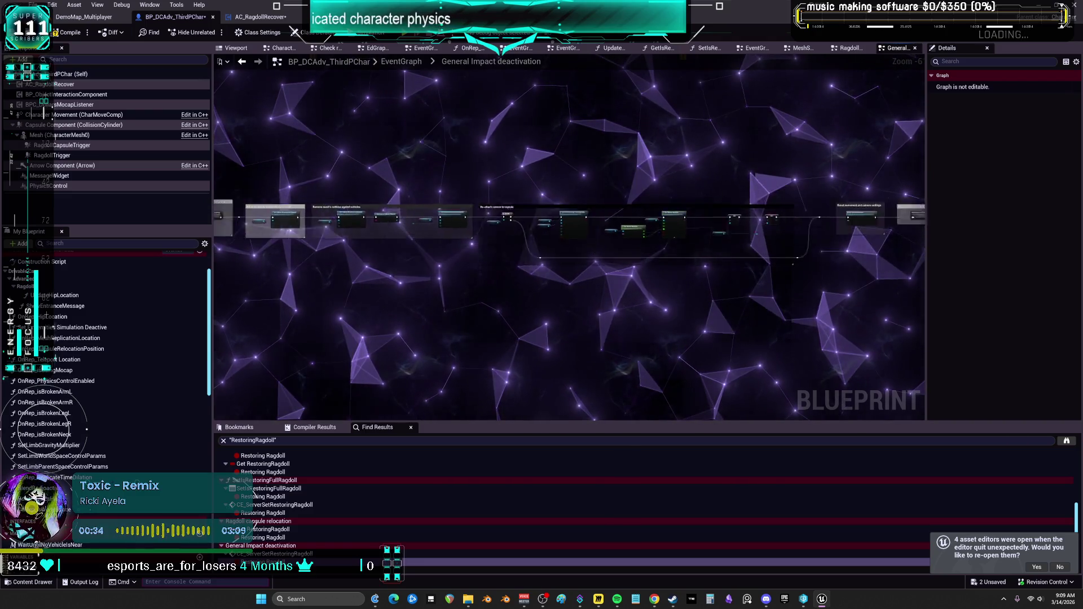
scroll(513, 176, "up", 6)
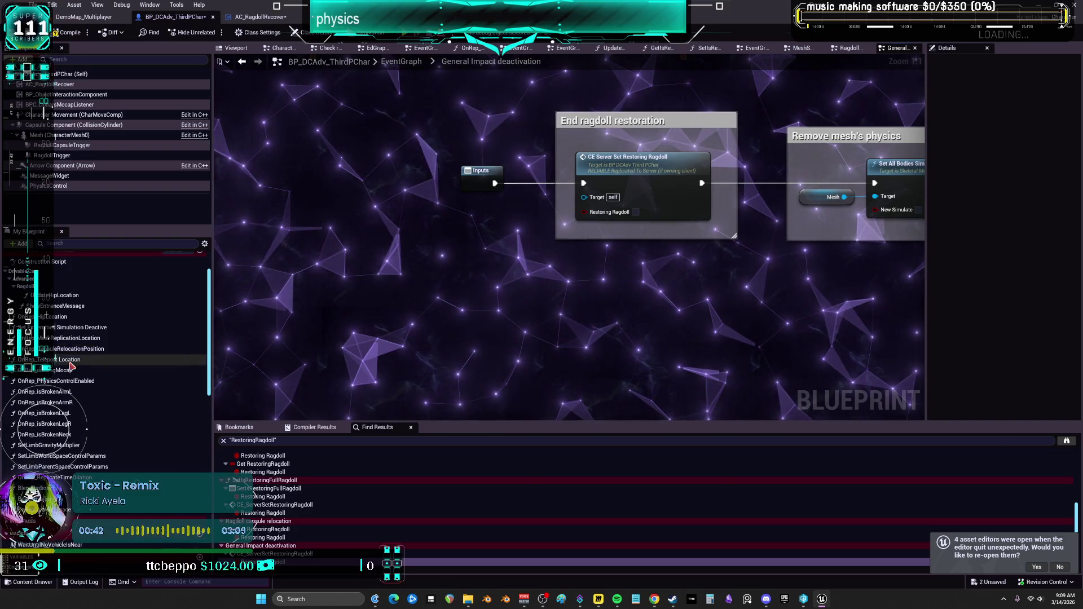
scroll(74, 393, "down", 5)
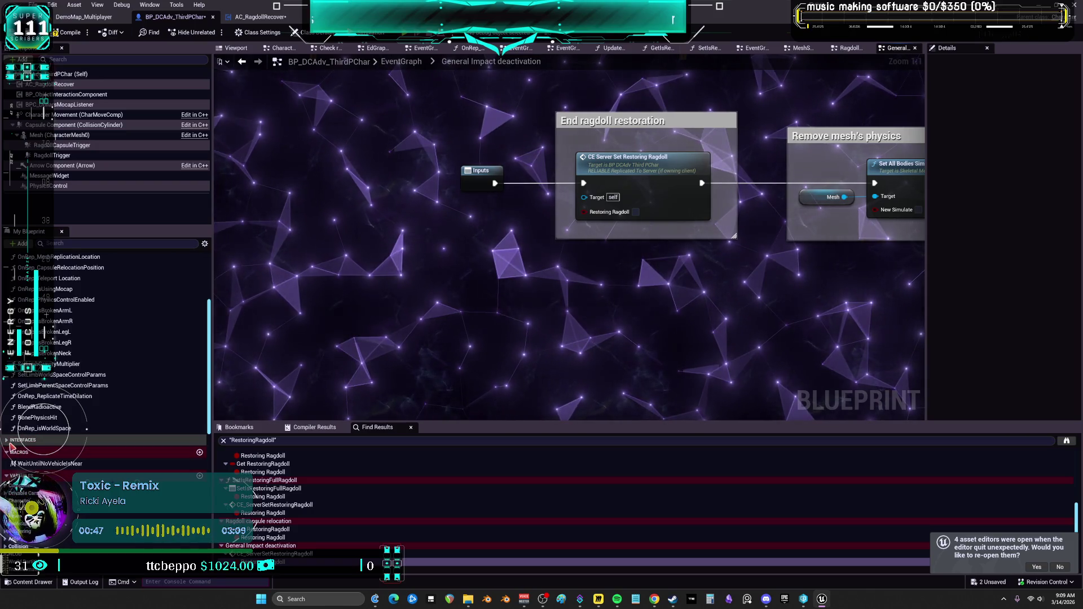
scroll(10, 431, "down", 1)
left_click(9, 427)
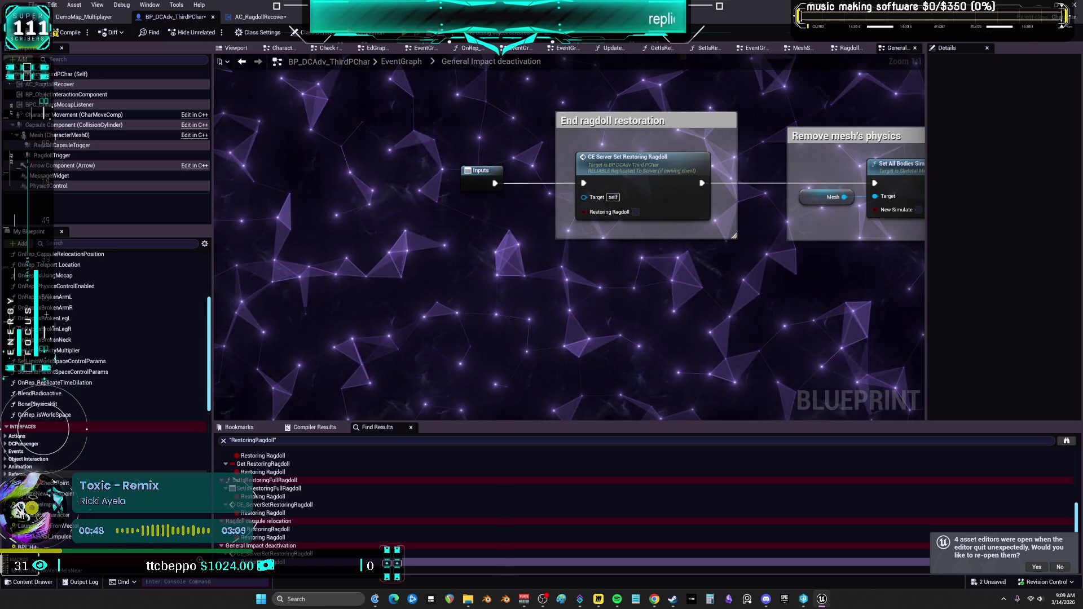
left_click(7, 452)
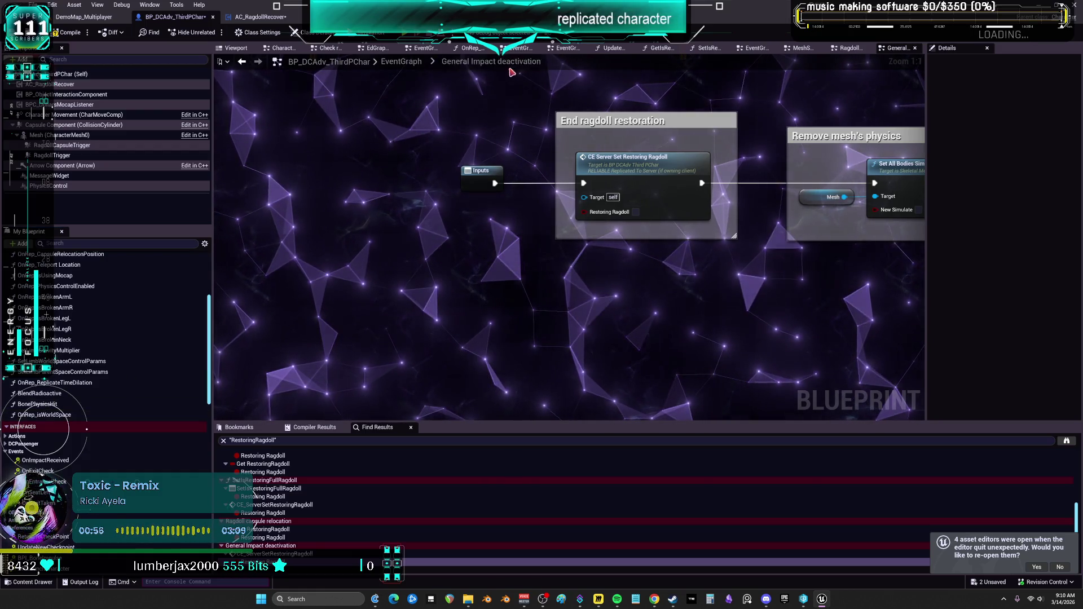
Go back to the parent EventGraph and search the Blueprint for 'general'.
key("alt+Left")
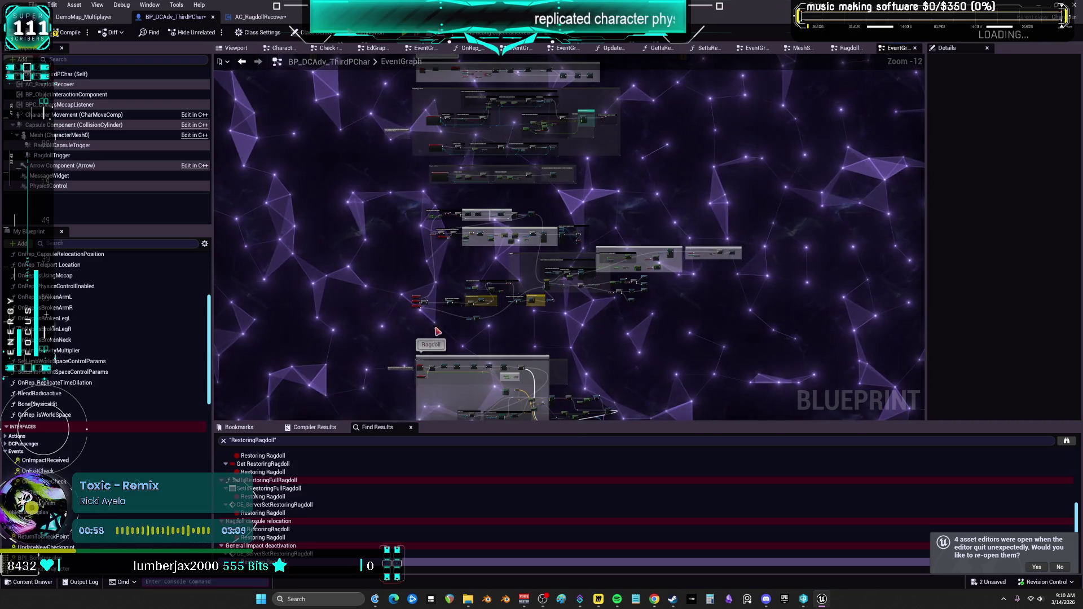
scroll(460, 277, "up", 8)
key("ctrl+f")
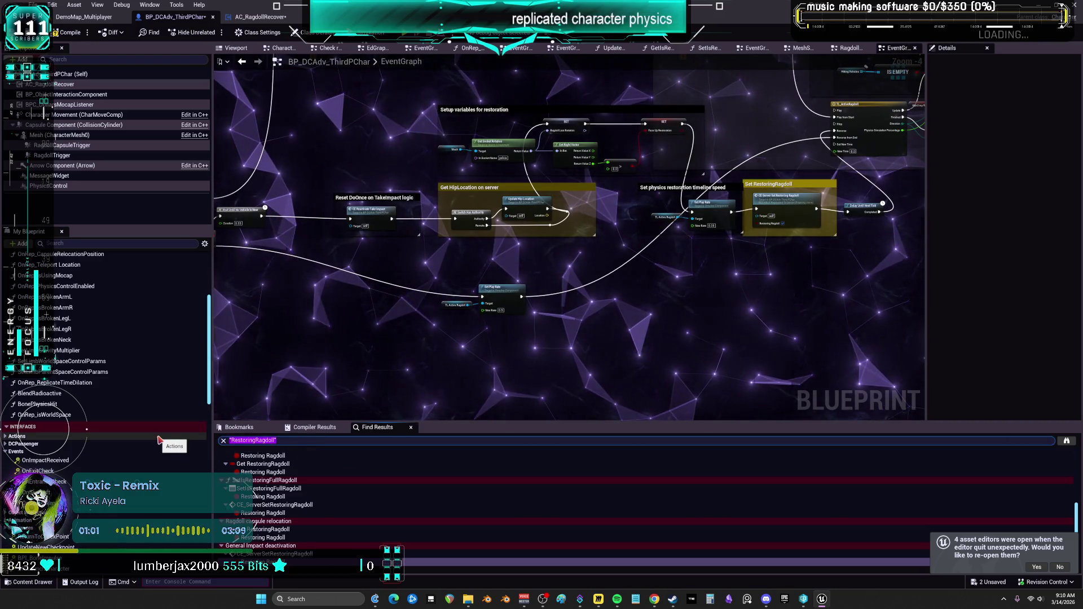
type("generli")
key("BackSpace")
key("BackSpace")
key("BackSpace")
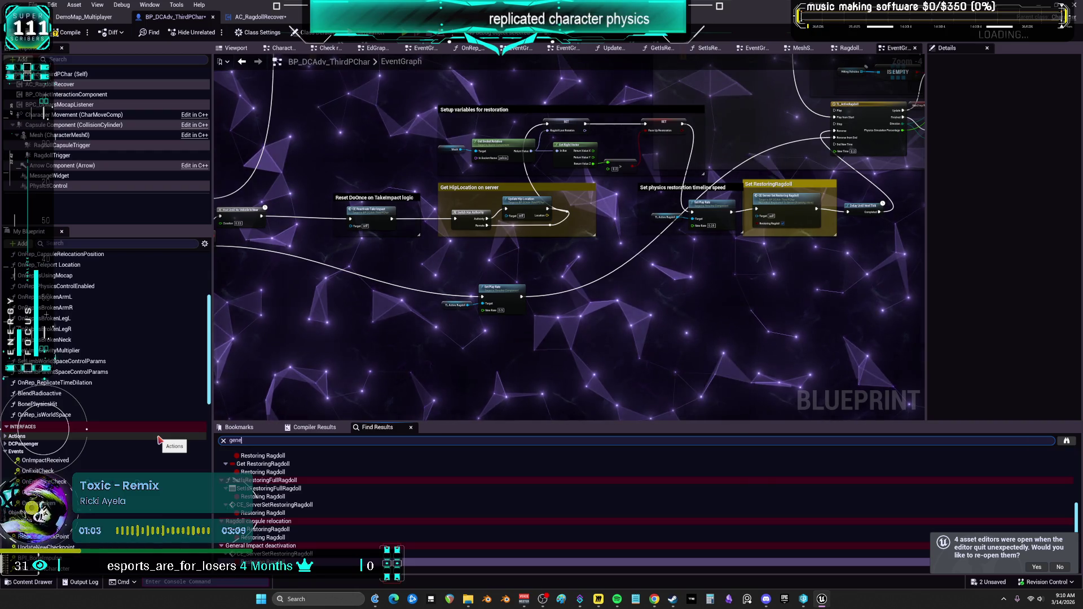
type("ralimpact")
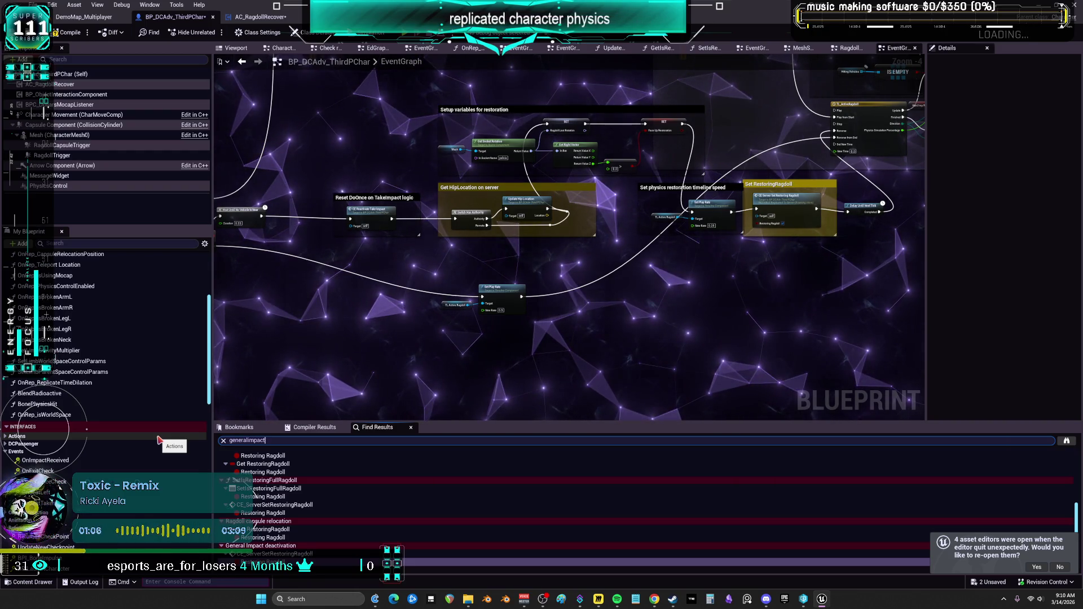
key("Return")
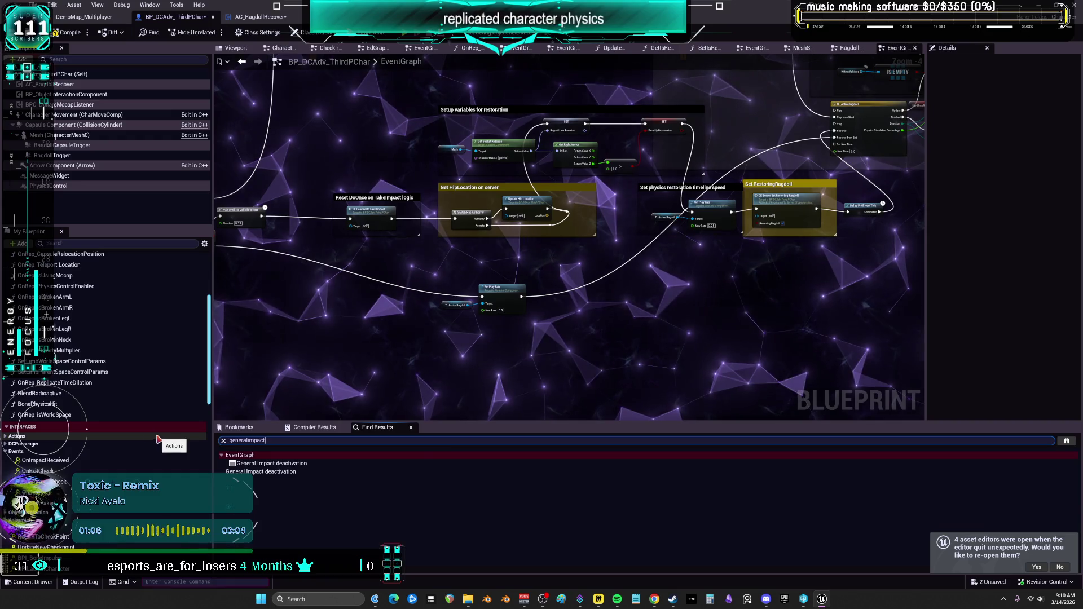
Jump to the General Impact deactivation result and open that collapsed graph.
left_click(272, 463)
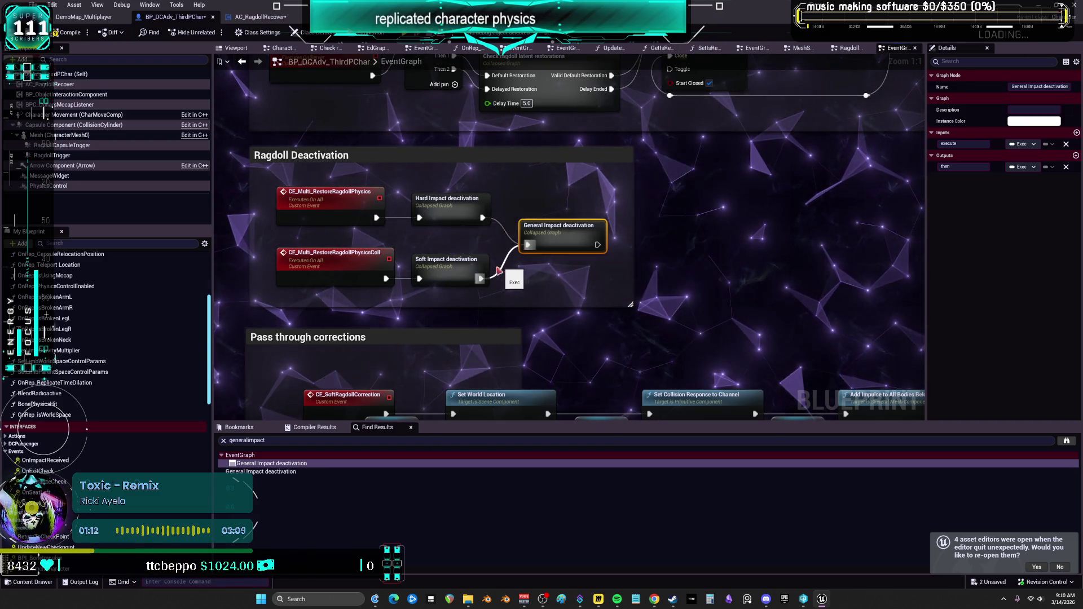
scroll(566, 241, "down", 3)
double_click(566, 241)
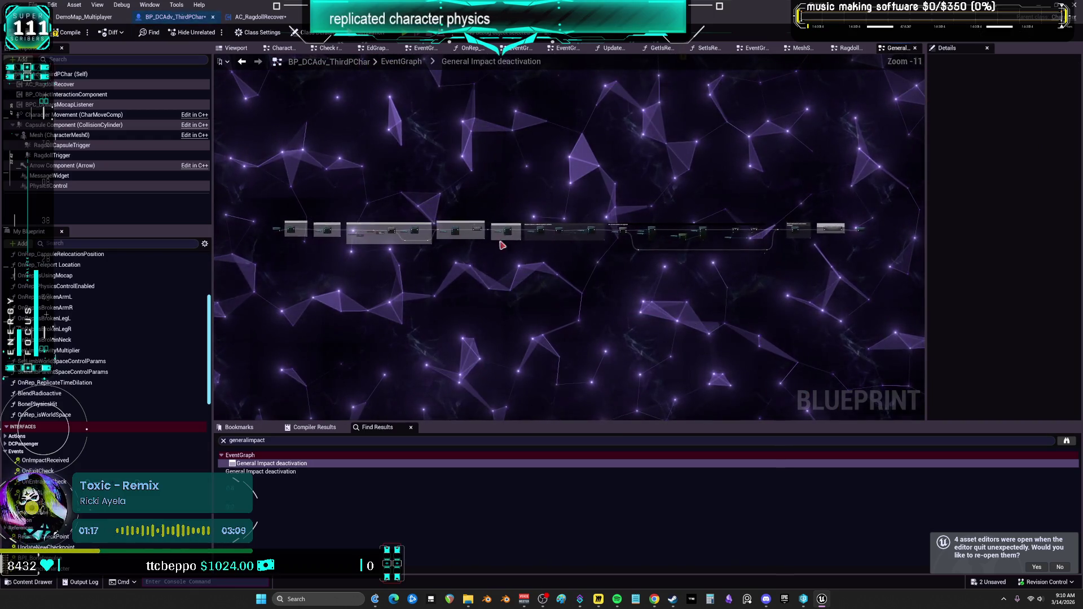
scroll(517, 246, "up", 10)
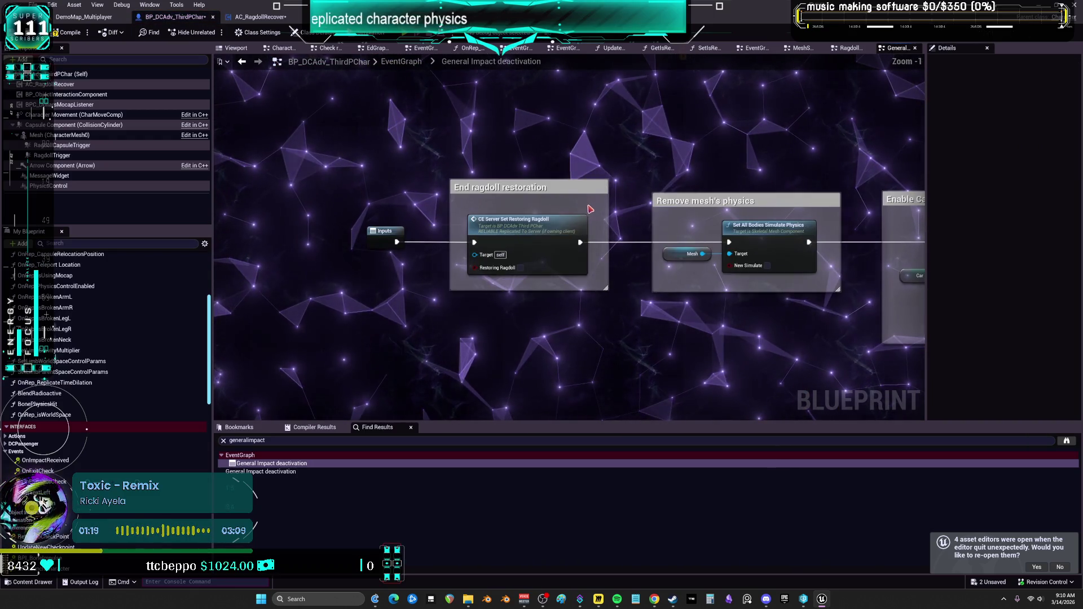
Shrink the Remove mesh's physics comment and move the first sections beside Enable Capsule Collision.
left_click_drag(591, 210, 584, 210)
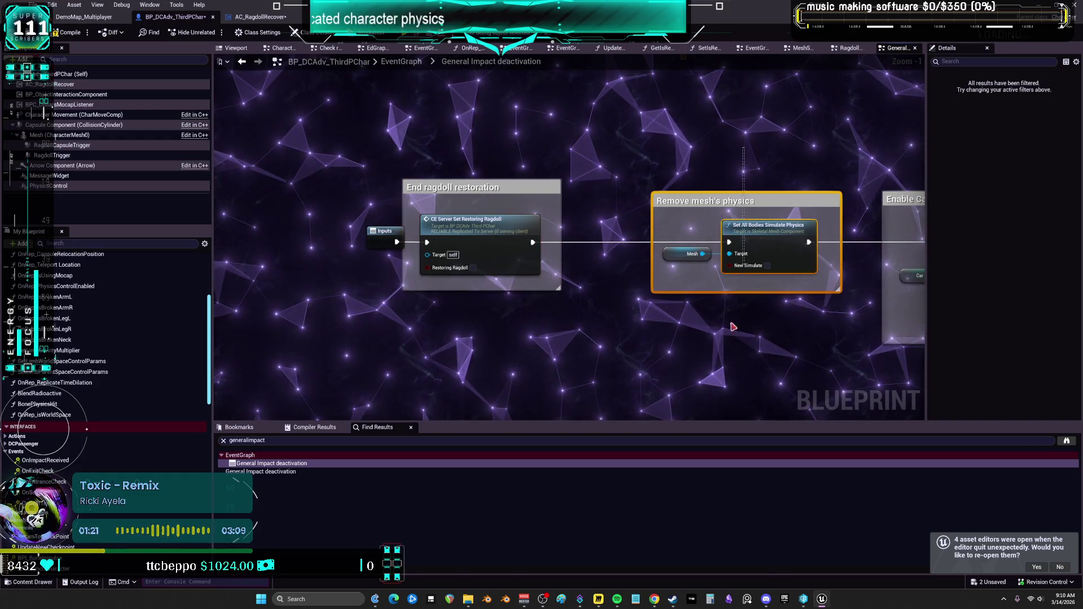
left_click(668, 255)
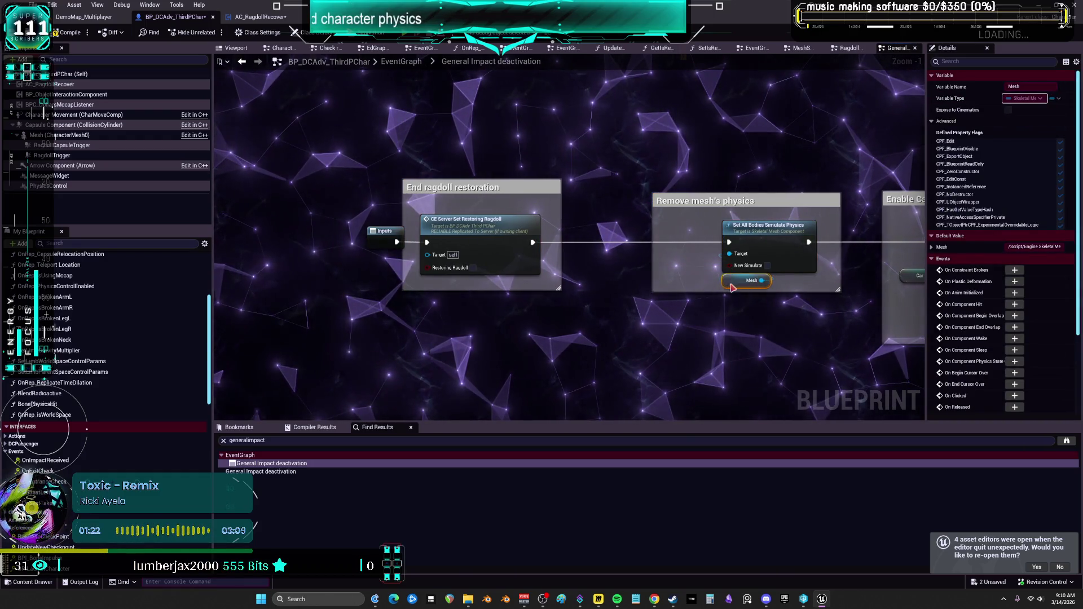
left_click(654, 201)
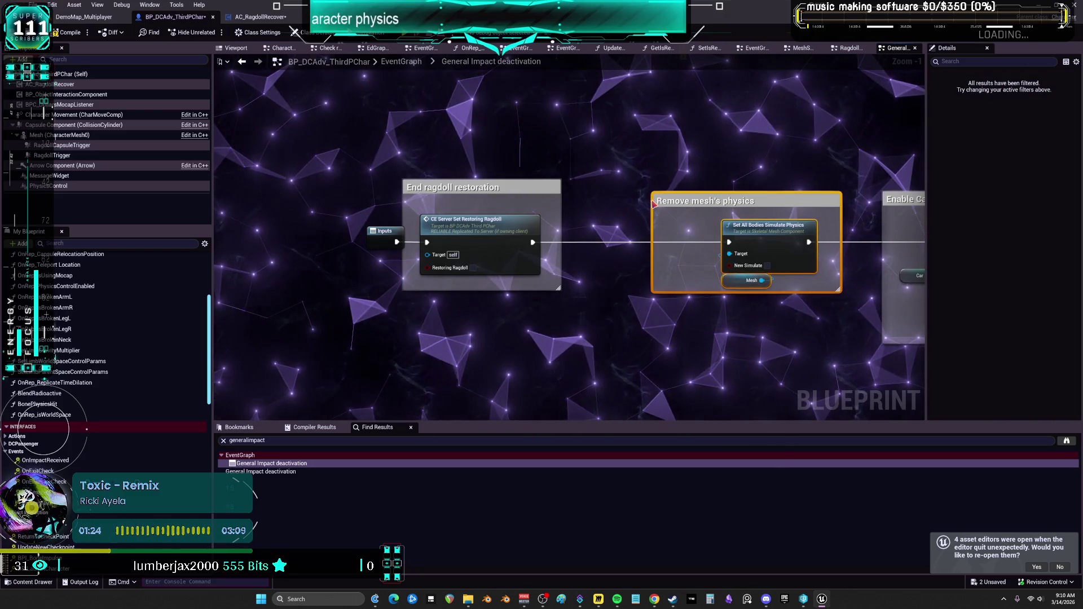
left_click_drag(651, 201, 718, 201)
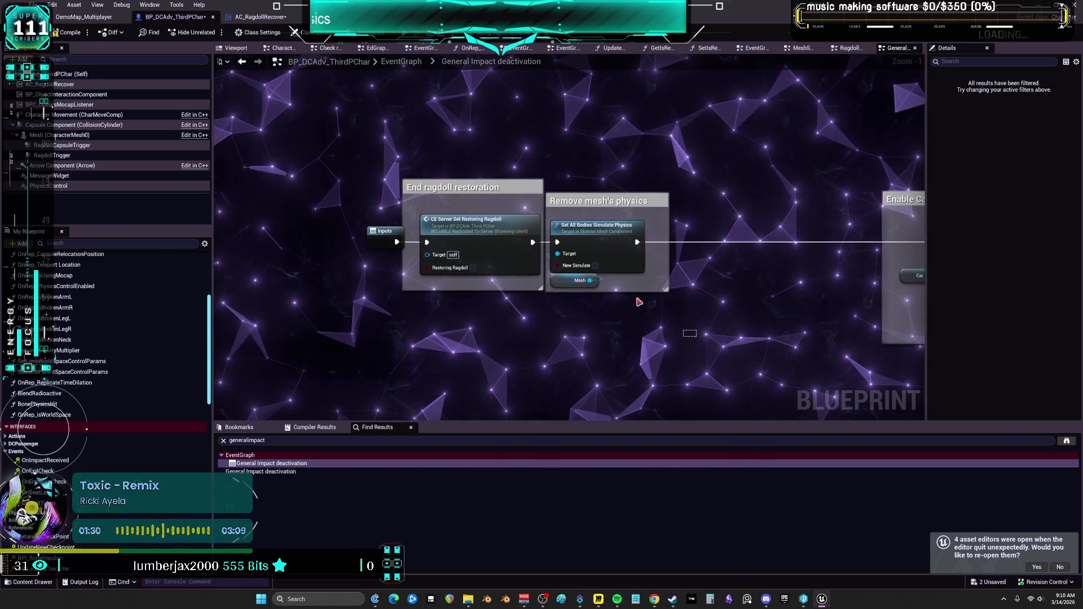
left_click_drag(662, 318, 361, 169)
left_click_drag(497, 201, 666, 201)
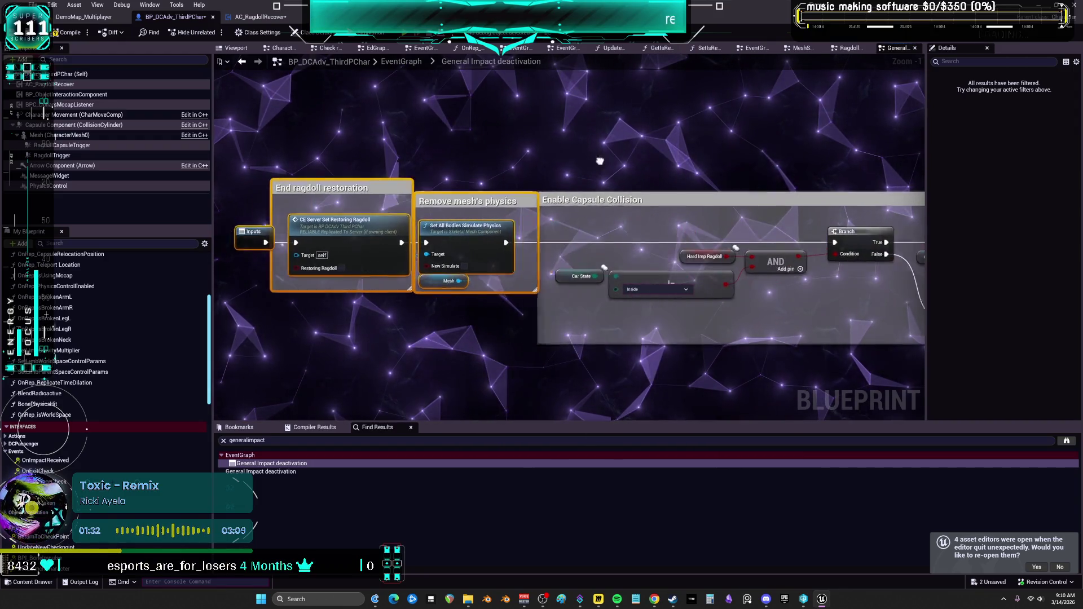
Rearrange Car State, Inside, Hard Imp Ragdoll, AND and Branch into a compact stack.
mouse_move(438, 270)
left_mouse_down()
mouse_move(432, 303)
mouse_move(415, 309)
left_mouse_up()
mouse_move(540, 262)
left_mouse_down()
mouse_move(496, 304)
mouse_move(462, 317)
mouse_move(463, 269)
mouse_move(502, 286)
left_mouse_up()
left_click(446, 303, "ctrl")
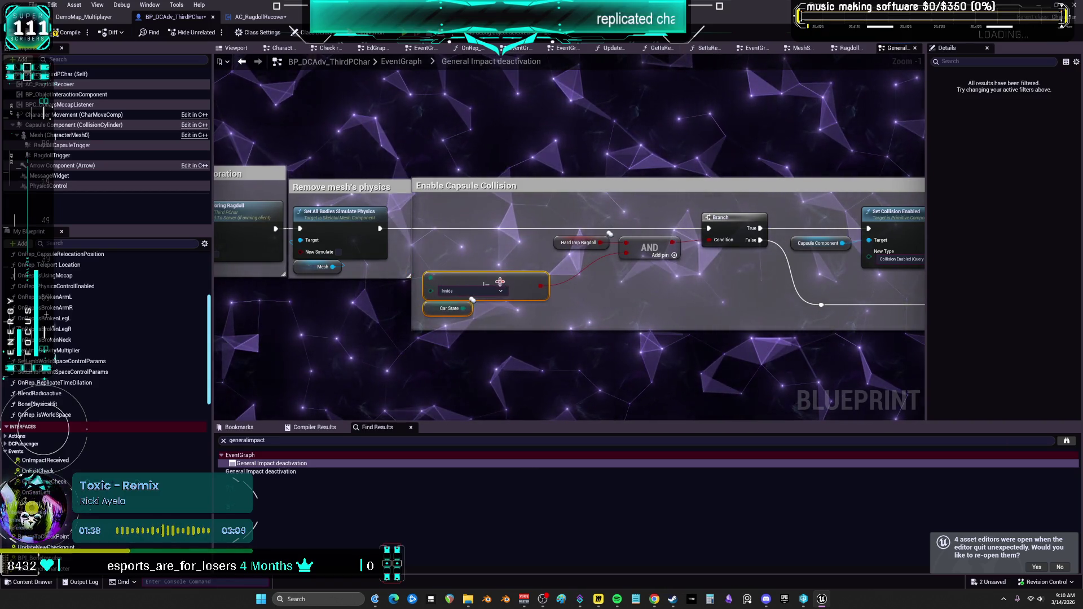
left_click_drag(566, 248, 434, 266)
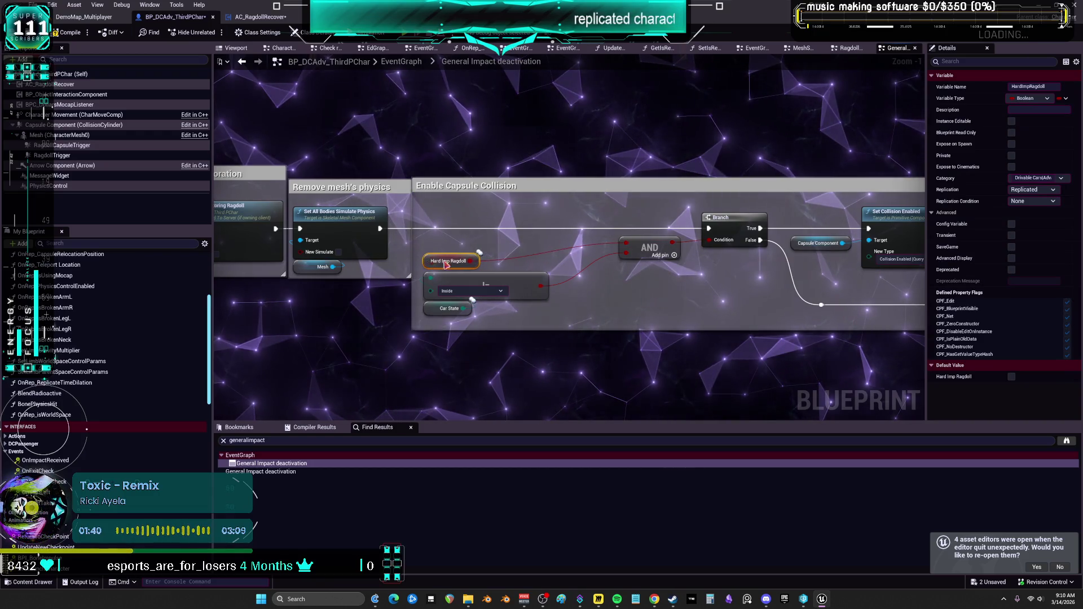
left_click_drag(653, 246, 589, 263)
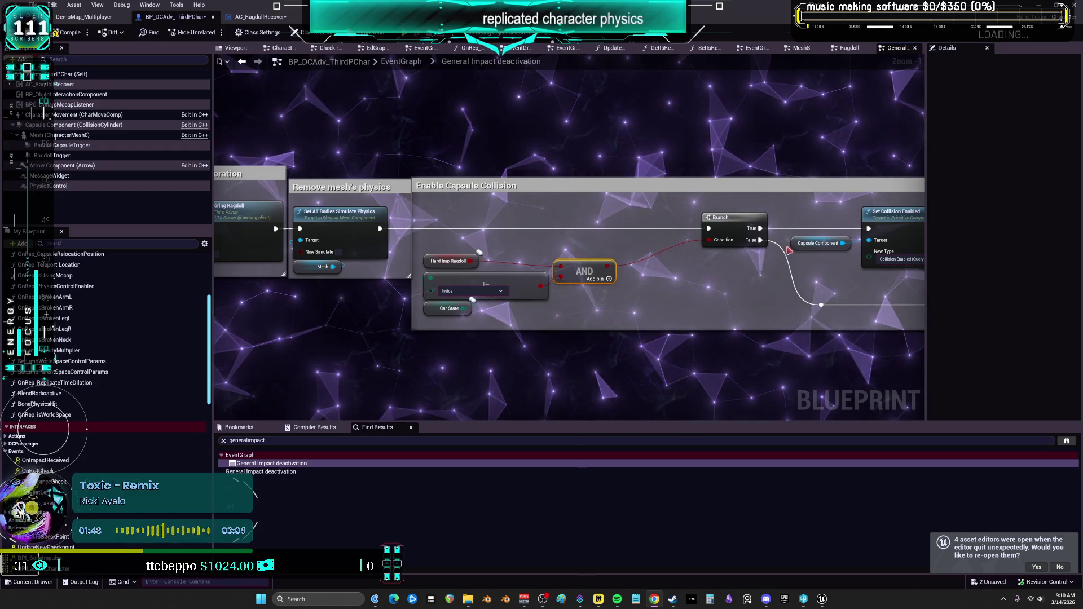
left_click_drag(733, 221, 450, 224)
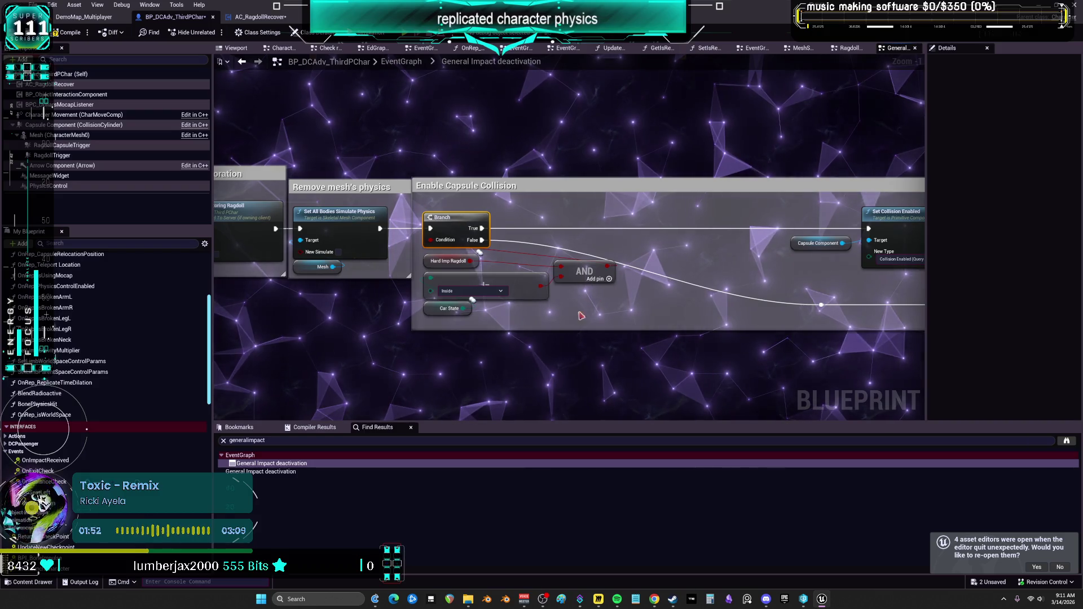
left_click_drag(454, 218, 590, 282)
left_click_drag(487, 270, 488, 371)
left_click_drag(621, 234, 510, 228)
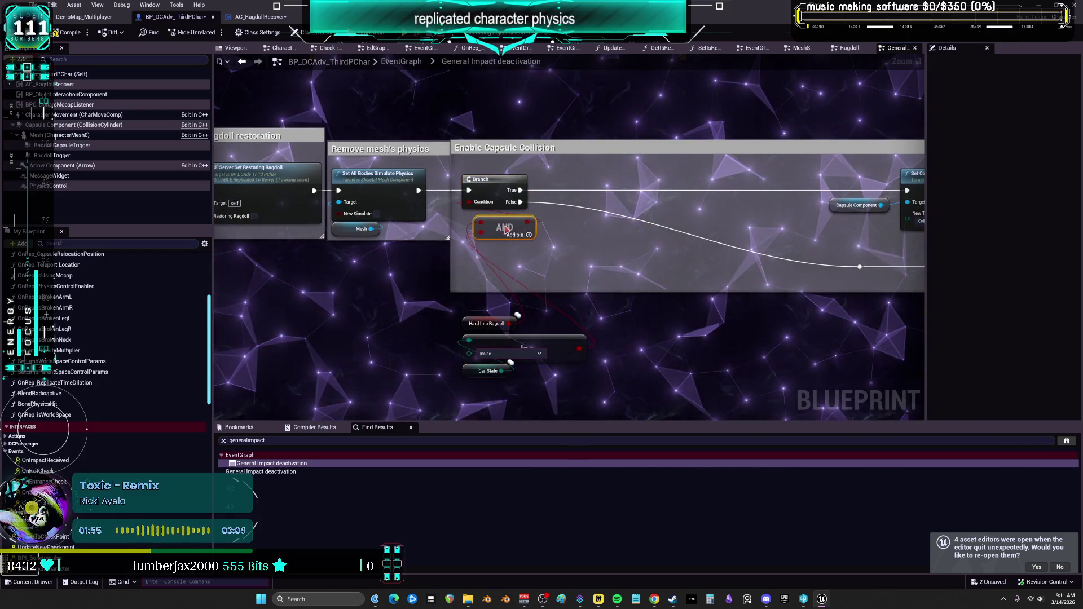
left_click_drag(484, 324, 484, 318)
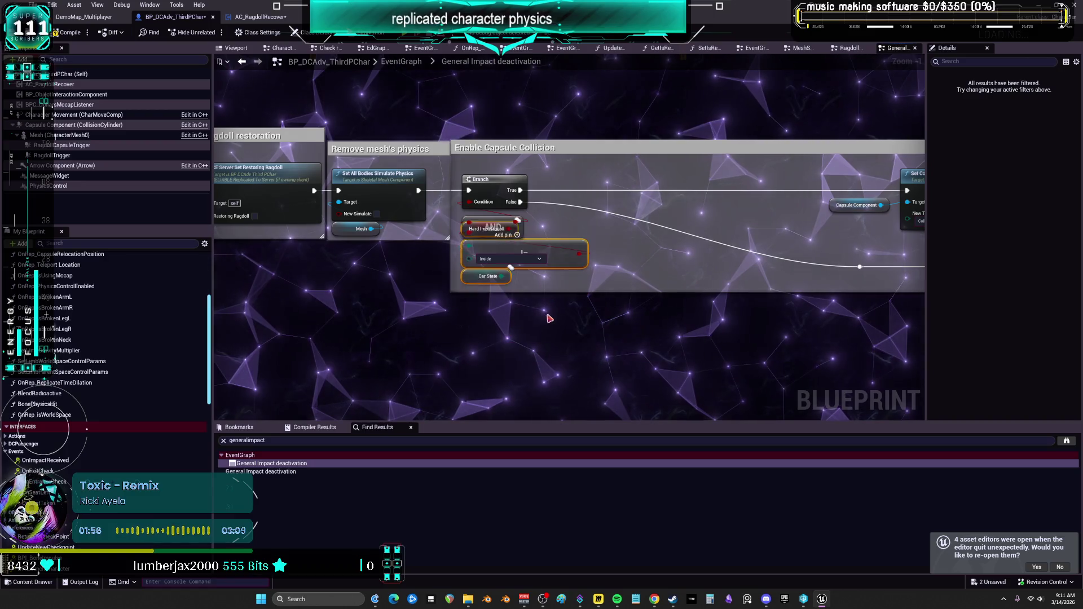
Pack Set Collision Enabled, Capsule Component and the lower-wire reroute knots further left.
mouse_move(711, 320)
left_mouse_down()
mouse_move(645, 306)
mouse_move(442, 303)
left_mouse_up()
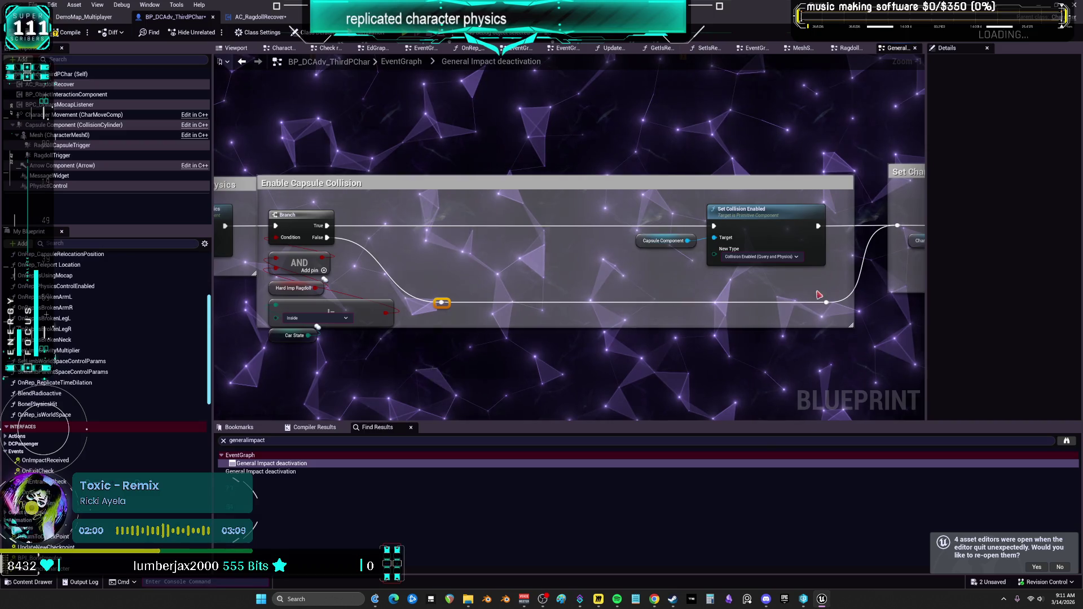
left_click_drag(835, 311, 629, 200)
left_click_drag(711, 209, 646, 208)
mouse_move(398, 242)
left_mouse_down()
mouse_move(351, 246)
mouse_move(437, 193)
left_mouse_up()
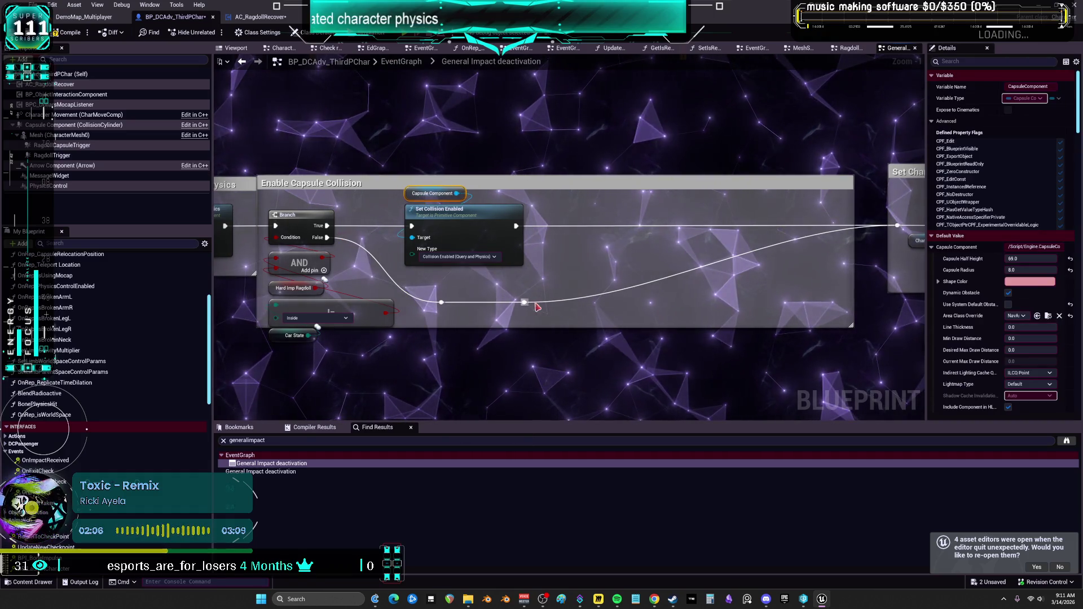
left_click_drag(536, 305, 510, 294)
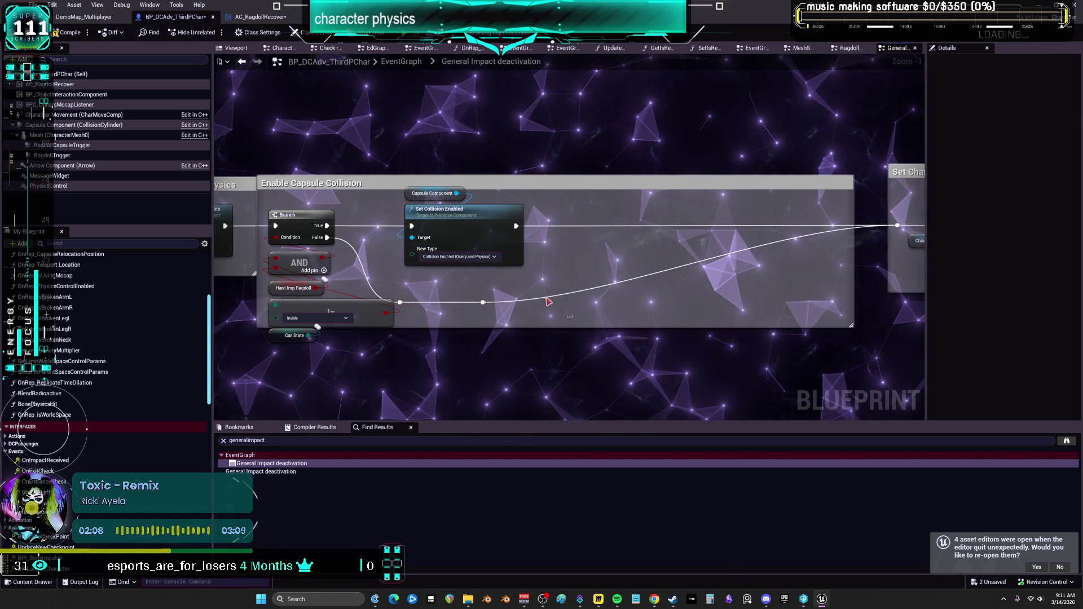
left_click_drag(459, 203, 457, 201)
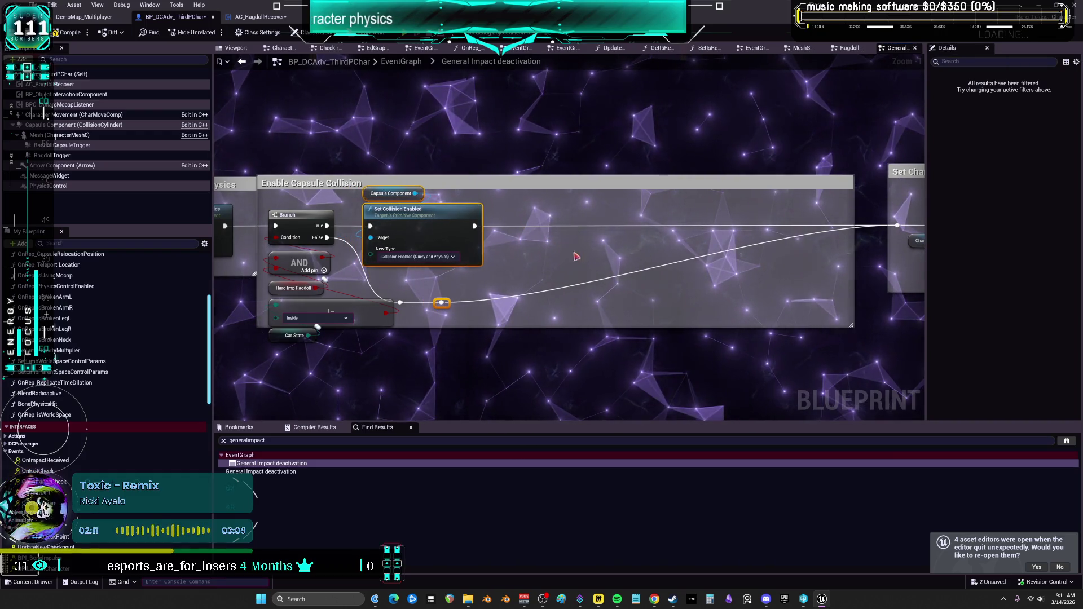
mouse_move(421, 293)
left_mouse_down()
mouse_move(407, 310)
mouse_move(370, 303)
mouse_move(391, 295)
left_mouse_up()
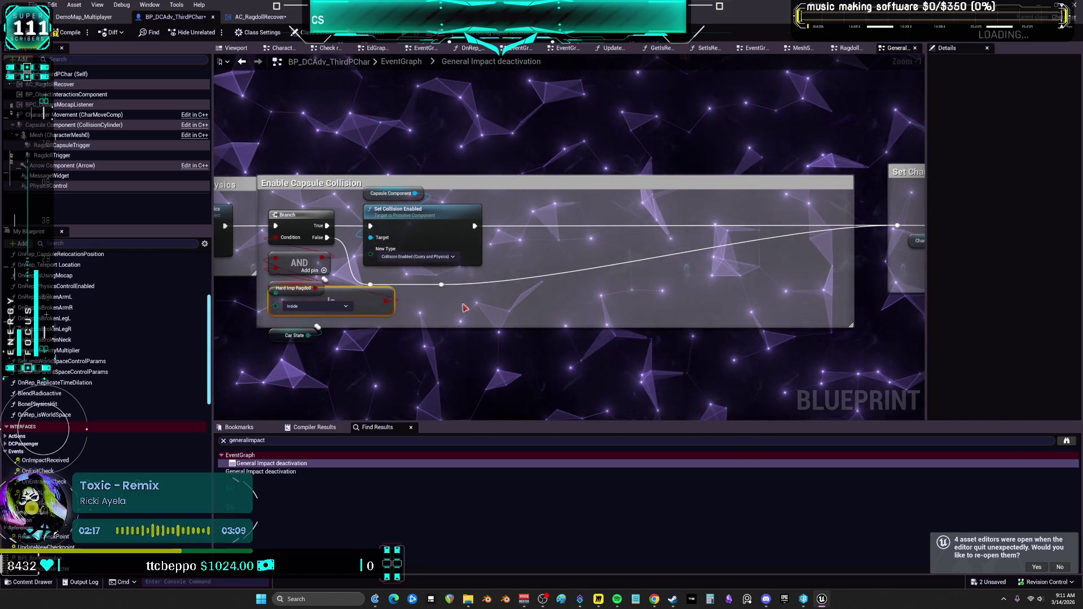
Shrink the Enable Capsule Collision comment and place Character Movement above Set Movement Mode.
key("q")
scroll(695, 275, "down", 2)
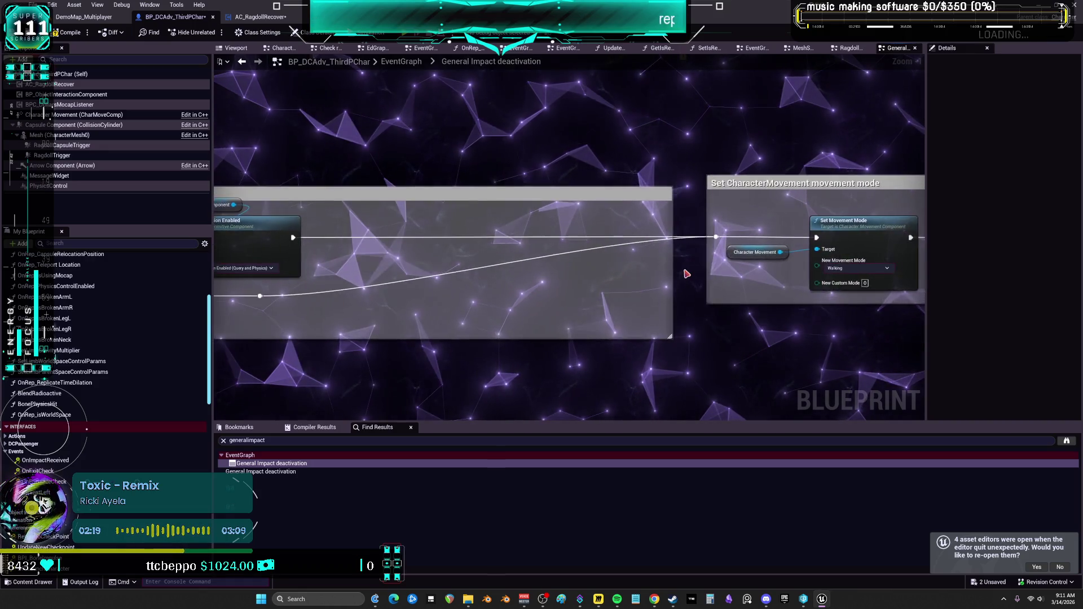
left_click_drag(676, 273, 435, 285)
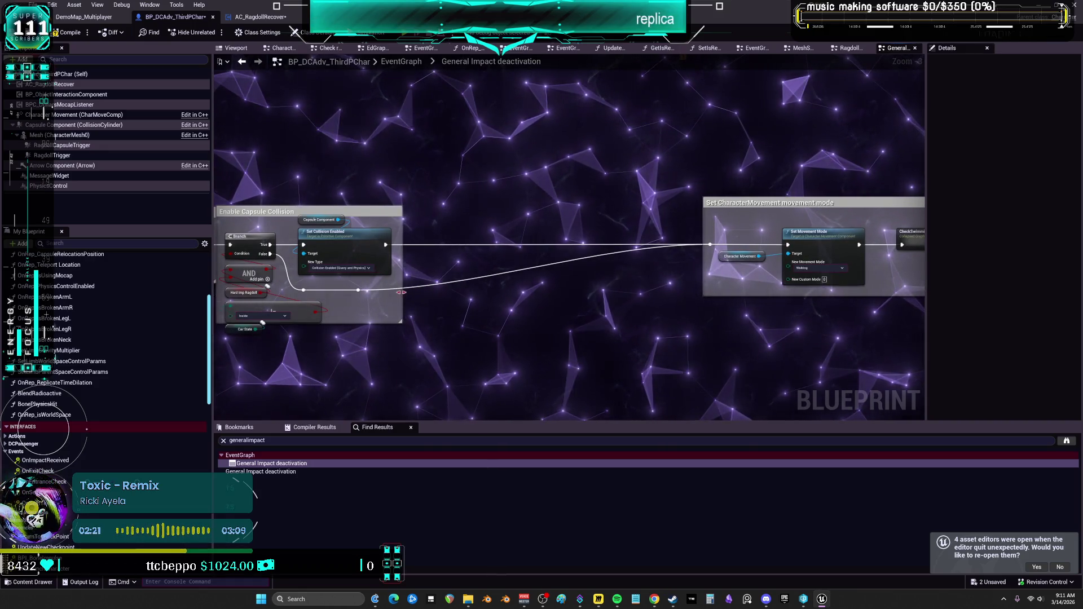
scroll(500, 255, "up", 4)
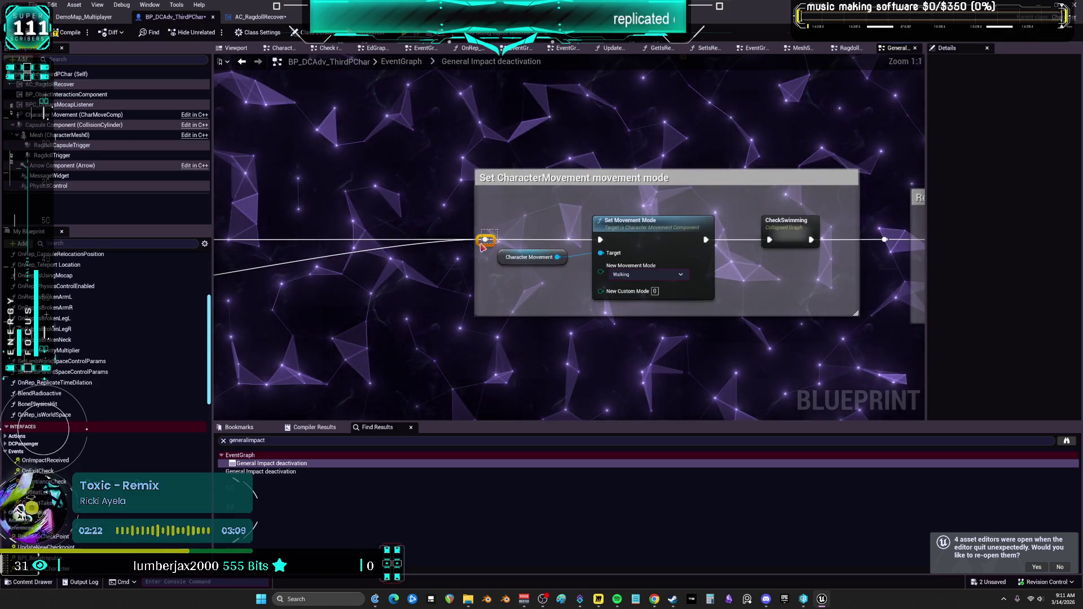
left_click_drag(505, 261, 592, 207)
left_click_drag(479, 232, 573, 231)
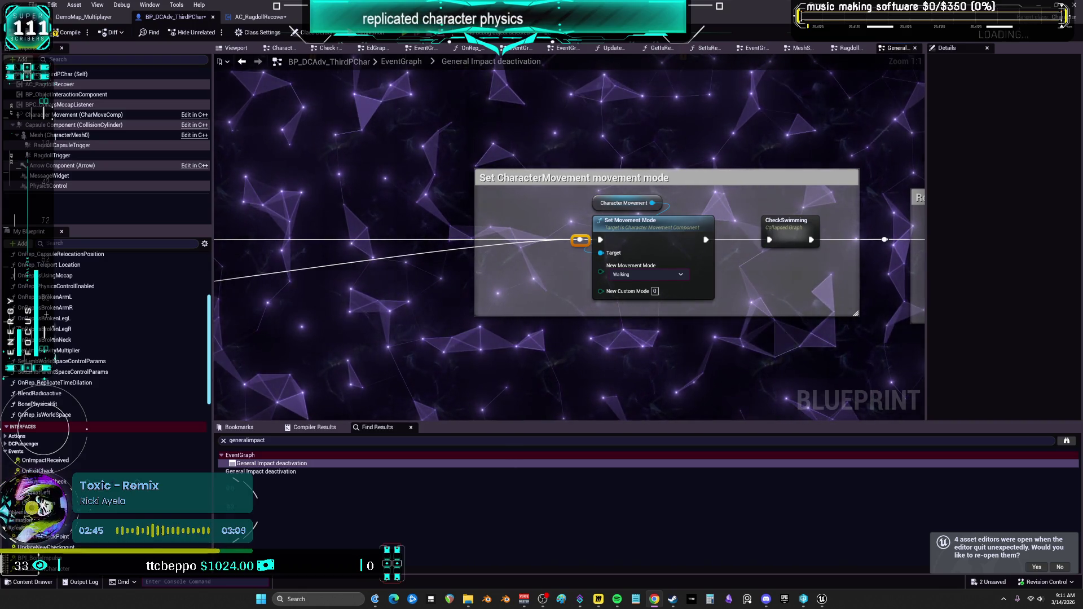
Shift the CheckSwimming node and the Set CharacterMovement movement mode section left.
scroll(654, 291, "down", 3)
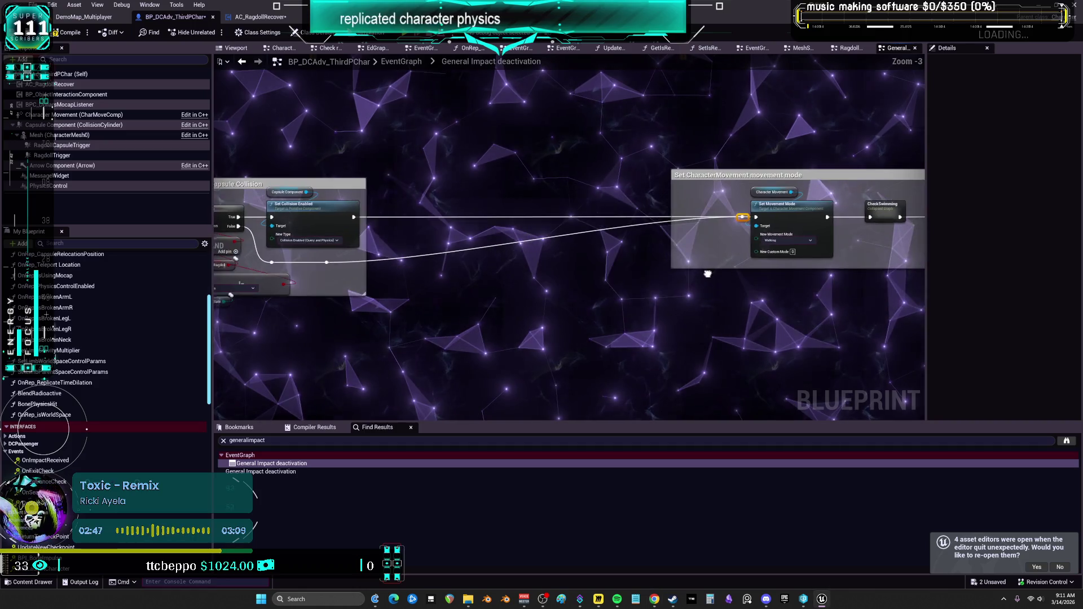
mouse_move(686, 176)
left_mouse_down()
mouse_move(577, 179)
mouse_move(631, 177)
left_mouse_up()
left_click_drag(796, 292, 796, 292)
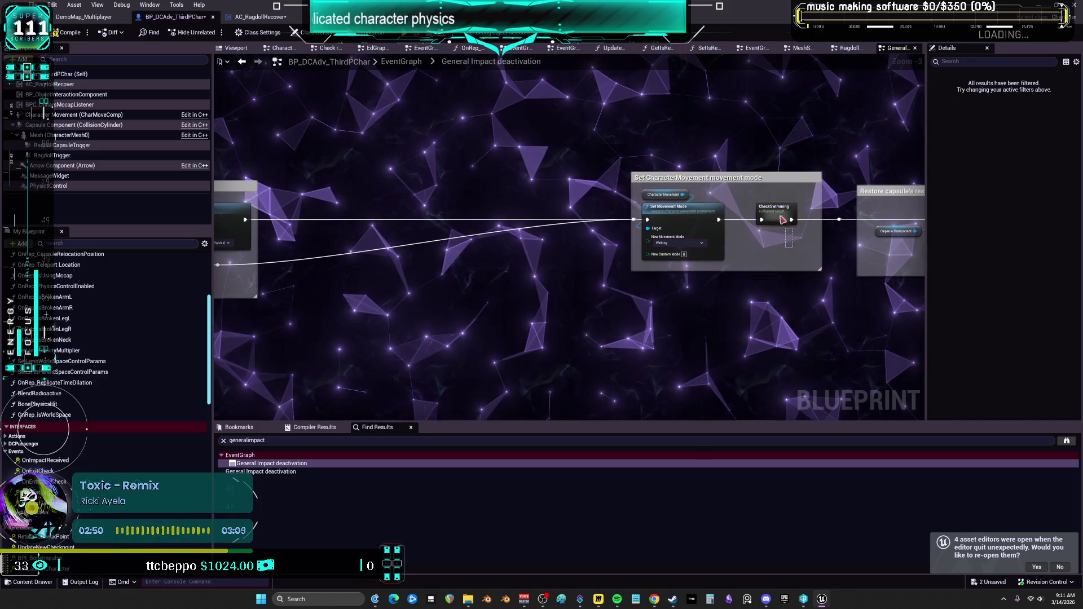
left_click(776, 208)
left_click_drag(776, 209, 749, 209)
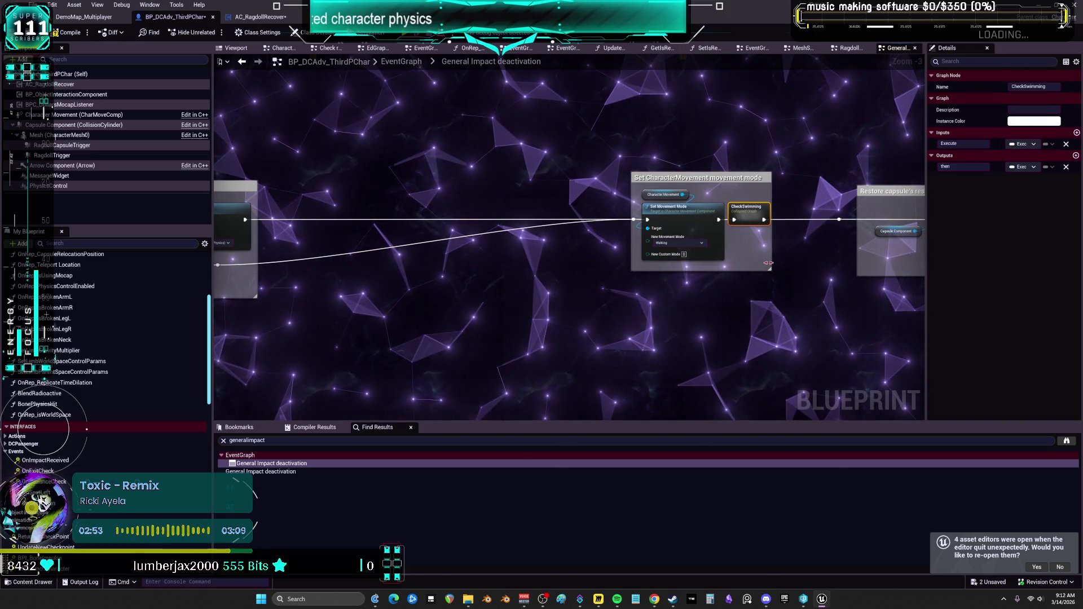
mouse_move(758, 263)
left_mouse_down()
mouse_move(633, 167)
mouse_move(657, 166)
left_mouse_up()
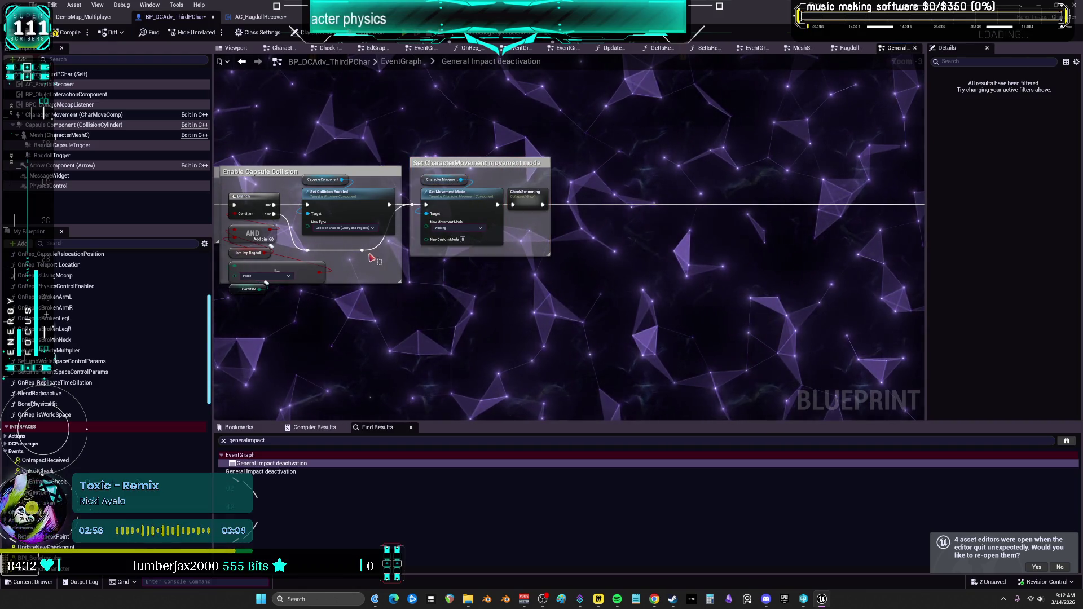
left_click_drag(362, 250, 386, 251)
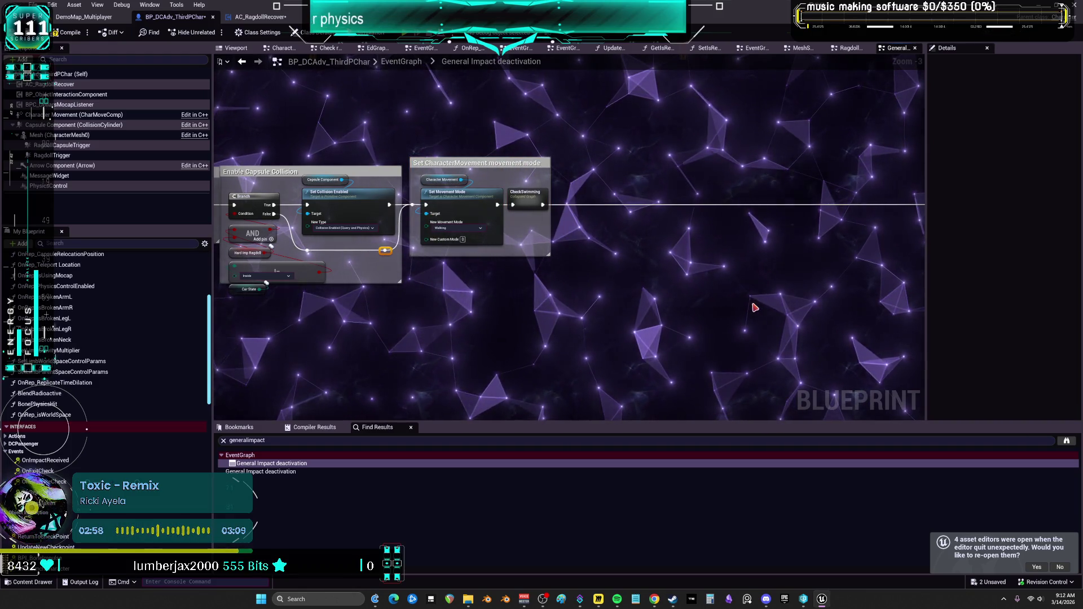
scroll(501, 162, "up", 3)
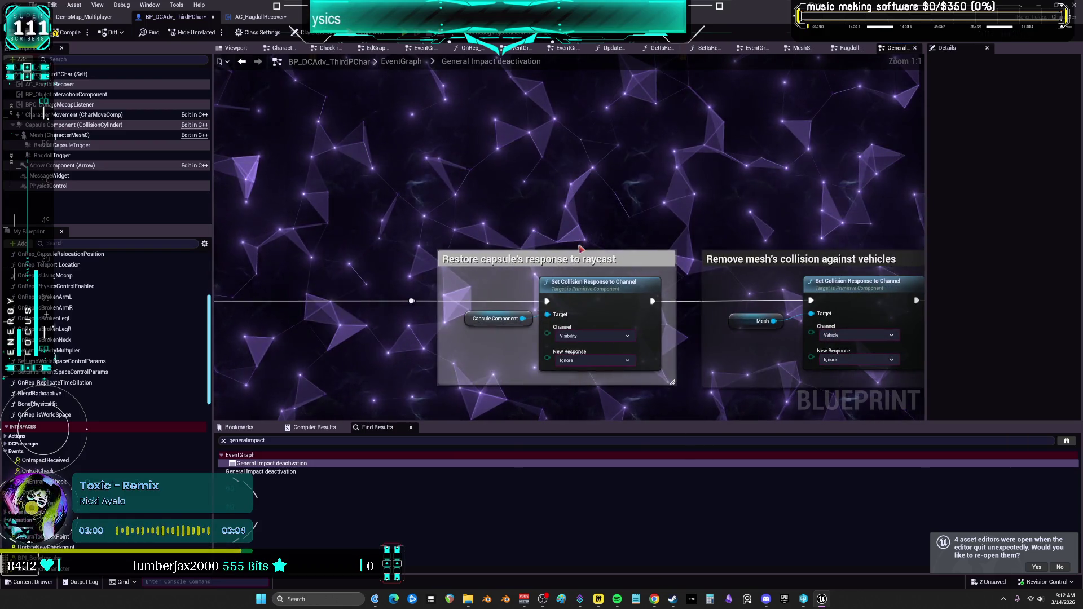
Place the Capsule Component getter inside the raycast comment, then shift that comment left.
left_click_drag(474, 322, 552, 268)
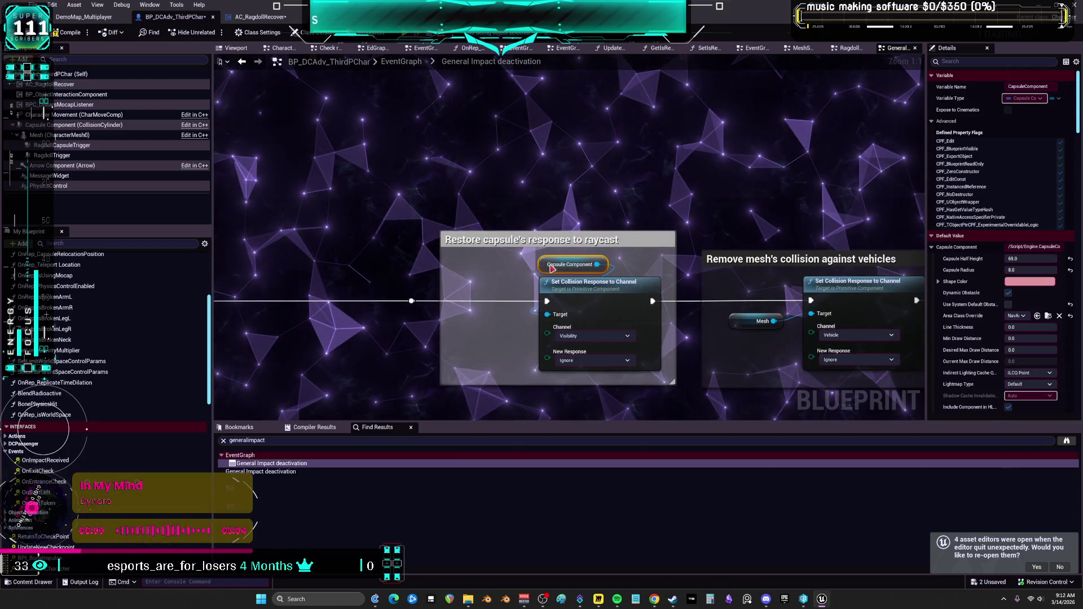
left_click(446, 252)
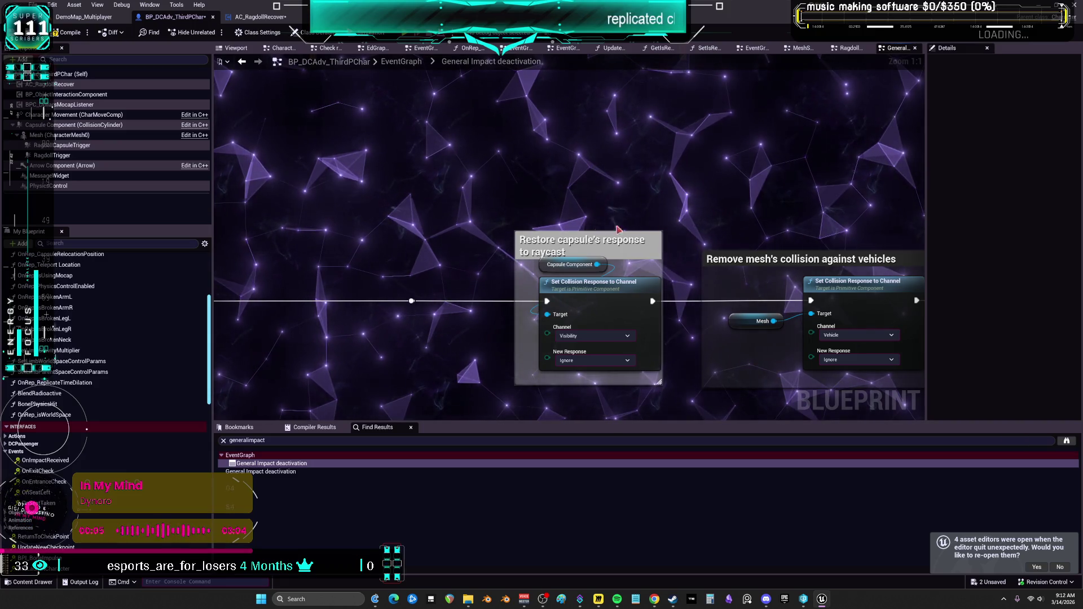
left_click_drag(566, 371, 566, 308)
left_click_drag(587, 176, 471, 176)
scroll(429, 192, "down", 3)
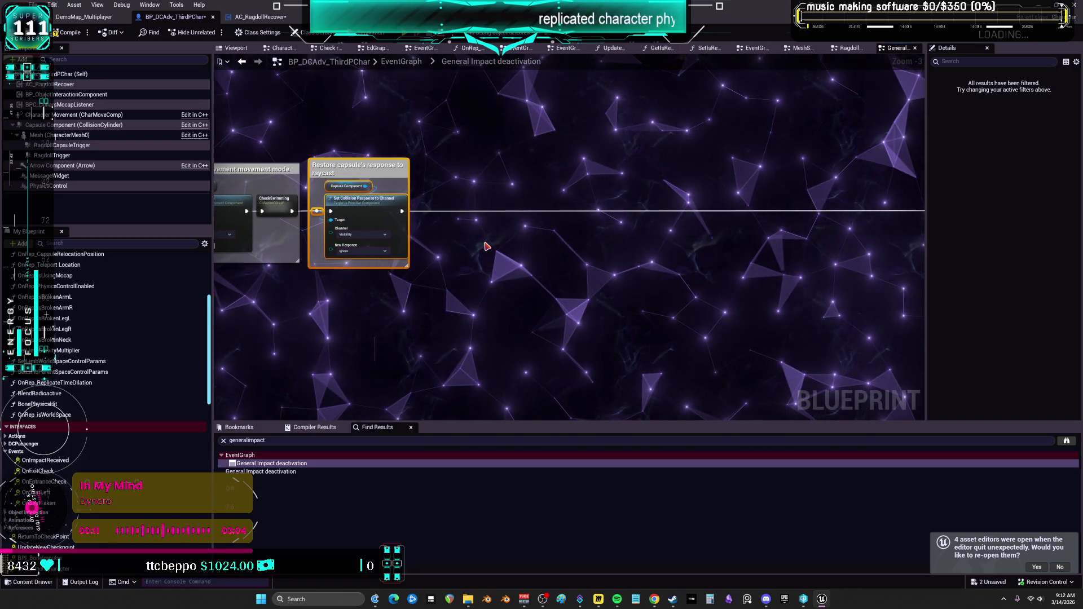
scroll(487, 246, "up", 4)
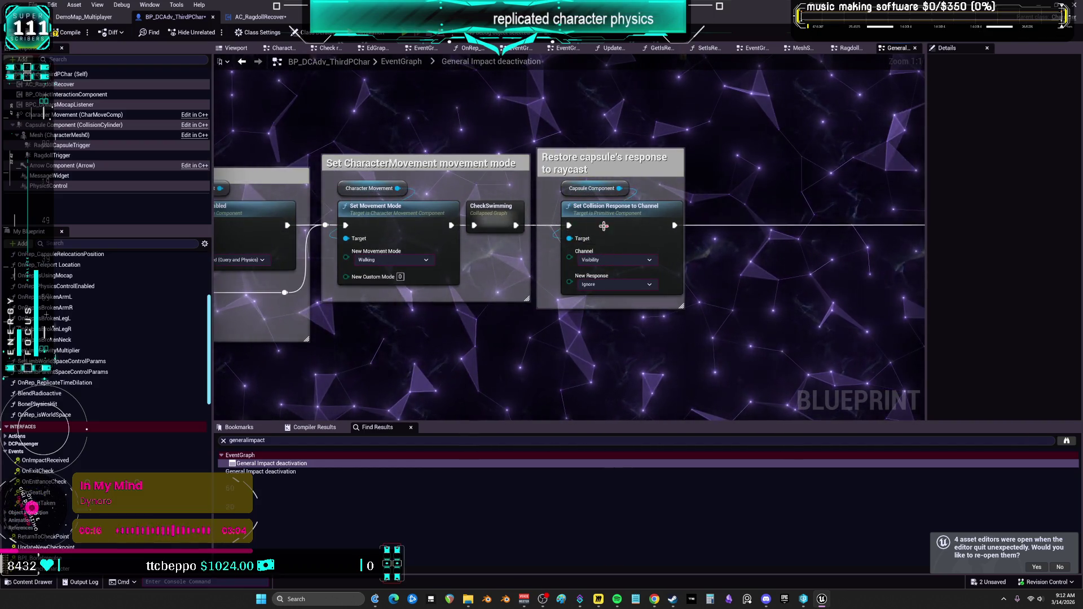
mouse_move(800, 254)
left_mouse_down()
mouse_move(563, 259)
mouse_move(605, 249)
mouse_move(637, 199)
left_mouse_up()
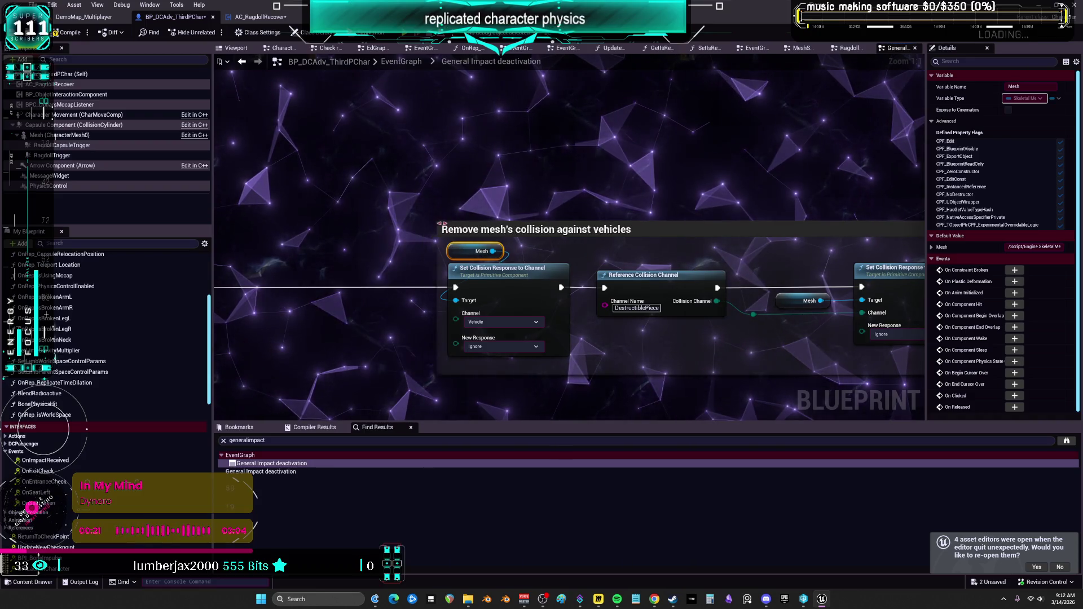
Move Mesh and Set Collision Response beside Reference Collision Channel, wire its Channel pin, and narrow the comment.
left_click_drag(570, 276, 563, 276)
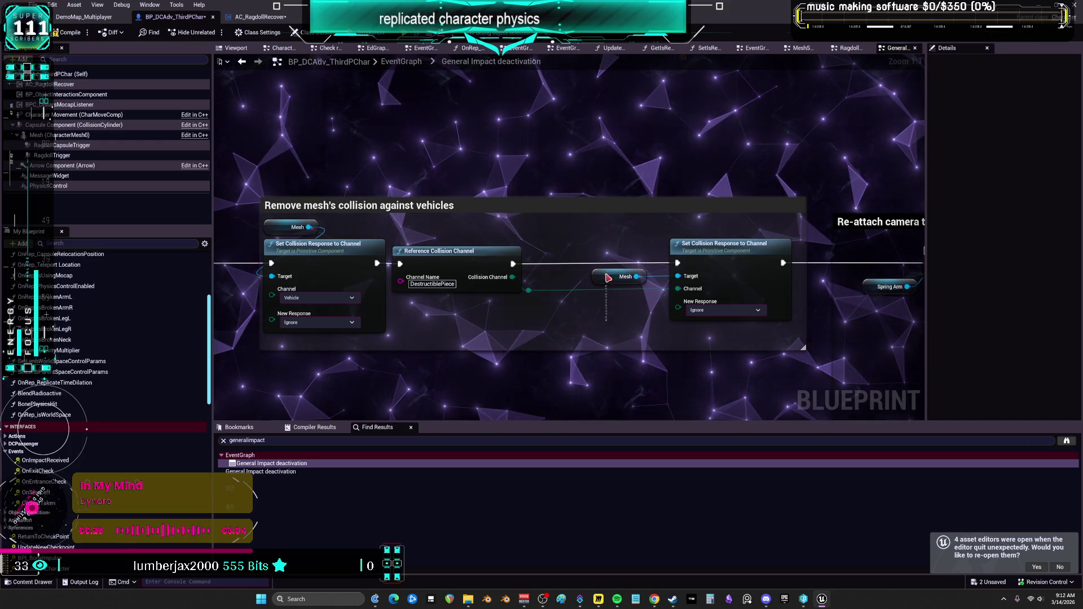
left_click(608, 279)
left_click(722, 244, "ctrl")
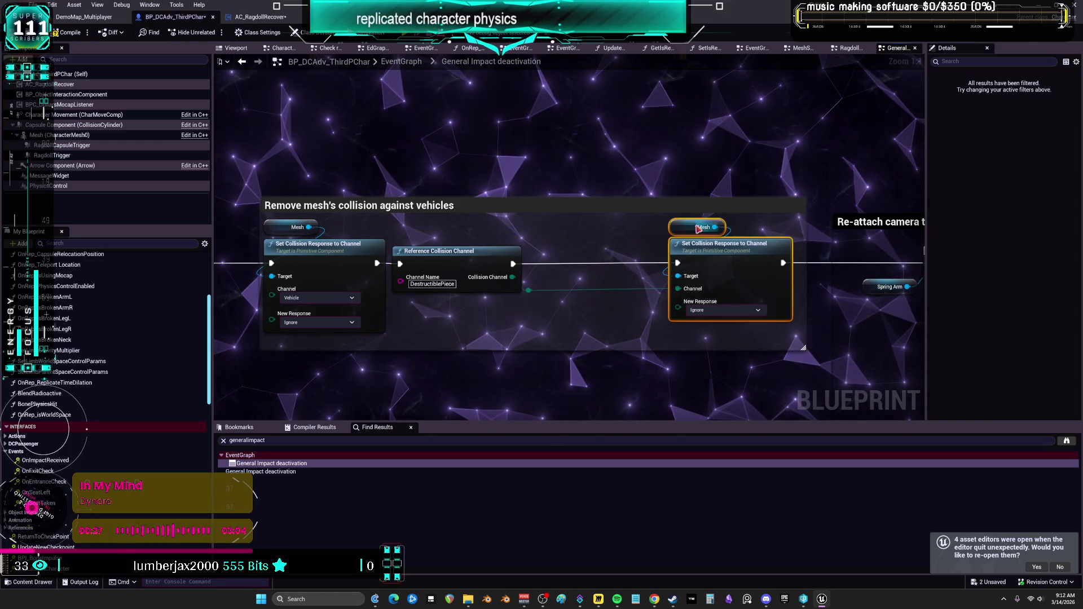
left_click_drag(722, 244, 593, 244)
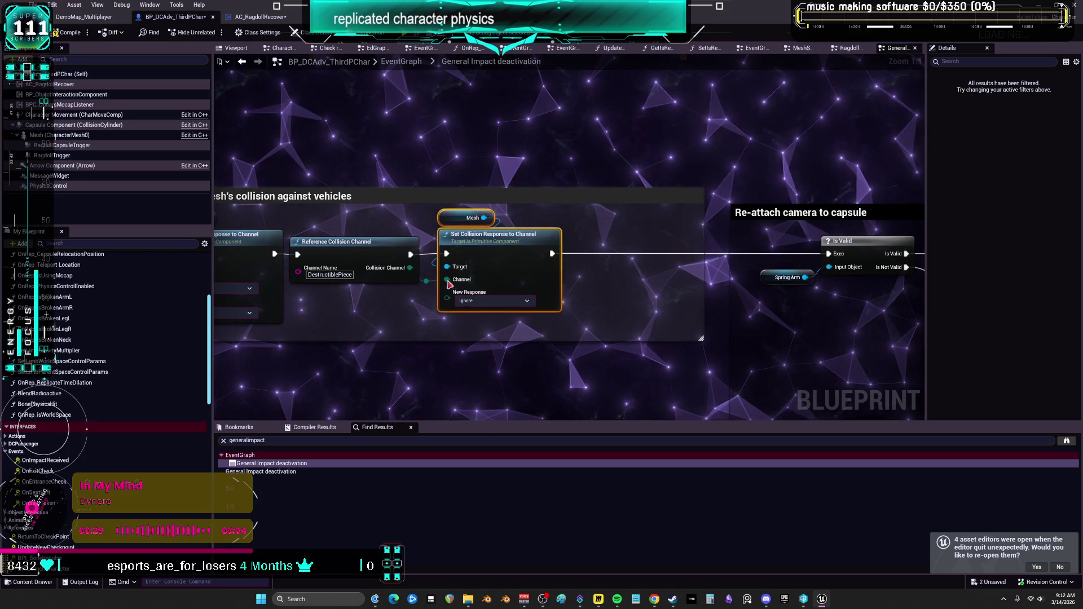
left_click_drag(411, 268, 448, 280)
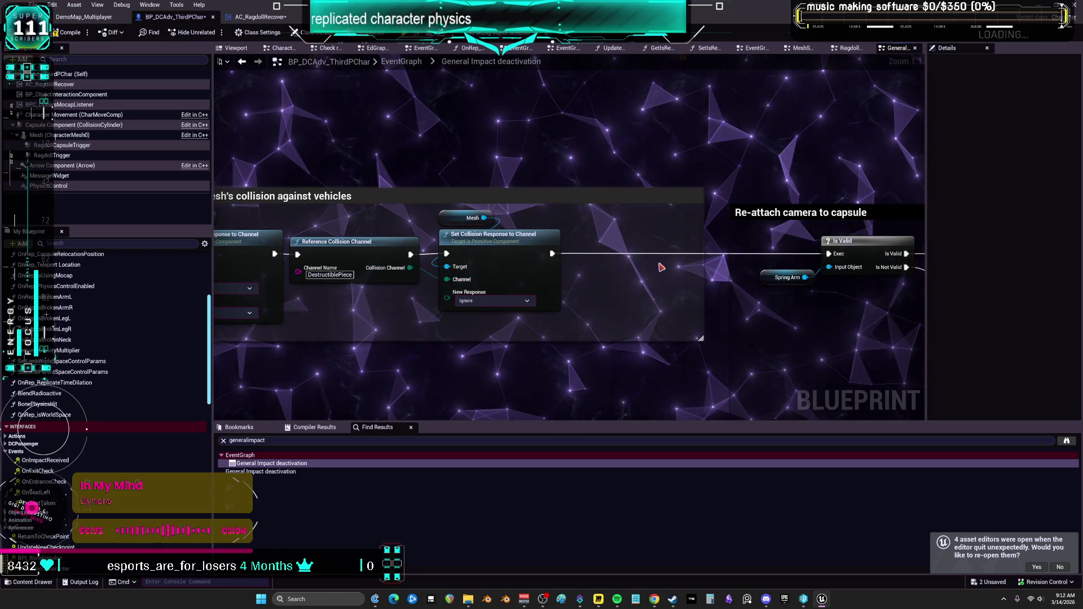
mouse_move(703, 306)
left_mouse_down()
mouse_move(558, 306)
mouse_move(548, 288)
left_mouse_up()
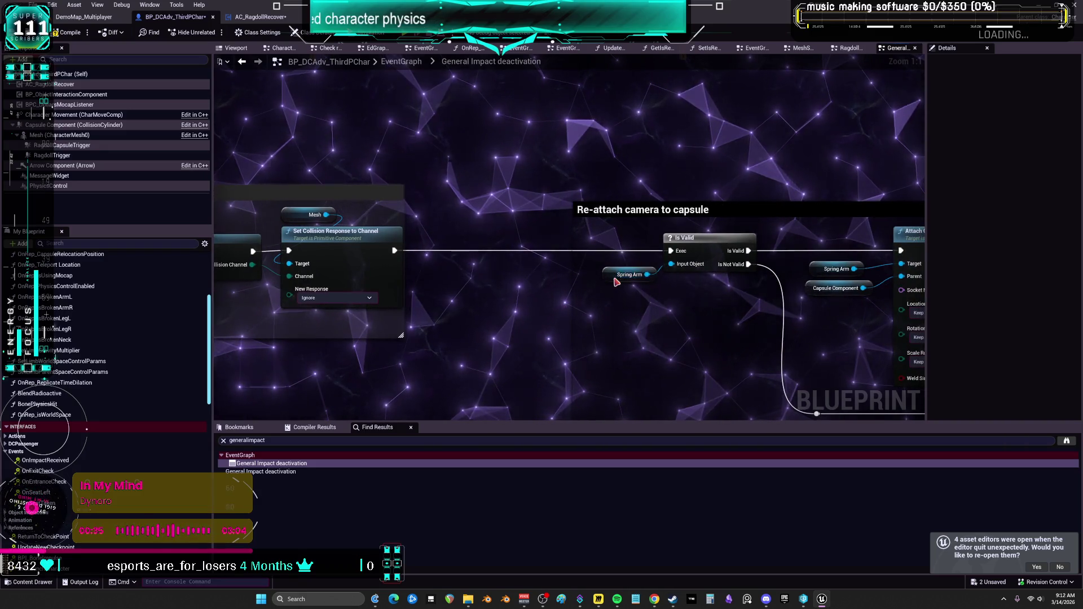
Put the Spring Arm getter beside Is Valid, delete the duplicate Spring Arm getter, and fill its spot with Capsule Component.
left_click_drag(617, 282, 682, 288)
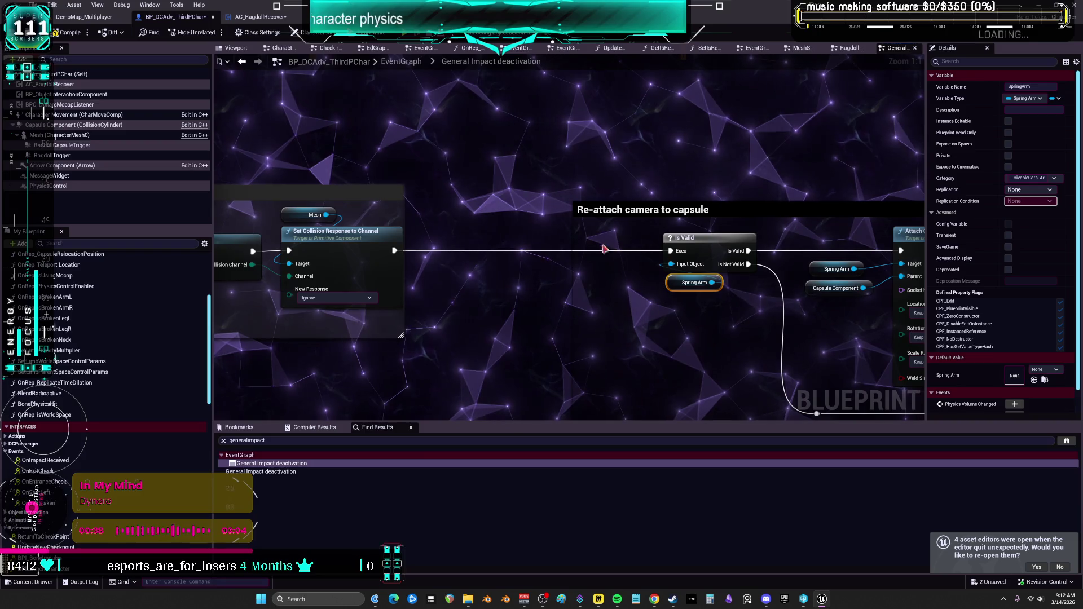
left_click_drag(572, 210, 665, 198)
scroll(663, 202, "down", 6)
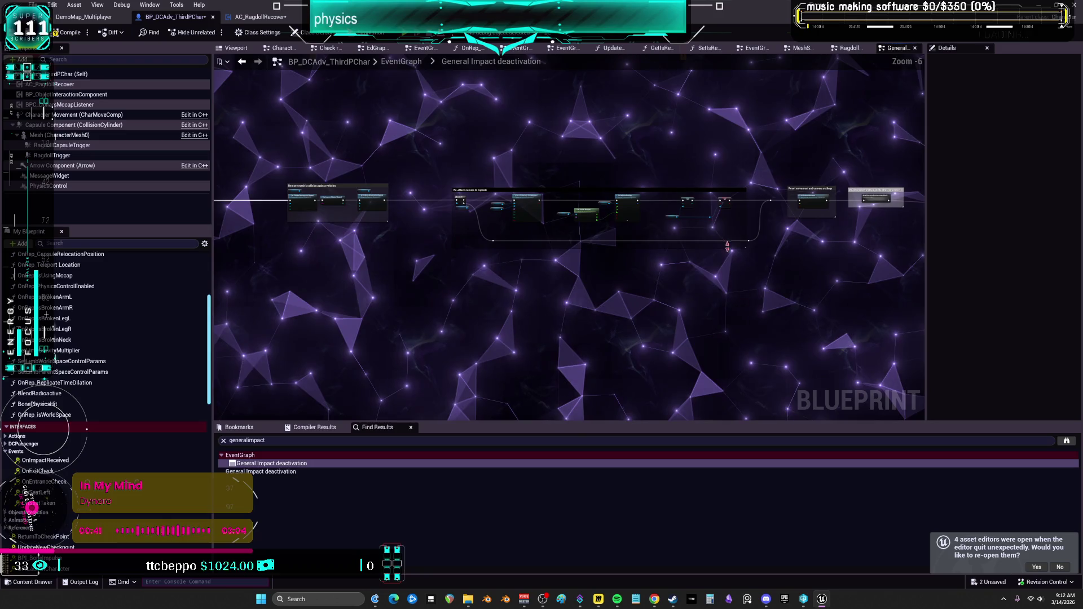
scroll(634, 273, "up", 4)
scroll(647, 259, "up", 1)
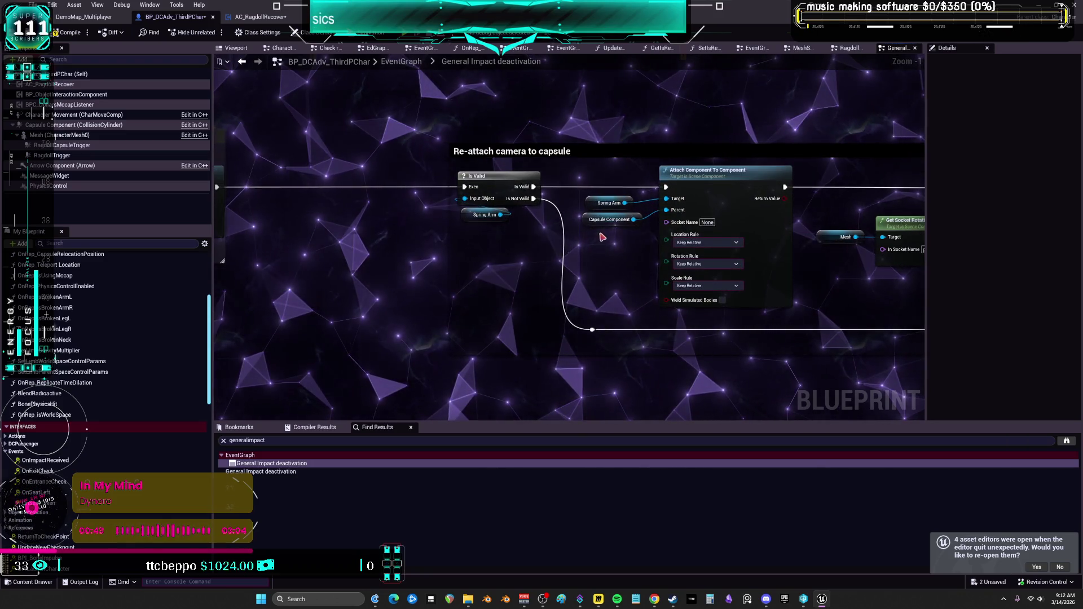
mouse_move(599, 204)
left_mouse_down()
mouse_move(510, 245)
mouse_move(474, 226)
mouse_move(653, 204)
left_mouse_up()
left_click(506, 248)
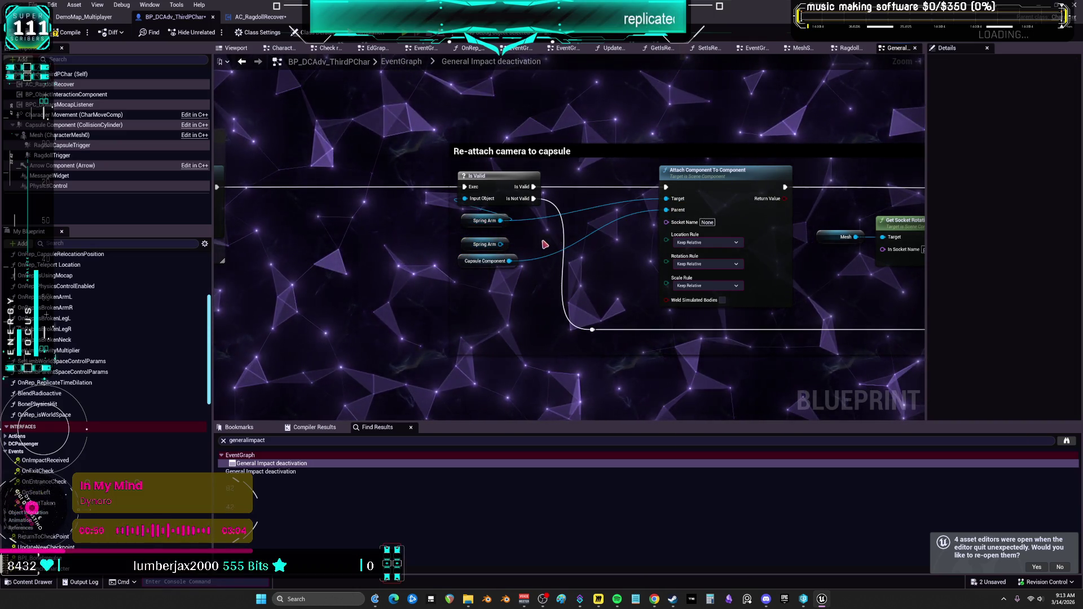
left_click(481, 244)
key("Delete")
left_click_drag(474, 261, 477, 250)
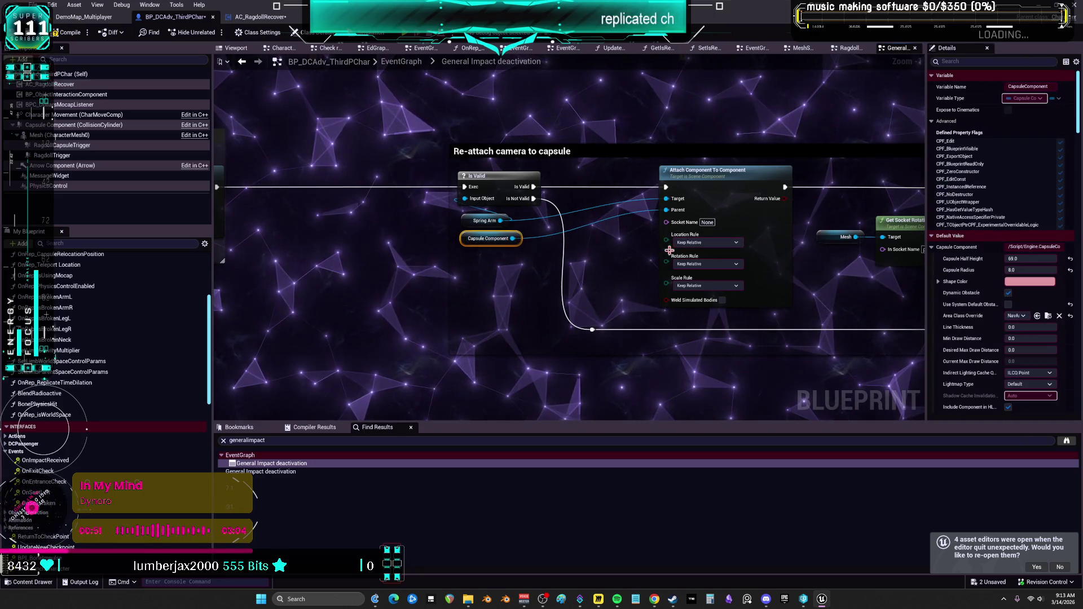
Shift Attach Component To Component, Get Socket Rotation, Set Relative Rotation and the two SET nodes left.
left_click_drag(749, 268, 666, 269)
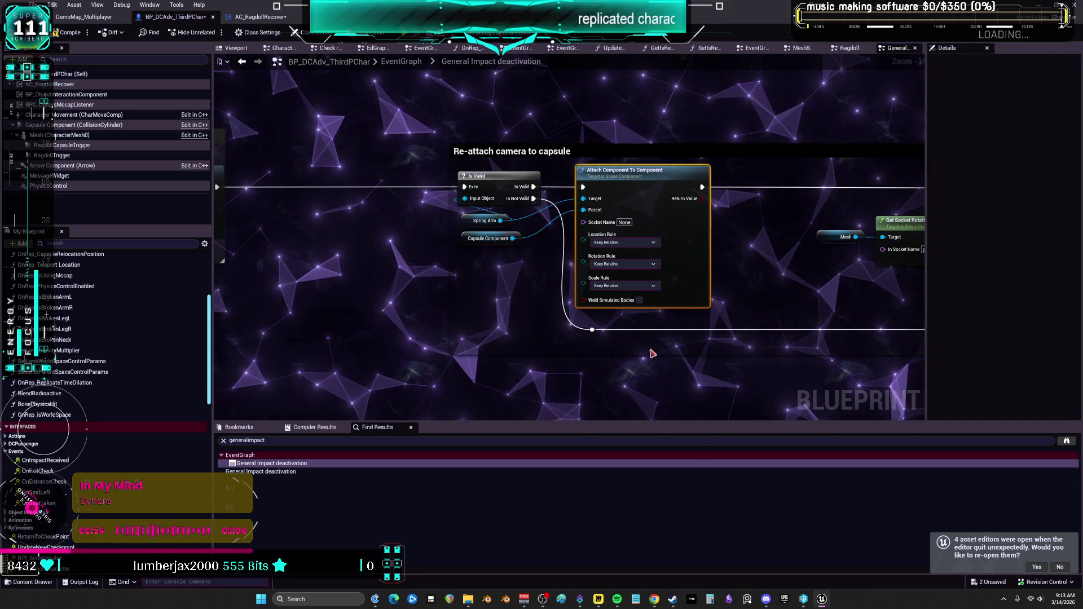
left_click_drag(525, 215, 505, 215)
scroll(505, 214, "down", 4)
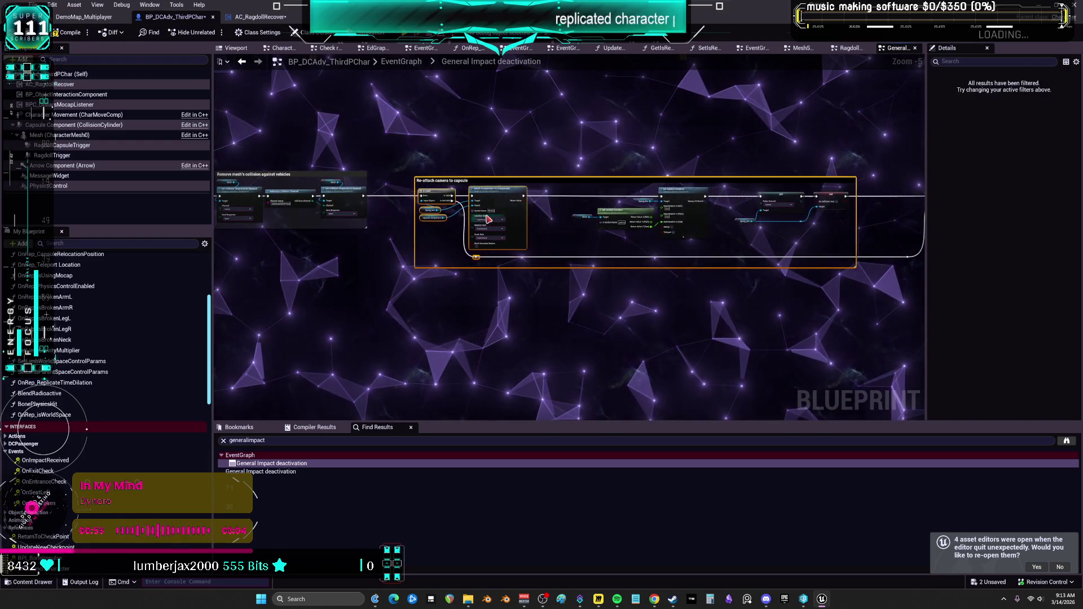
scroll(546, 244, "up", 2)
left_click_drag(620, 187, 542, 185)
left_click(648, 164)
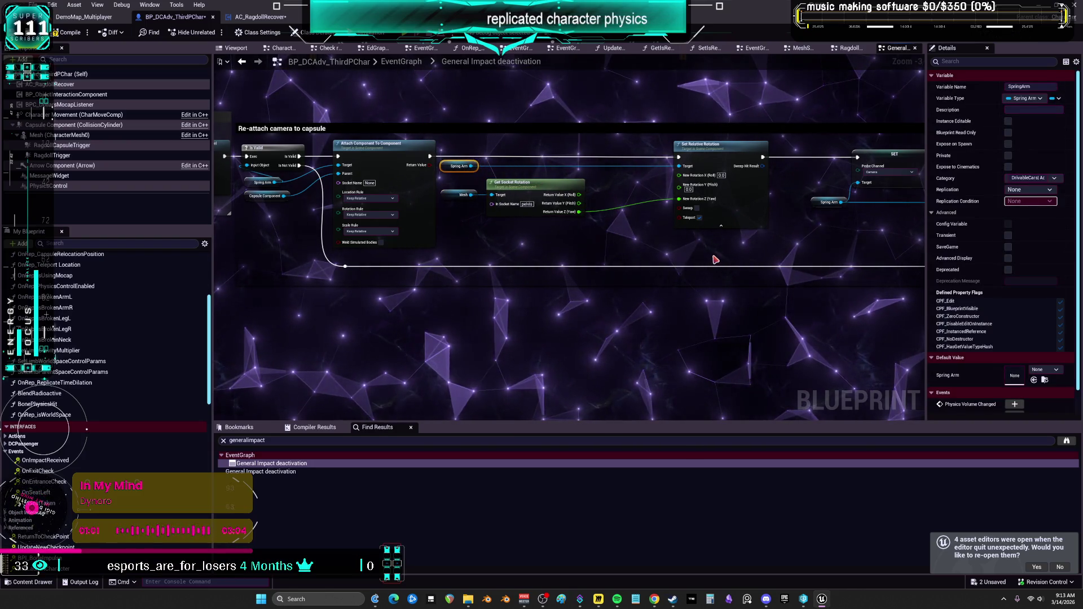
left_click_drag(723, 201, 715, 201)
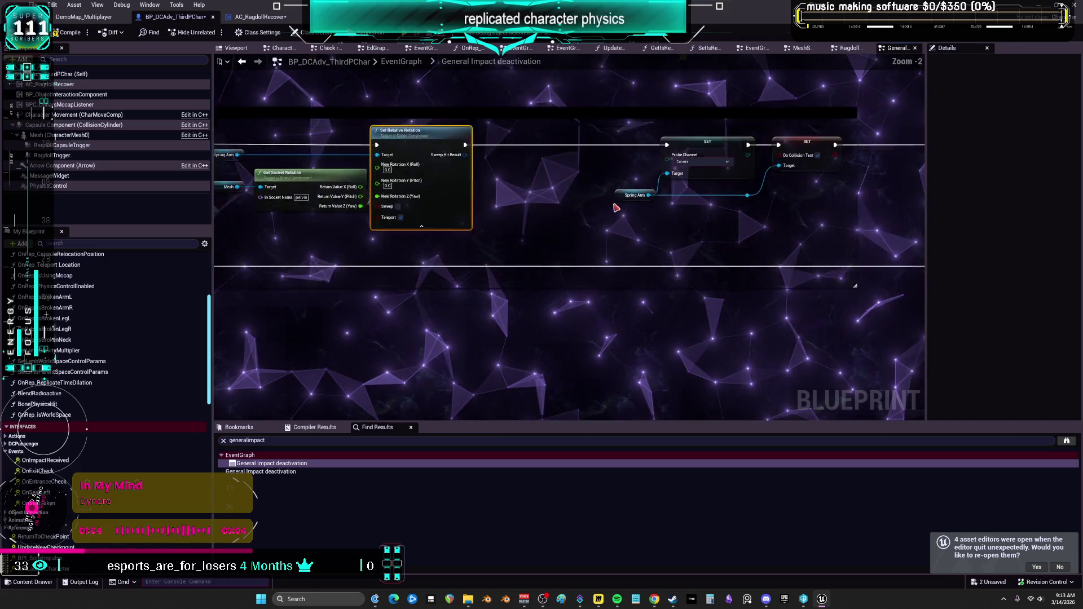
scroll(615, 208, "up", 3)
left_click_drag(557, 198, 625, 198)
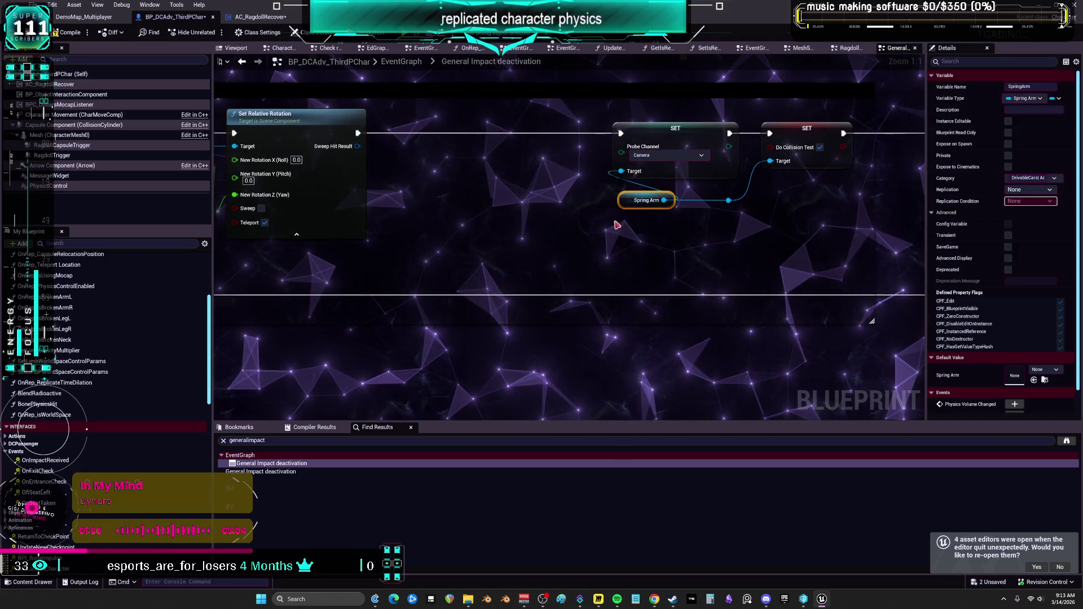
mouse_move(631, 129)
left_mouse_down()
mouse_move(606, 135)
mouse_move(607, 230)
left_mouse_up()
left_click_drag(672, 252, 692, 314)
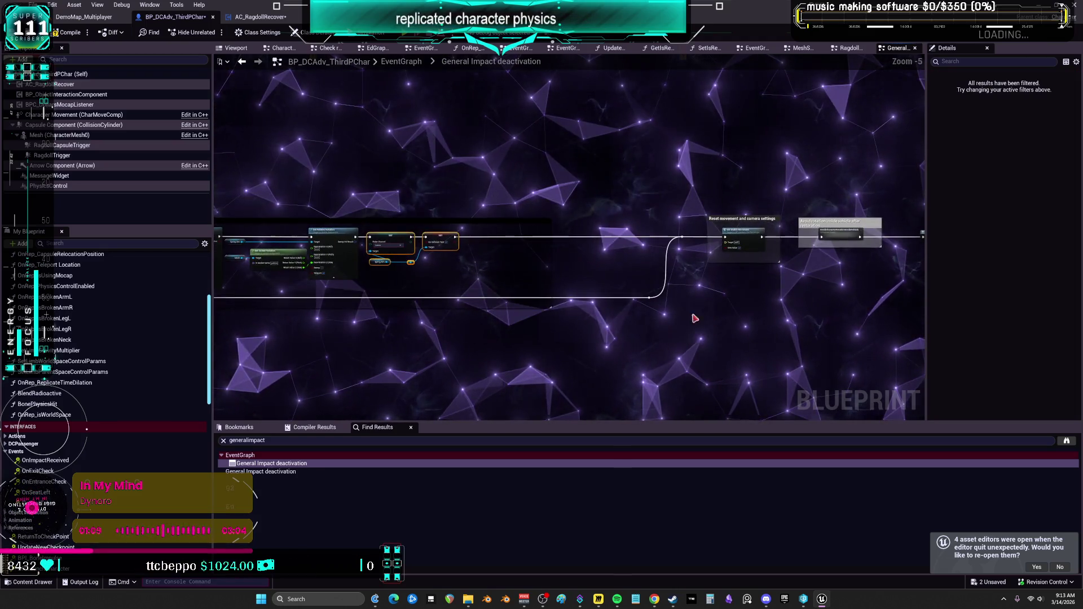
Shift the reroute knots and Reset movement comments left, including the Avoid rotation comment.
left_click_drag(649, 271, 632, 204)
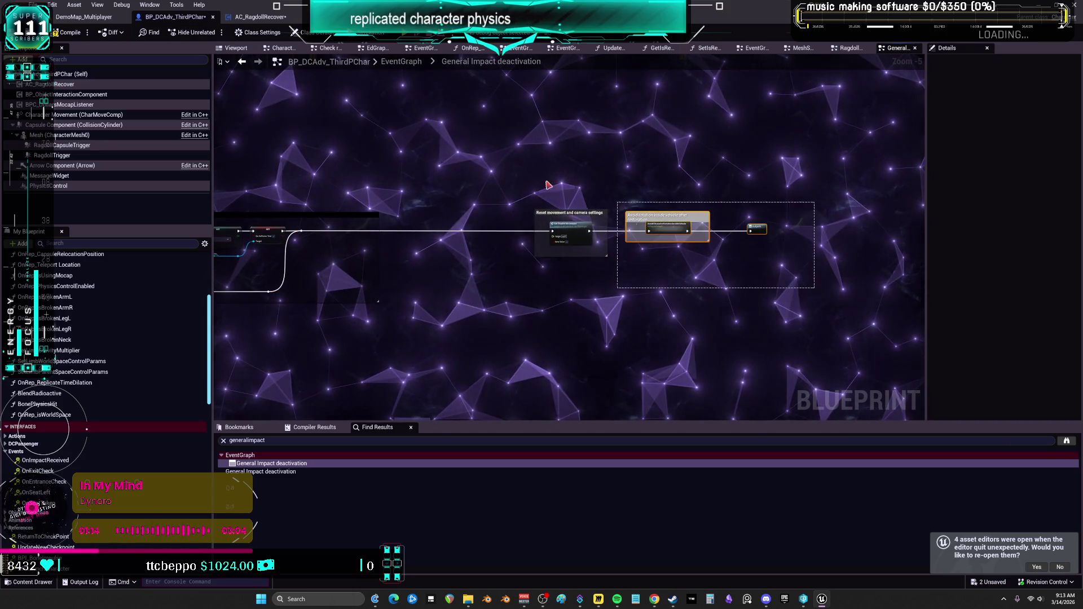
left_click_drag(566, 190, 500, 182)
scroll(342, 242, "up", 2)
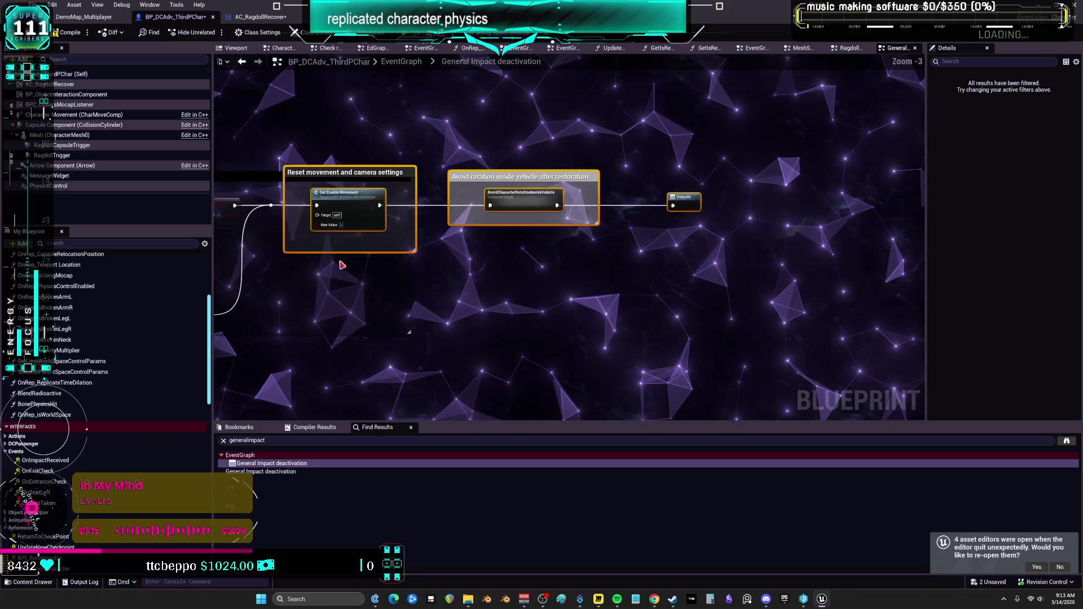
left_click_drag(360, 265, 578, 269)
left_click(695, 261)
left_click_drag(728, 179, 542, 184)
Expand the collapsed AvoidCharacterRotationInsideVehicle node and place its nodes inside the Avoid rotation comment.
left_click(706, 183)
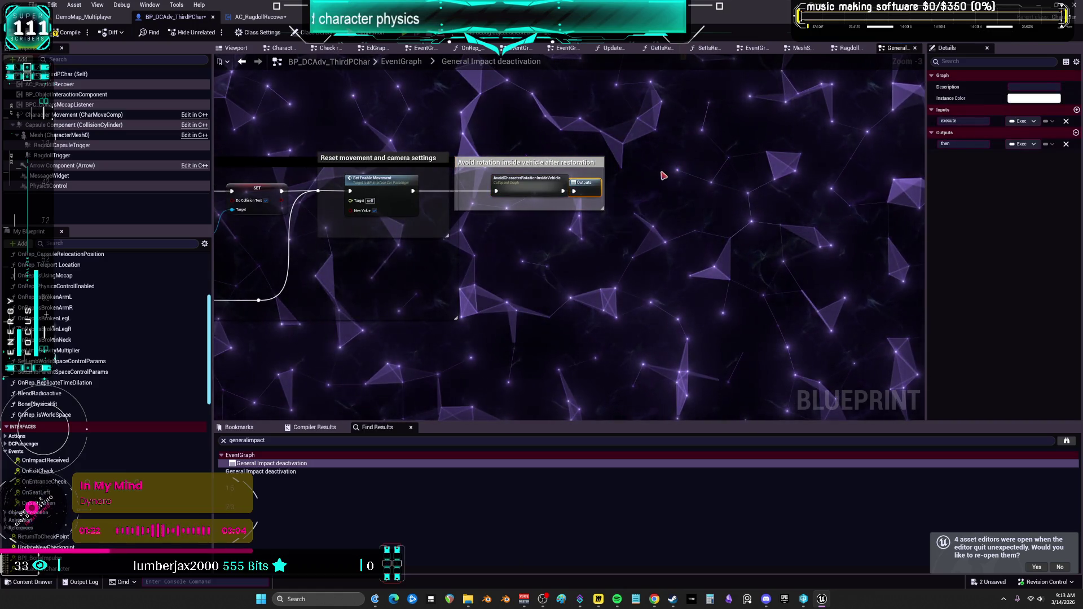
double_click(538, 184)
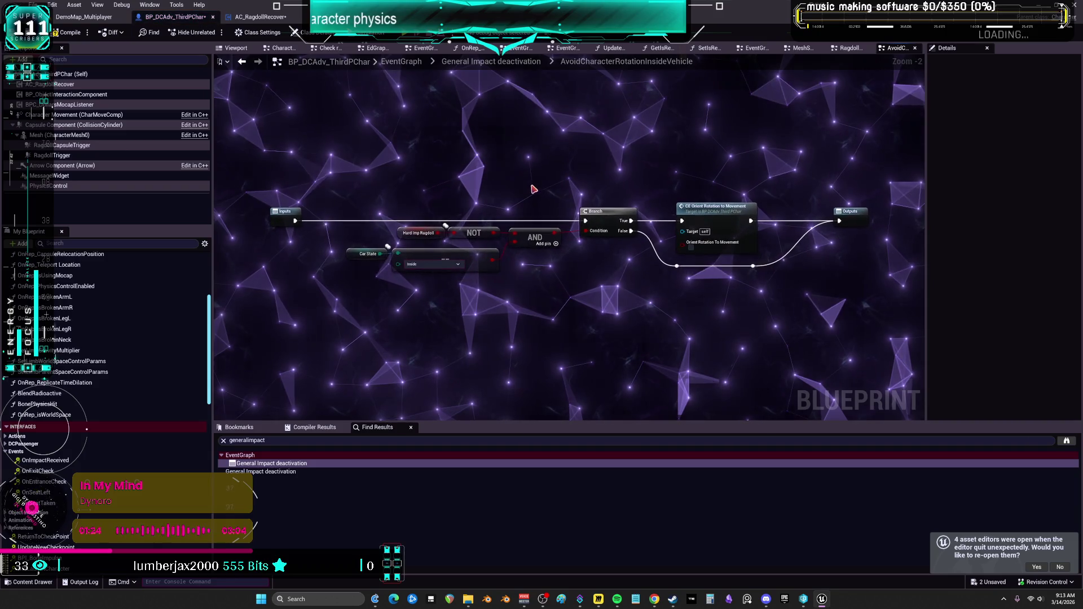
key("alt+Left")
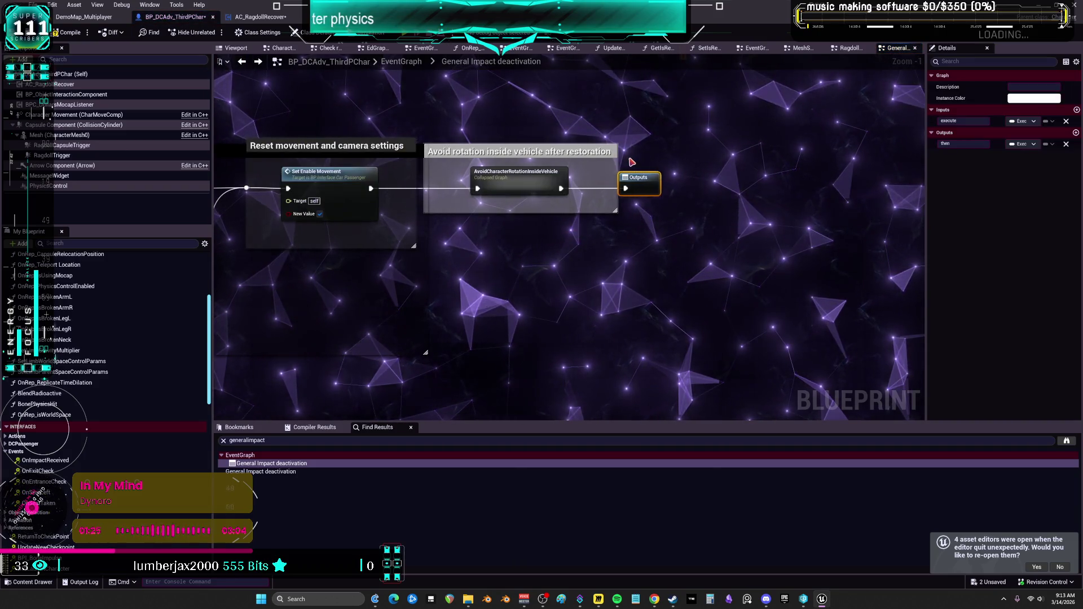
scroll(674, 258, "down", 3)
mouse_move(578, 221)
left_mouse_down()
mouse_move(653, 379)
mouse_move(663, 287)
left_mouse_up()
right_click(666, 291)
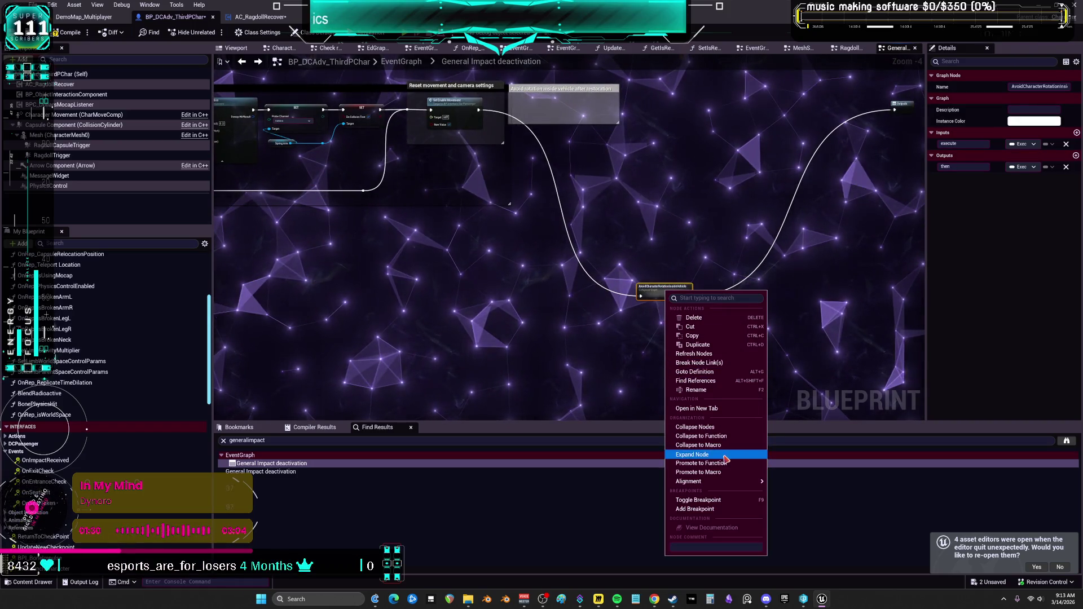
left_click(693, 454)
left_click_drag(496, 215, 497, 217)
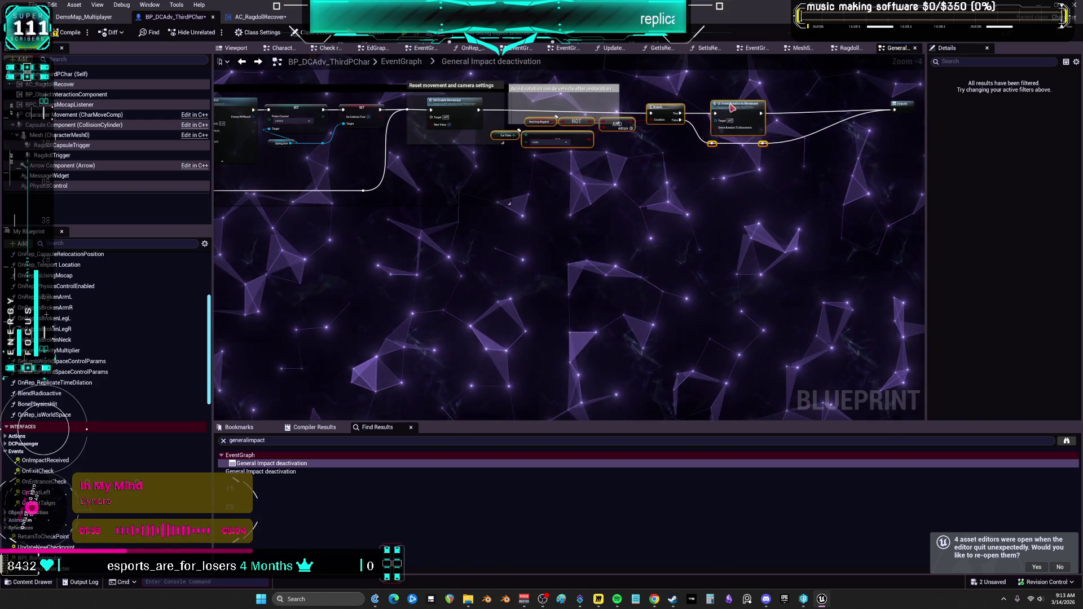
left_click_drag(728, 108, 649, 184)
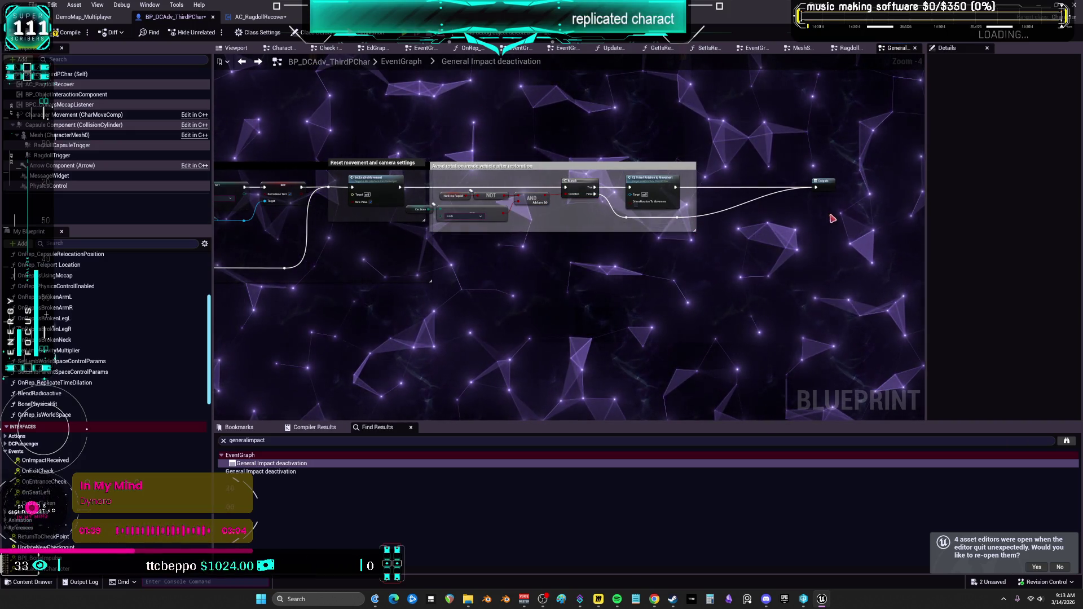
Compile the BP_DCAdv_ThirdPChar Blueprint.
left_click(819, 184)
left_click(674, 218)
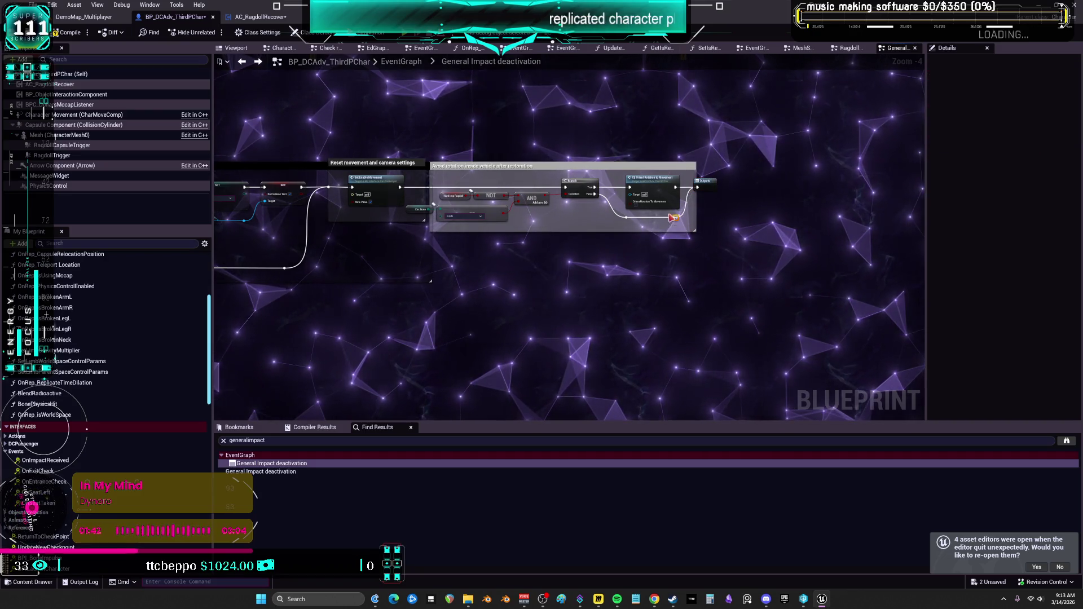
left_click(70, 33)
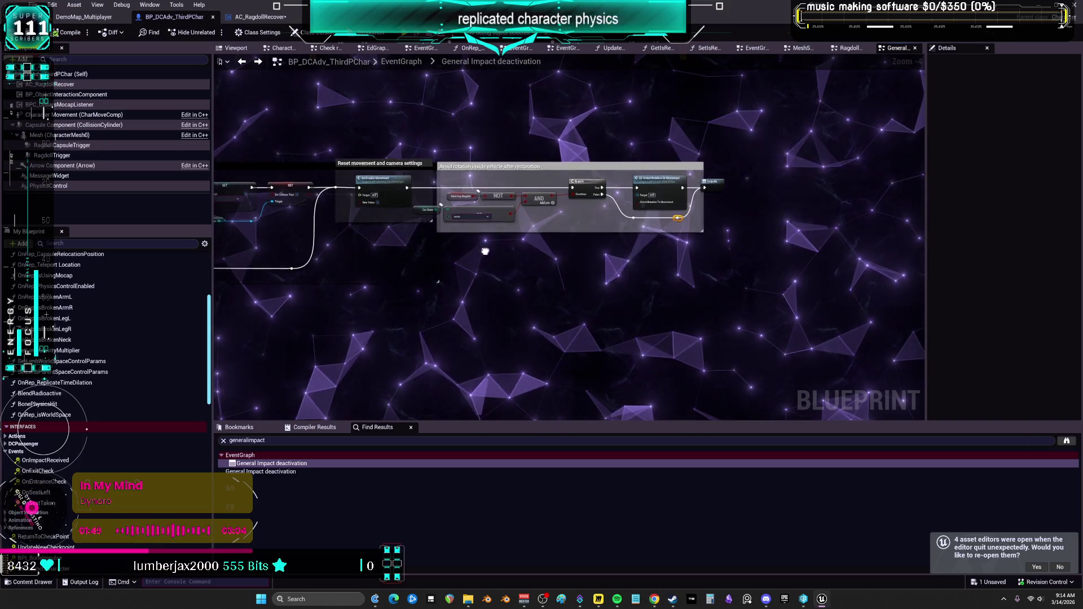
scroll(500, 246, "down", 7)
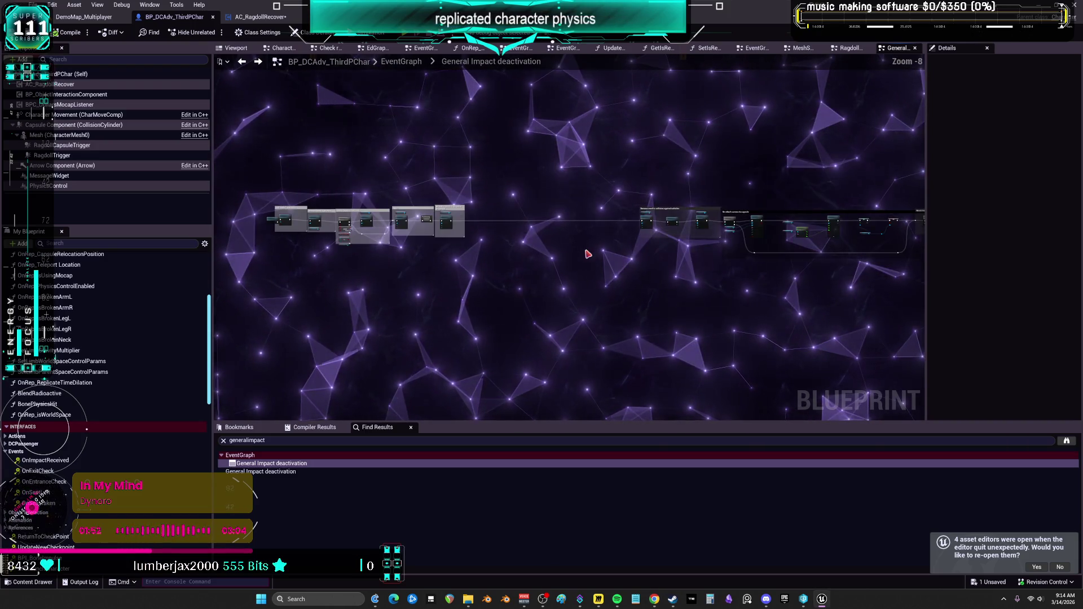
Review the deactivation nodes, run File > Save All, and return to EventGraph via the breadcrumb.
scroll(505, 184, "up", 2)
mouse_move(511, 247)
left_mouse_down()
mouse_move(496, 270)
mouse_move(418, 322)
mouse_move(382, 314)
mouse_move(602, 300)
mouse_move(500, 281)
left_mouse_up()
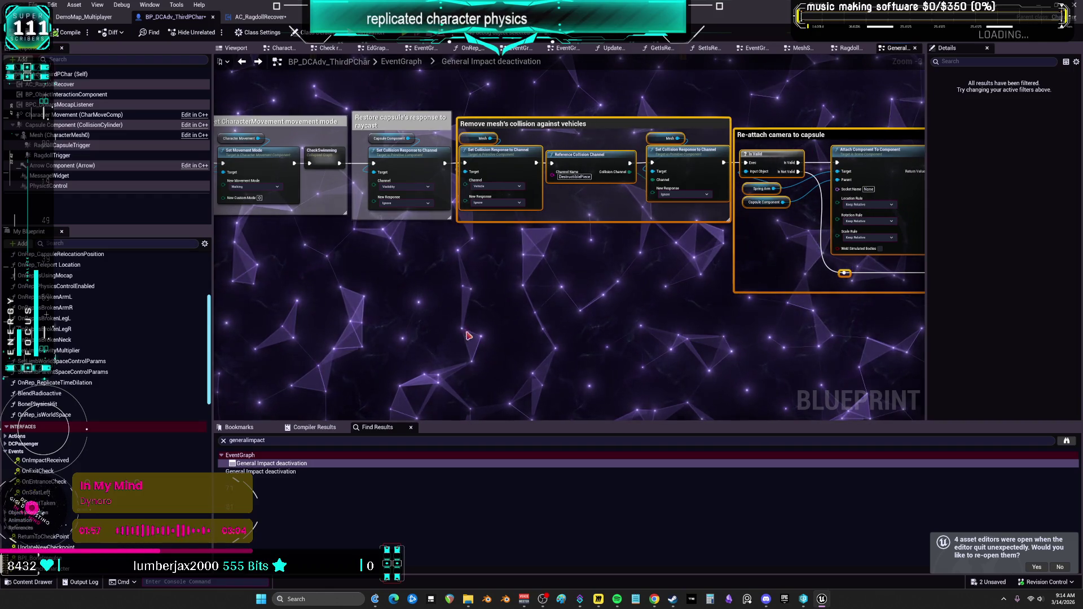
left_click_drag(474, 336, 662, 322)
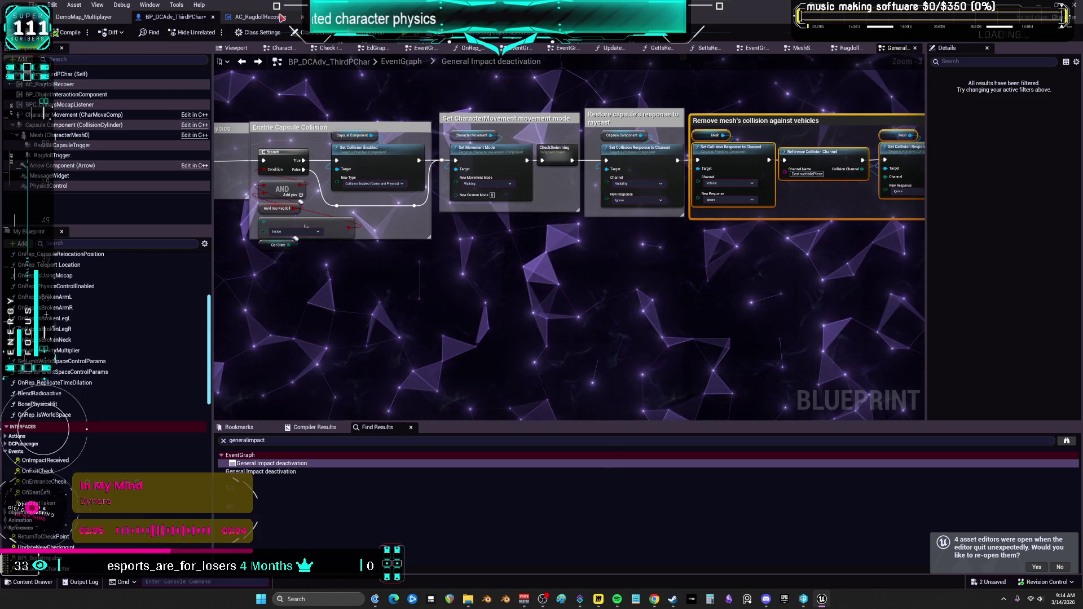
left_click(34, 4)
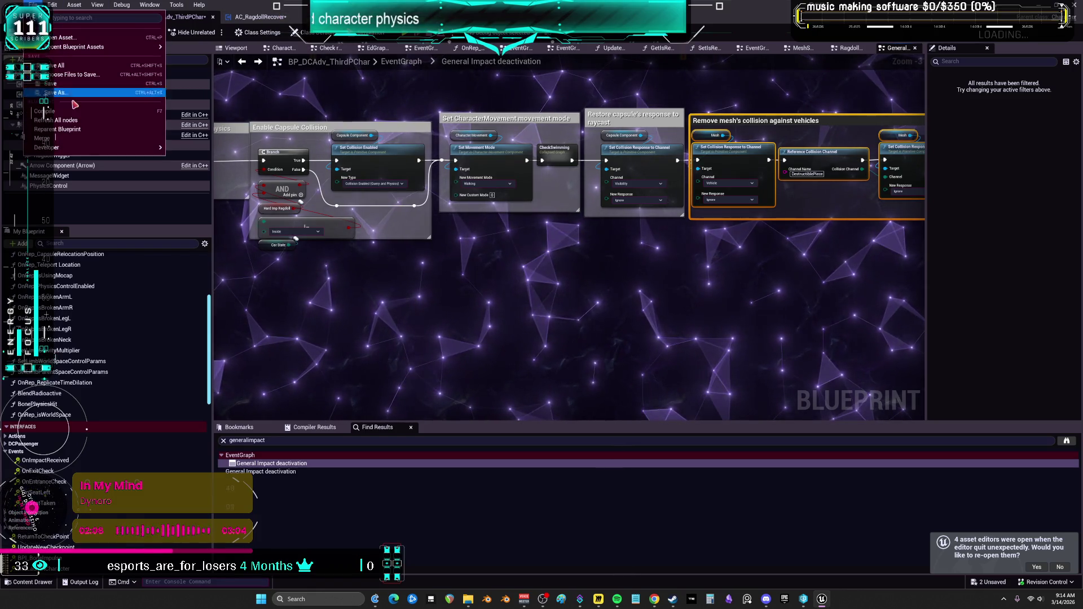
left_click(74, 70)
left_click_drag(300, 164, 515, 138)
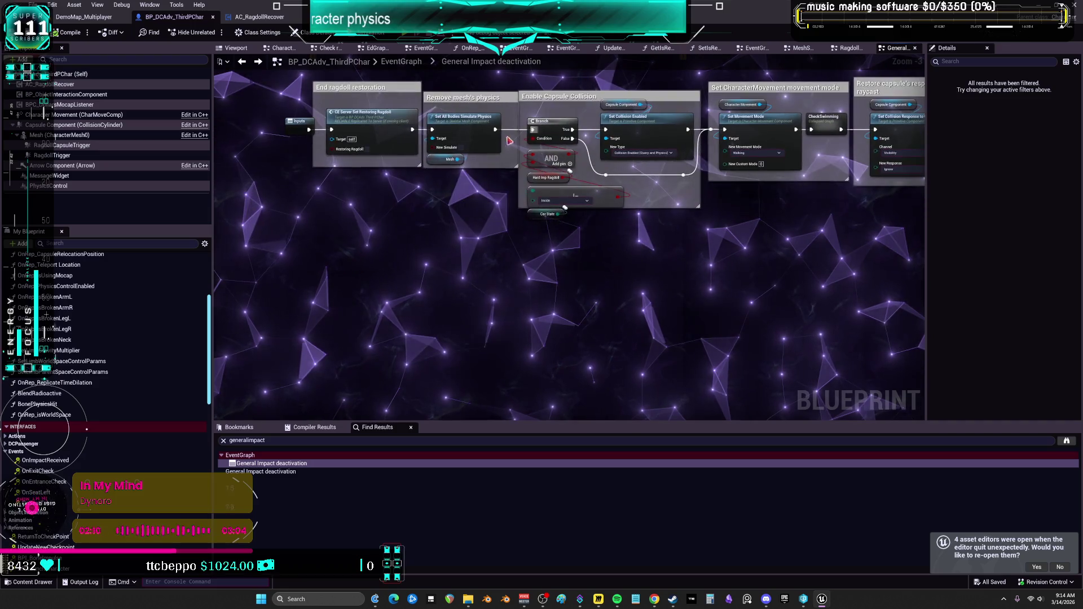
left_click(412, 60)
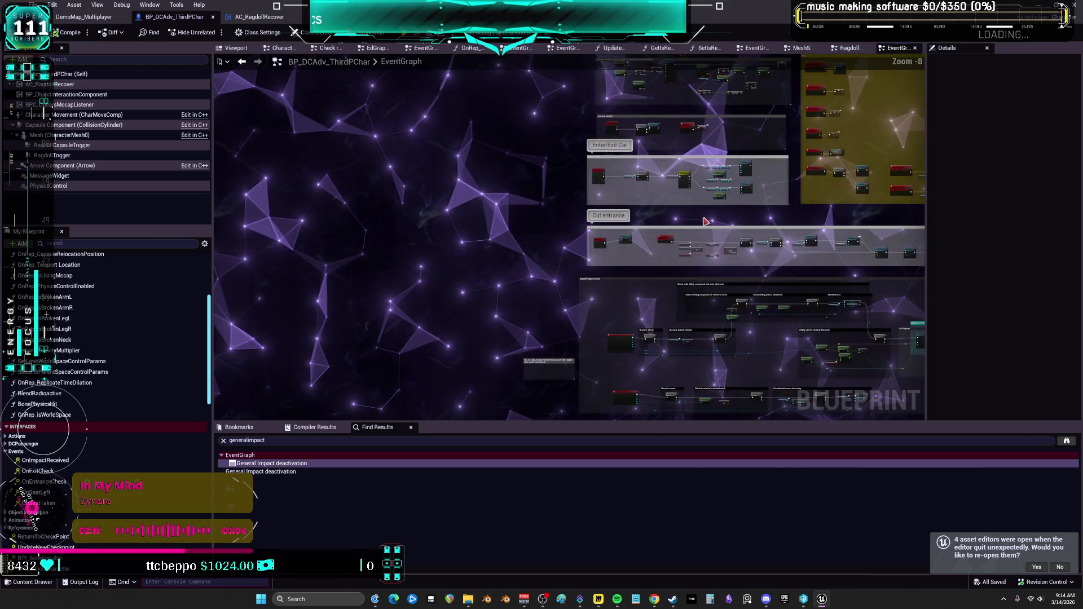
scroll(640, 201, "up", 7)
scroll(688, 205, "up", 5)
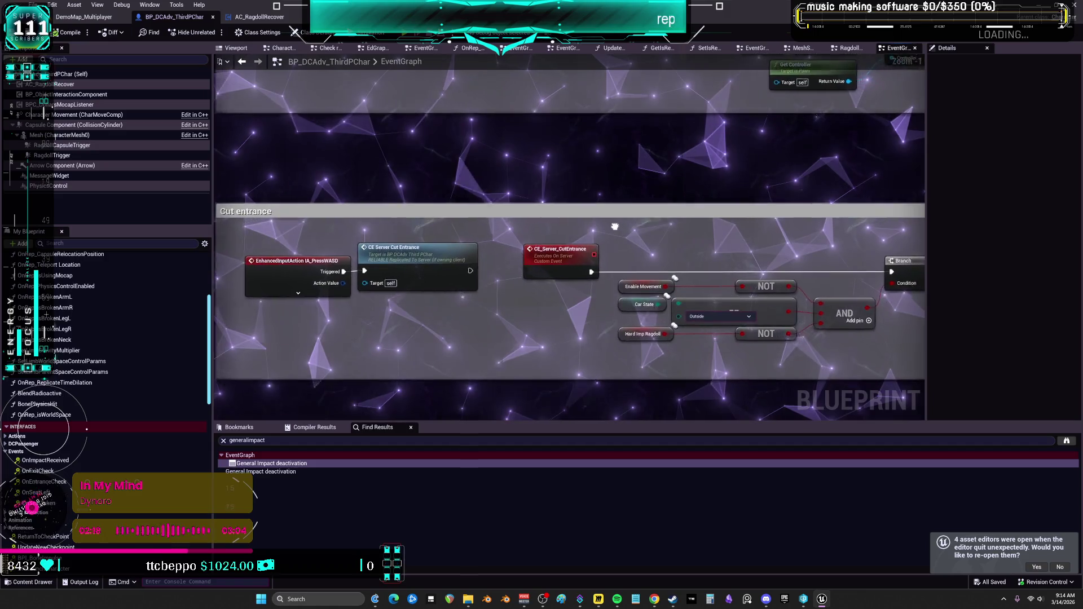
left_click_drag(621, 225, 731, 174)
scroll(668, 192, "down", 5)
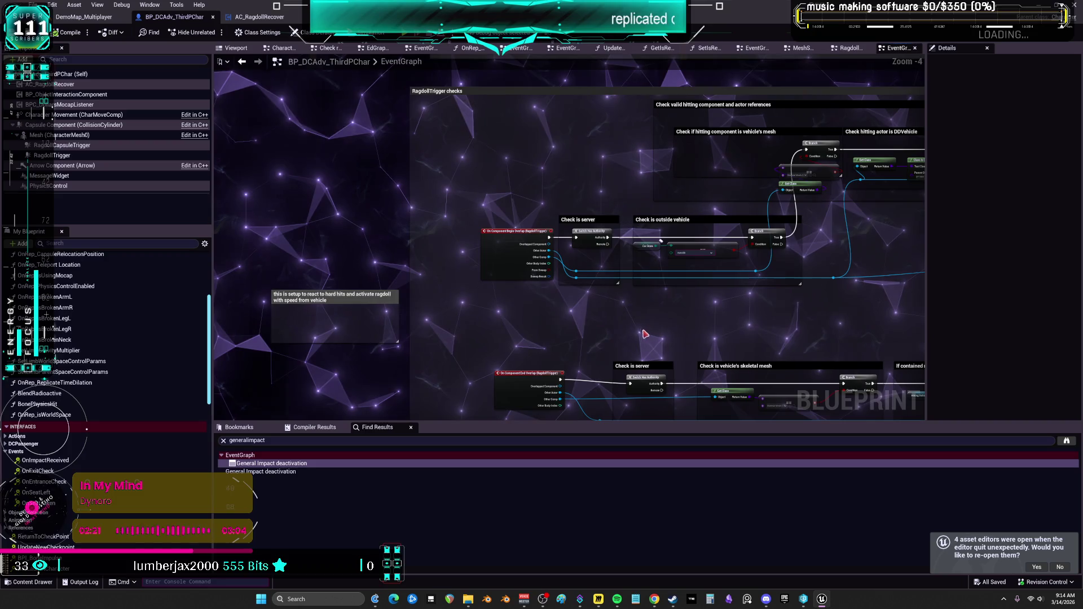
scroll(642, 317, "up", 4)
left_click_drag(805, 213, 613, 139)
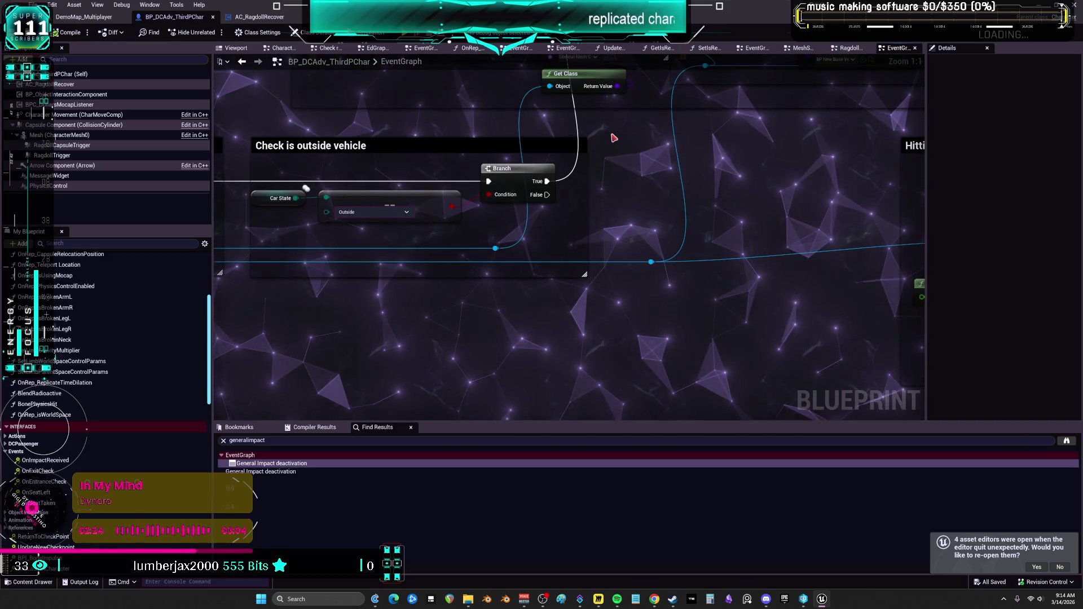
mouse_move(543, 205)
left_mouse_down()
mouse_move(505, 308)
mouse_move(468, 350)
mouse_move(389, 270)
left_mouse_up()
mouse_move(765, 278)
left_mouse_down()
mouse_move(485, 263)
mouse_move(617, 206)
left_mouse_up()
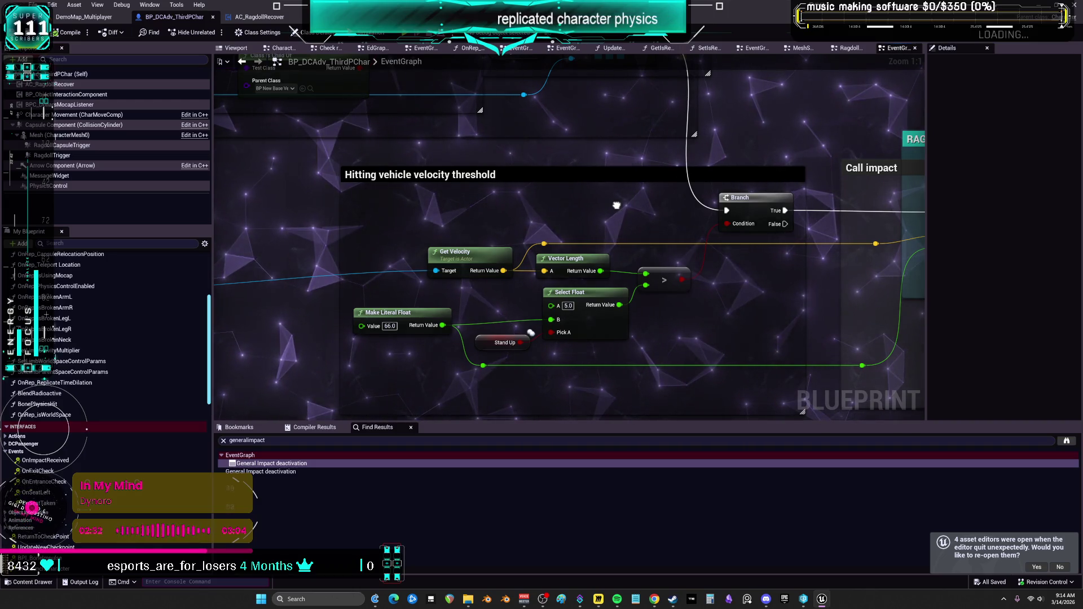
right_click(618, 209)
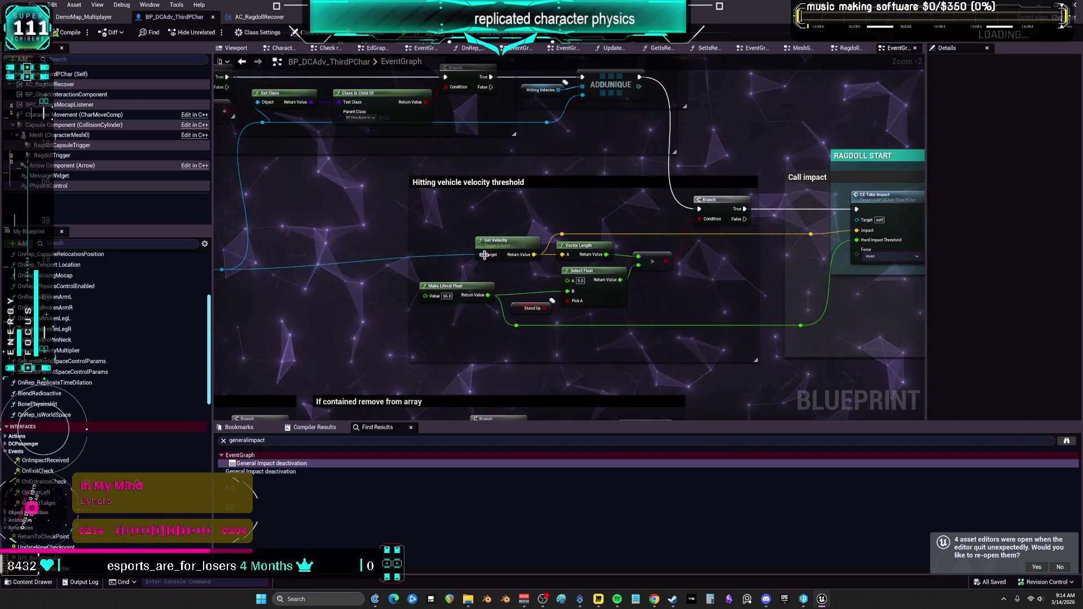
left_click_drag(492, 350, 514, 316)
left_click(514, 316)
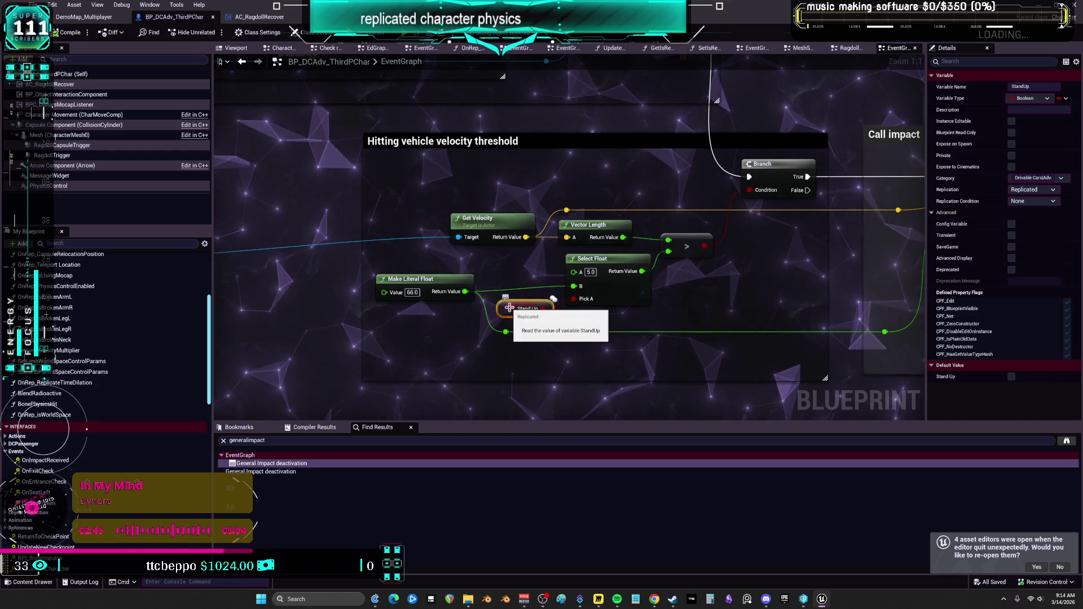
left_click_drag(838, 252, 593, 256)
scroll(612, 252, "down", 3)
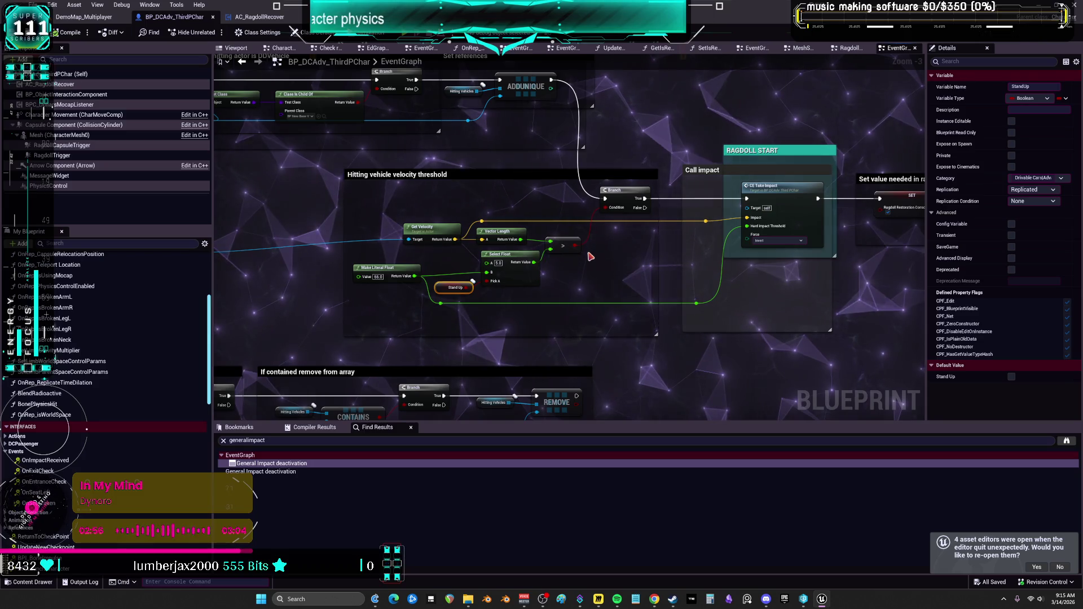
scroll(590, 255, "up", 2)
right_click(589, 252)
left_click(558, 276)
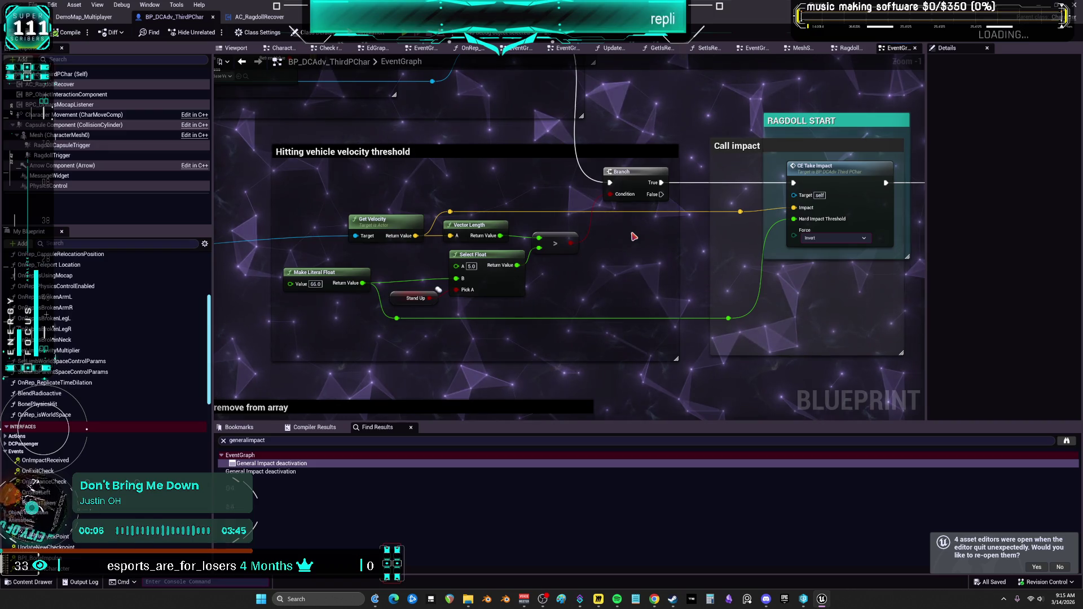
Move the RAGDOLL START and Call impact comments with their reroute knots about 84 px left.
mouse_move(634, 237)
left_mouse_down()
mouse_move(669, 248)
mouse_move(597, 257)
left_mouse_up()
mouse_move(712, 118)
left_mouse_down()
mouse_move(646, 195)
mouse_move(650, 174)
left_mouse_up()
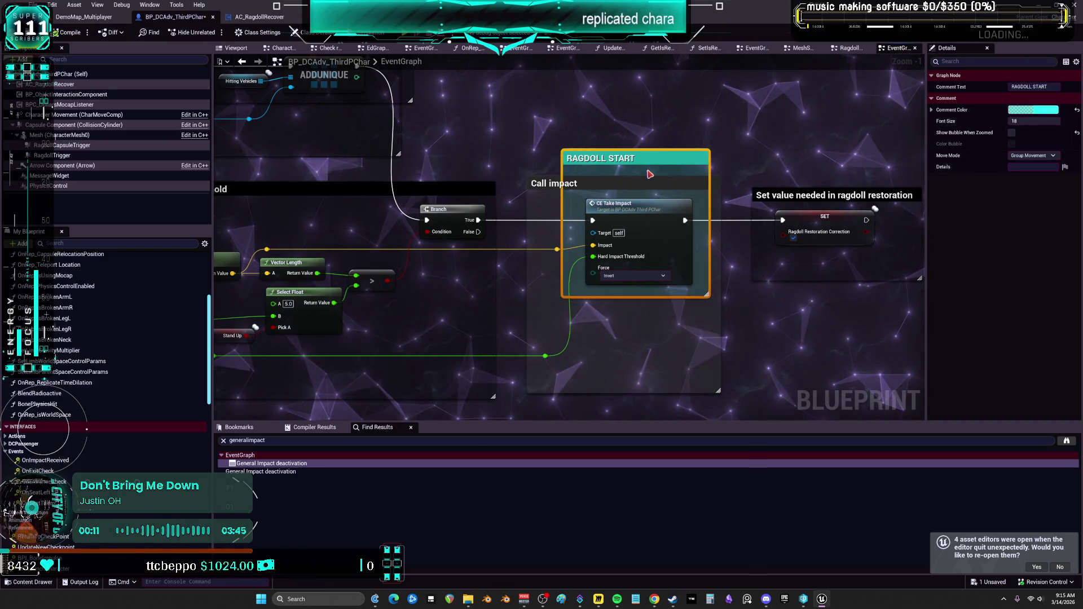
left_click(545, 356, "ctrl")
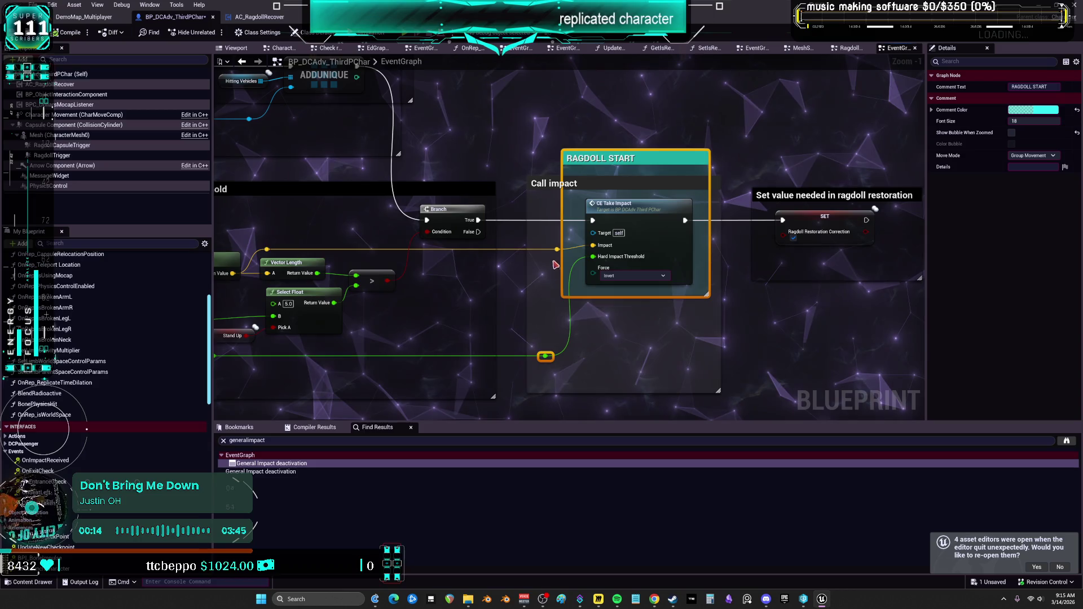
left_click(557, 249, "ctrl")
mouse_move(568, 240)
left_mouse_down()
mouse_move(685, 237)
mouse_move(624, 237)
mouse_move(576, 271)
left_mouse_up()
left_click(523, 277)
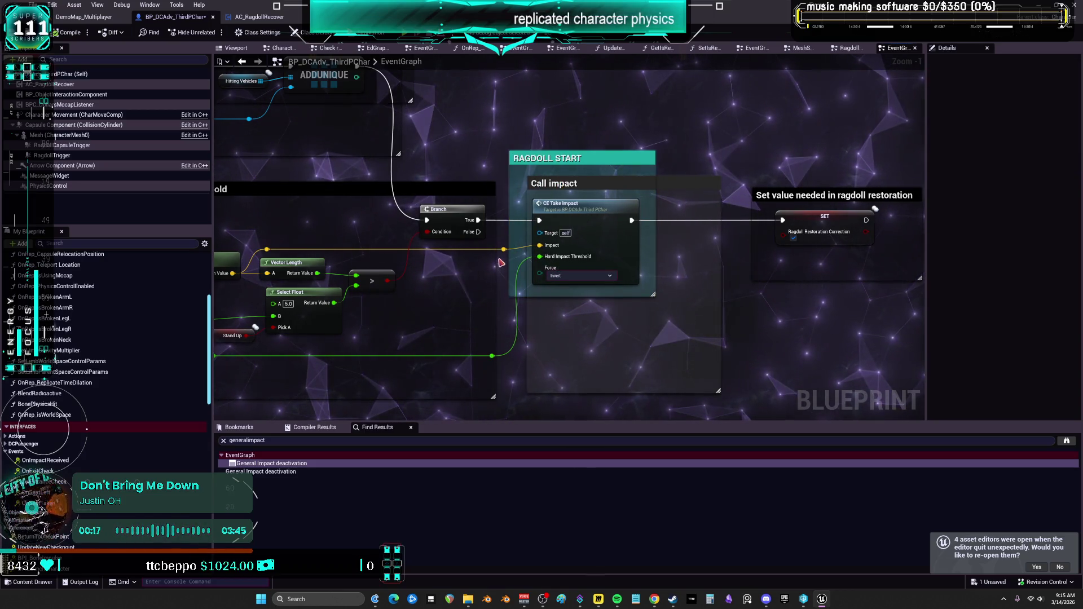
Straighten the green wire by aligning its knots with Q, and place Make Literal Float above Get Velocity.
left_click_drag(493, 356, 445, 356)
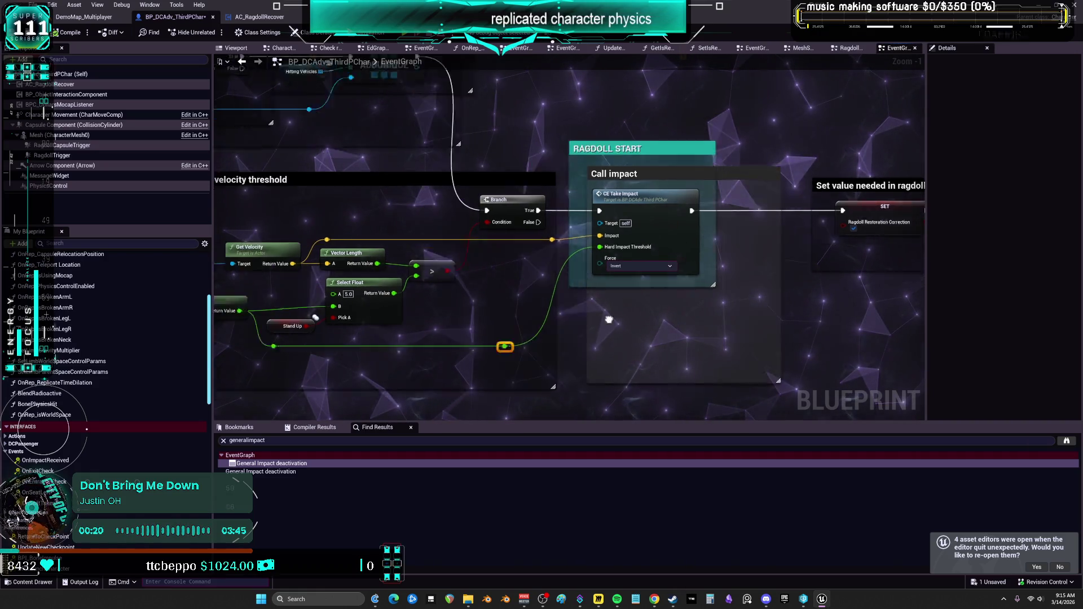
left_click_drag(358, 366, 286, 333)
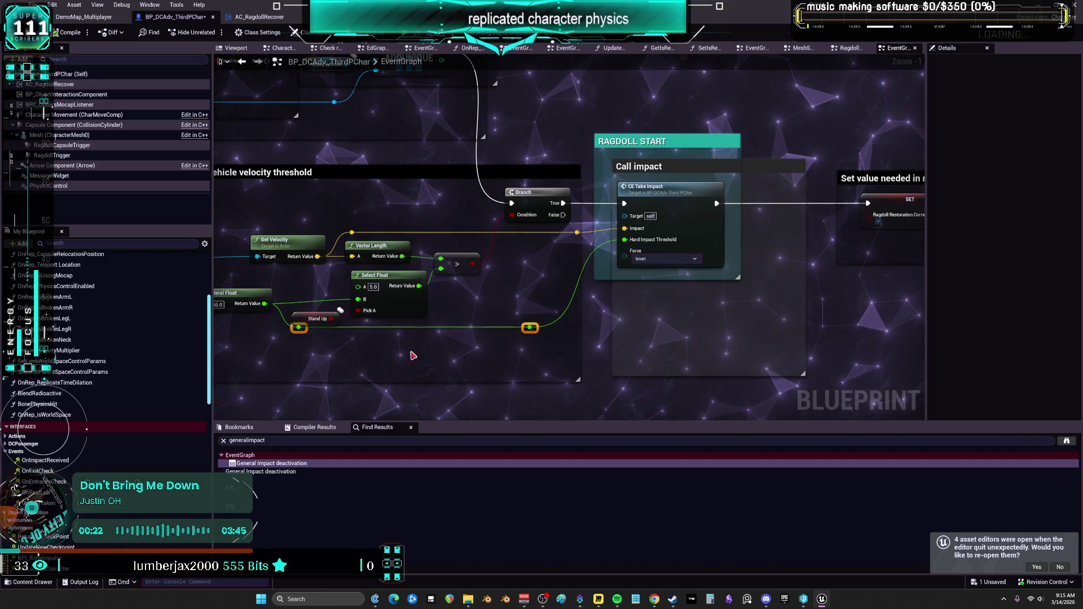
key("q")
key("q")
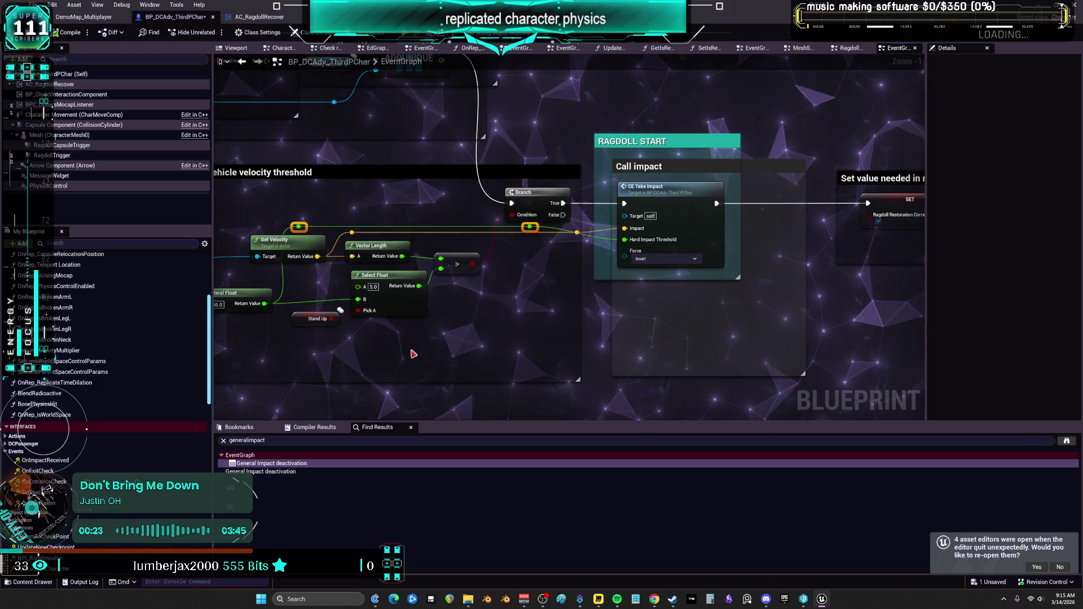
left_click_drag(382, 290, 393, 187)
mouse_move(427, 241)
left_mouse_down()
mouse_move(414, 265)
mouse_move(390, 253)
left_mouse_up()
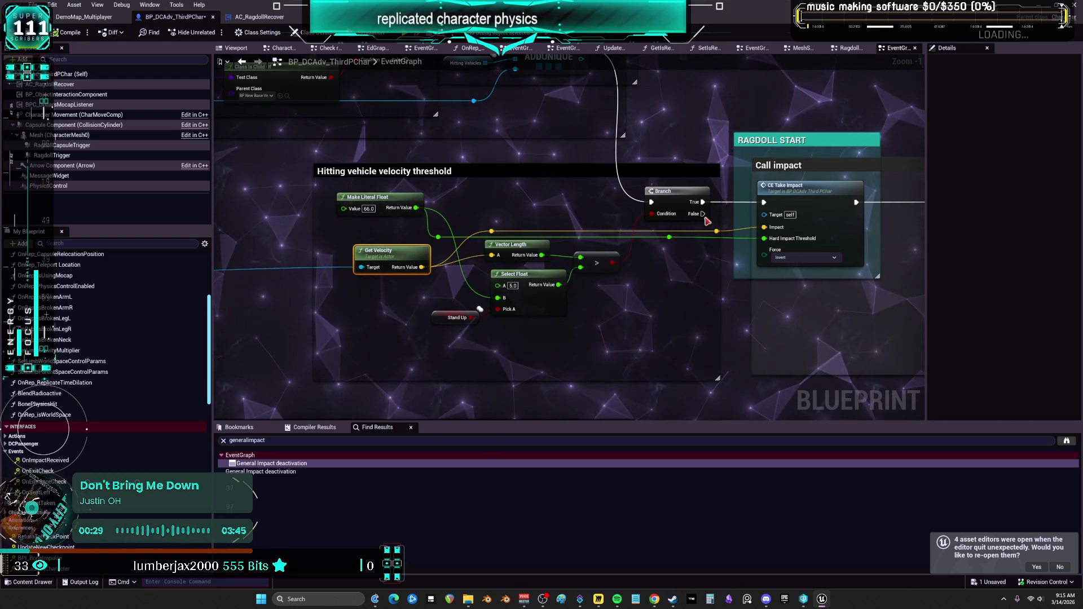
left_click_drag(447, 317, 432, 305)
Tighten the Call impact, RAGDOLL START and Set value needed in ragdoll restoration comment boxes.
scroll(607, 293, "down", 2)
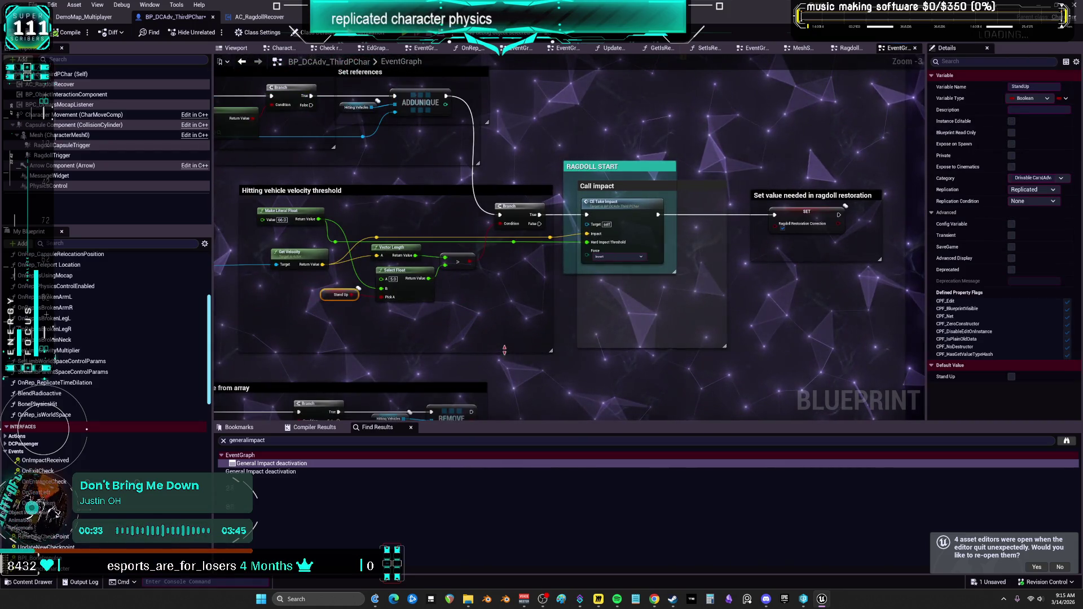
left_click_drag(623, 345, 618, 306)
left_click_drag(664, 272, 623, 272)
left_click_drag(709, 157, 597, 145)
left_click_drag(636, 197, 573, 196)
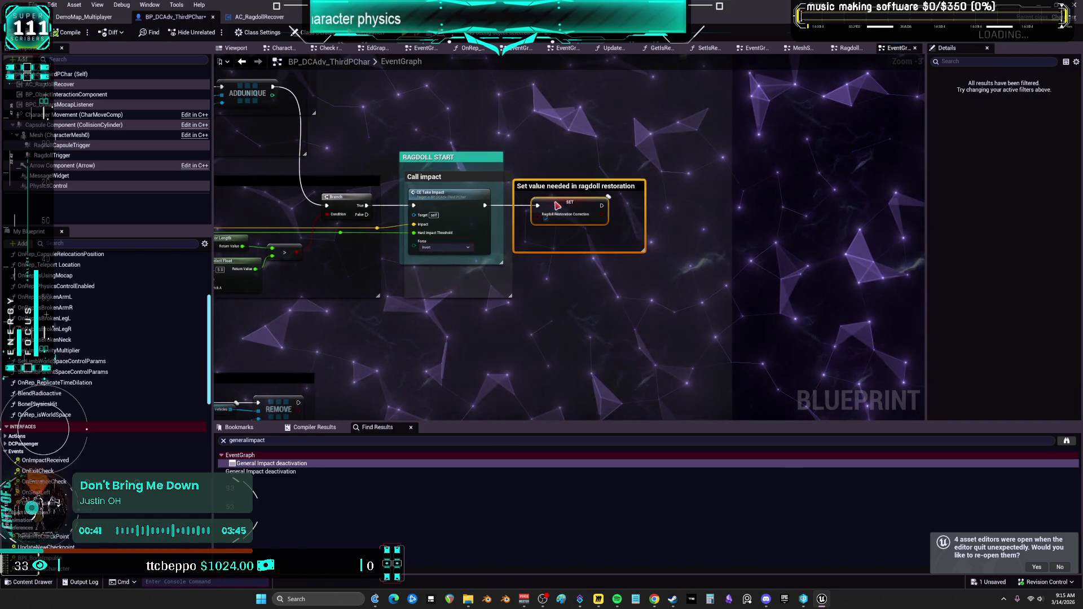
left_click(636, 261)
left_click_drag(643, 251, 620, 241)
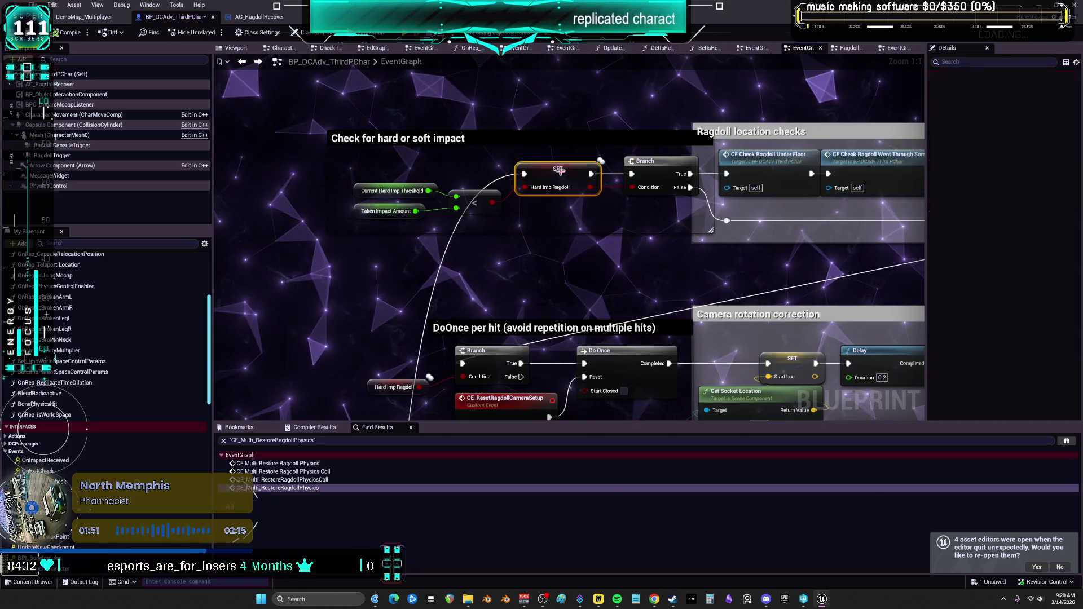
Bring the ragdoll location checks into view and jump to the CE_CheckRagdollUnderFloor event.
left_click(655, 163)
left_click_drag(656, 166, 334, 162)
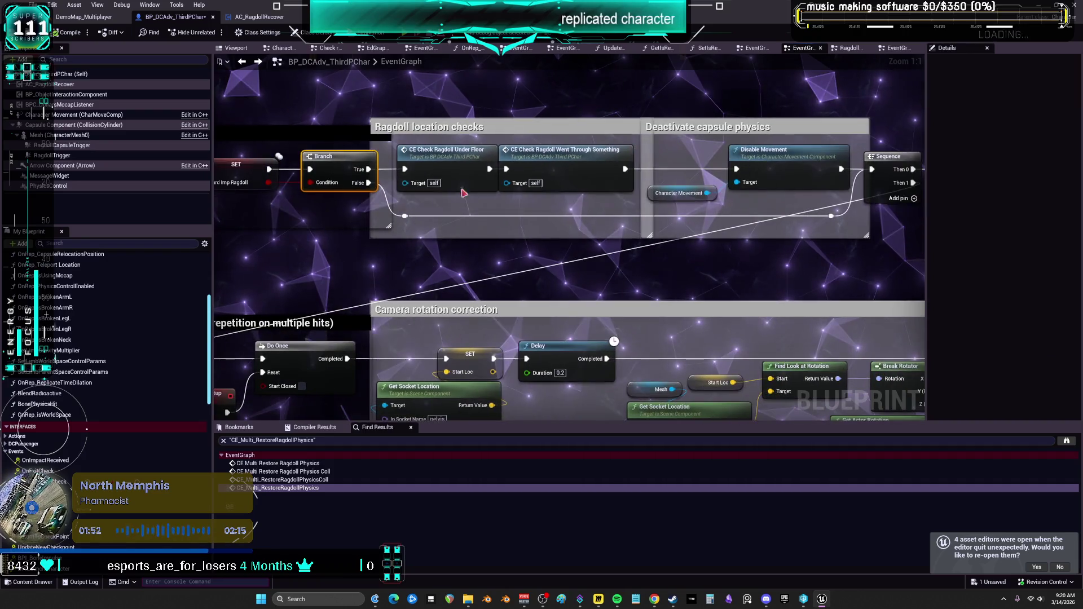
left_click(564, 164)
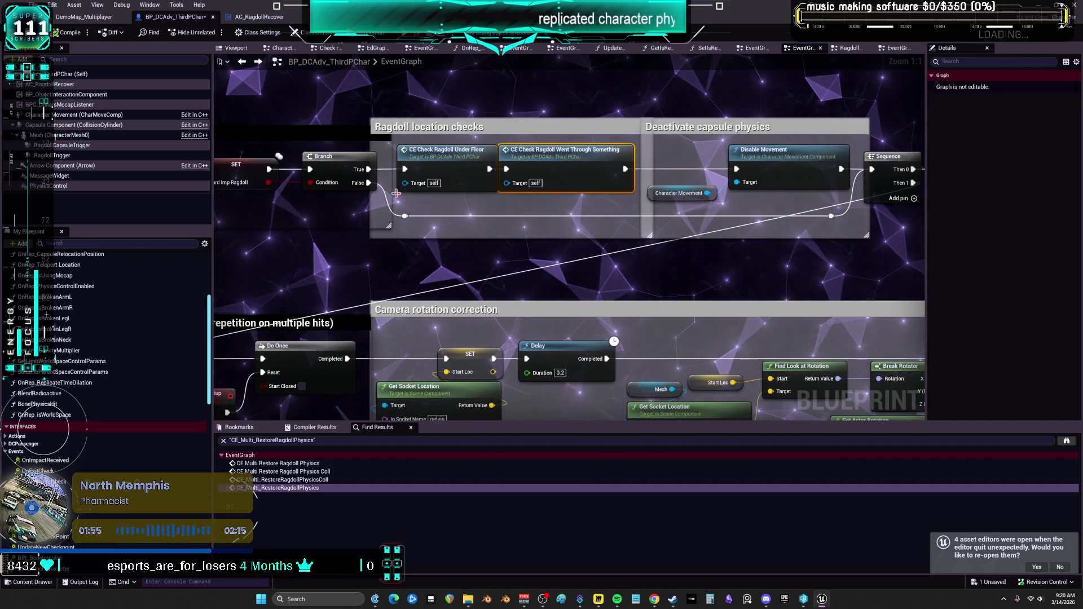
left_click_drag(371, 202, 440, 174)
double_click(511, 136)
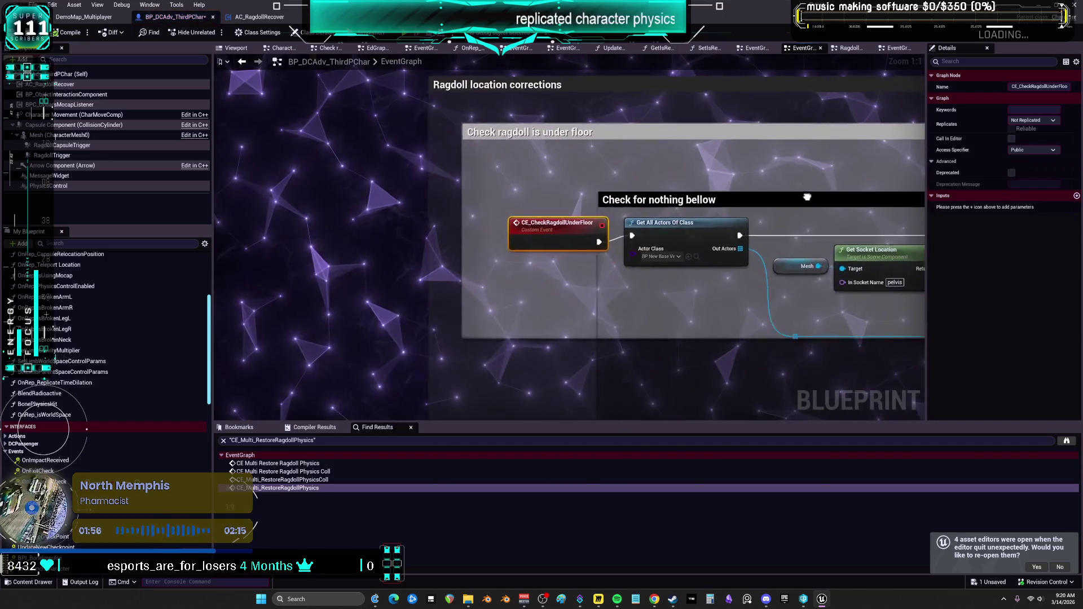
mouse_move(758, 230)
left_mouse_down()
mouse_move(469, 197)
mouse_move(453, 246)
left_mouse_up()
left_click(620, 151)
left_click_drag(463, 389, 716, 381)
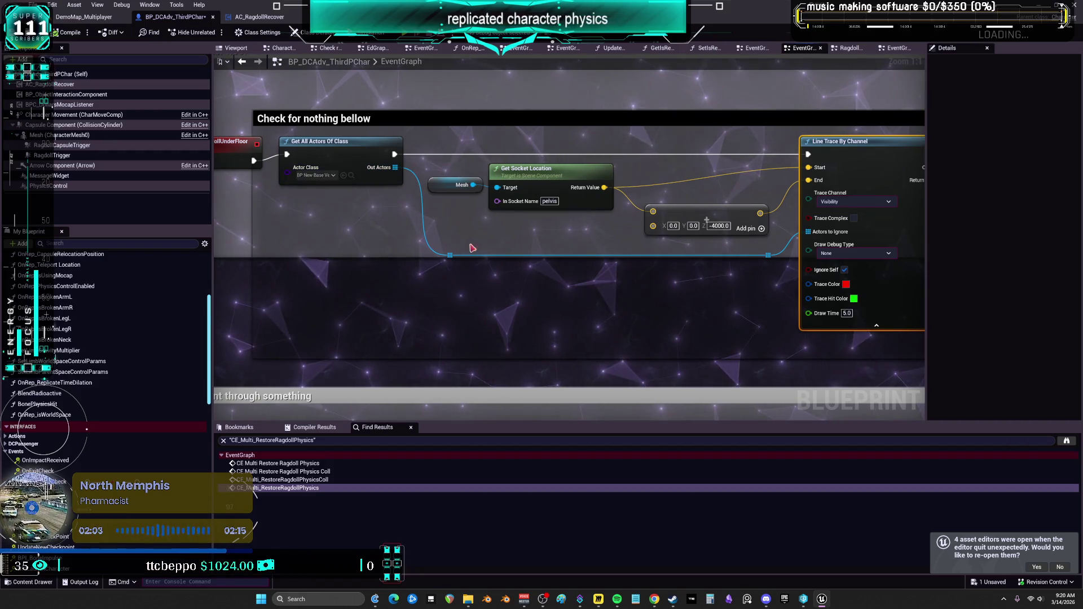
Follow the pelvis line trace through Branch to Set World Location and select its Mesh getter.
left_click(497, 169)
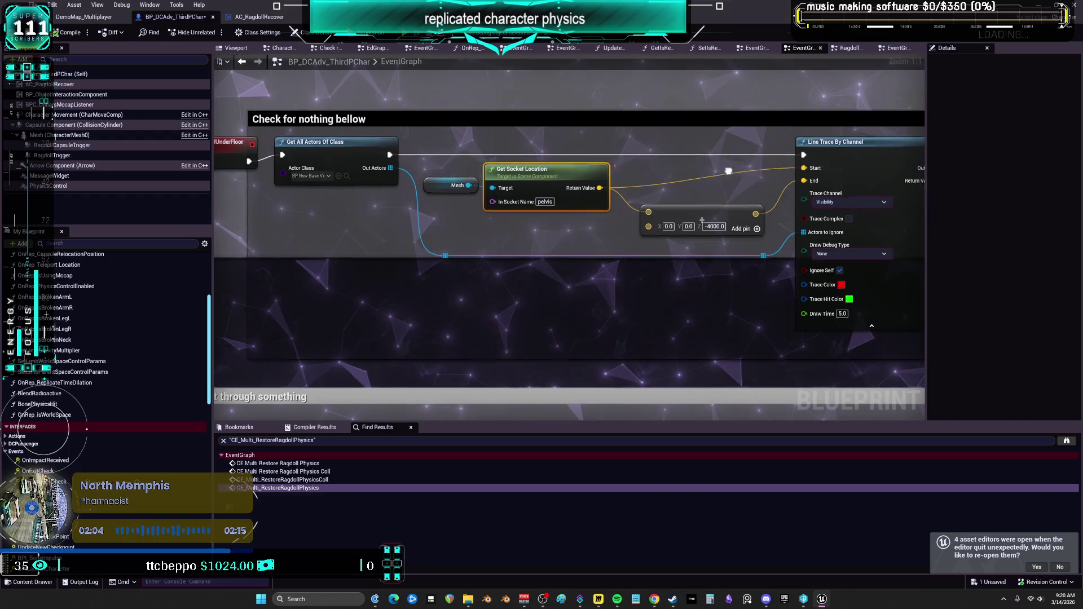
left_click_drag(660, 187, 448, 185)
left_click_drag(672, 154, 523, 165)
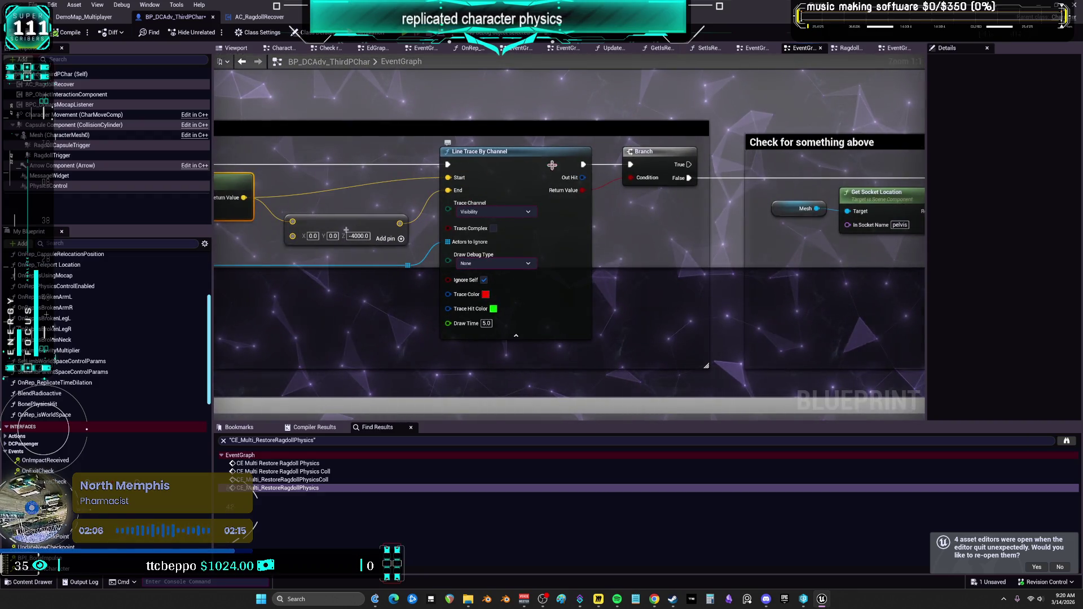
left_click_drag(762, 189, 296, 150)
left_click_drag(616, 181, 221, 175)
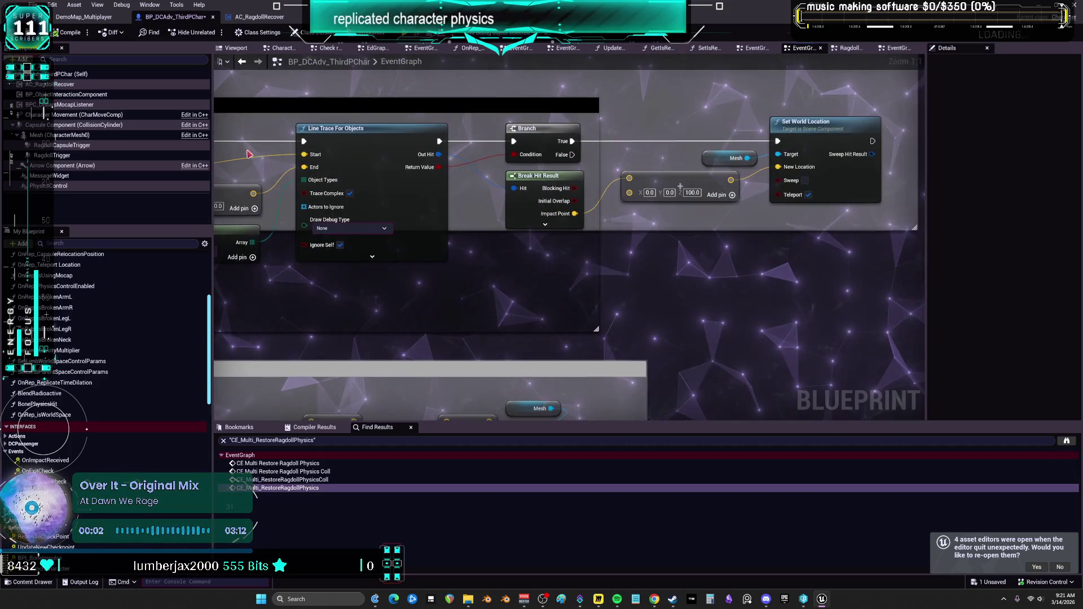
left_click_drag(683, 109, 616, 117)
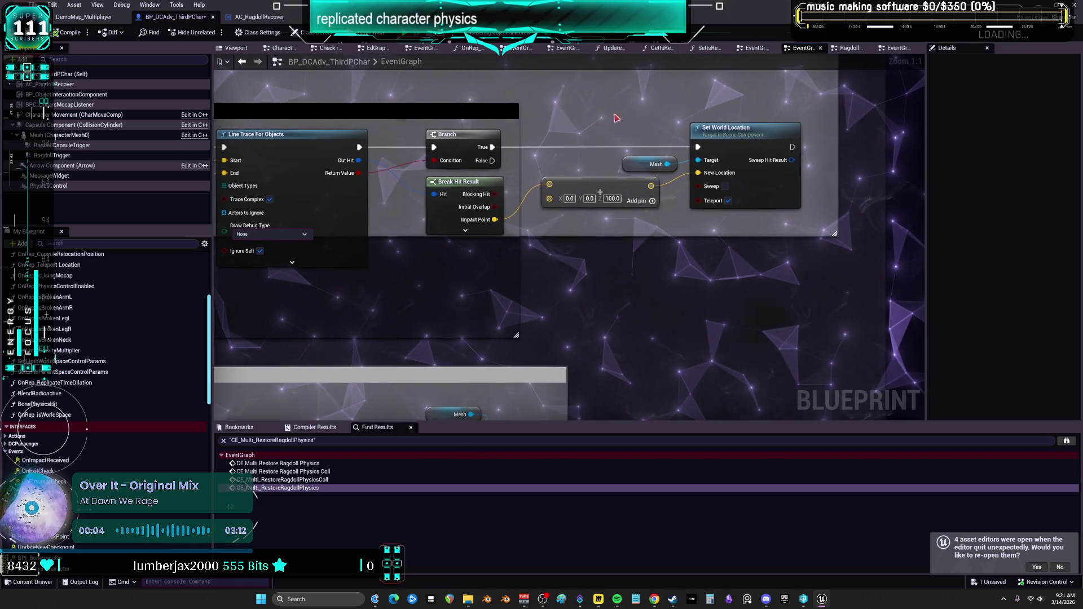
left_click(647, 163)
Add a comment reading 'resets to +100 above' beside the CE_CheckRagdollUnderFloor event.
scroll(647, 163, "down", 3)
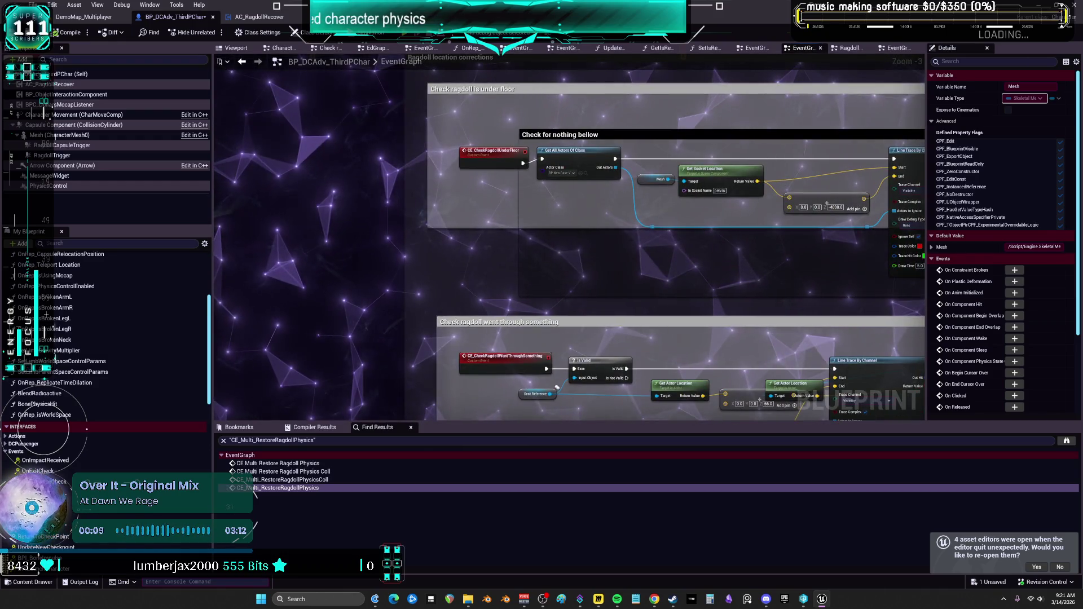
left_click_drag(647, 169, 274, 139)
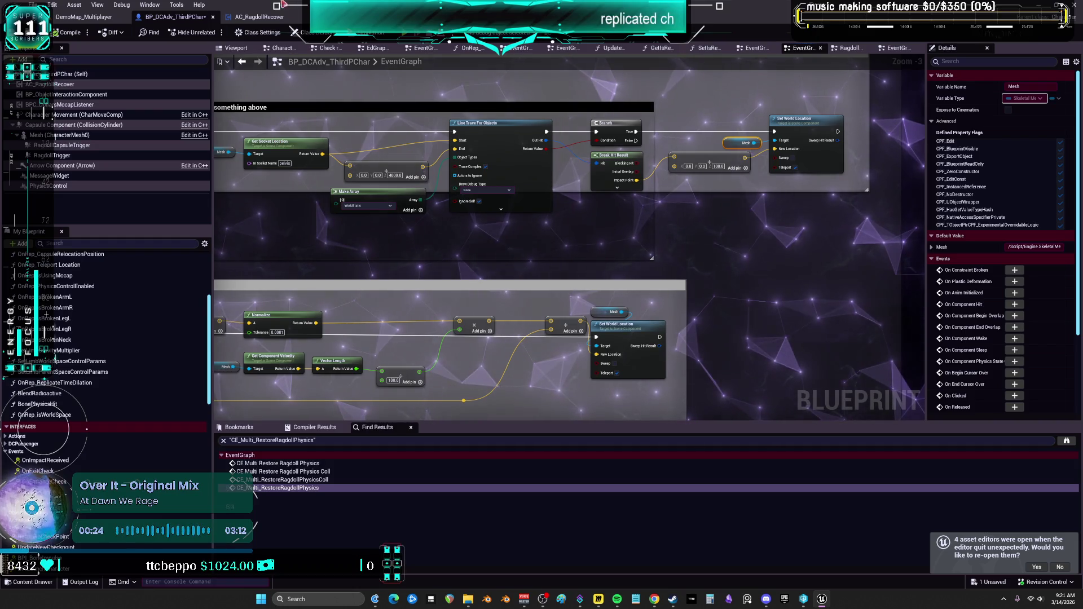
scroll(390, 162, "down", 2)
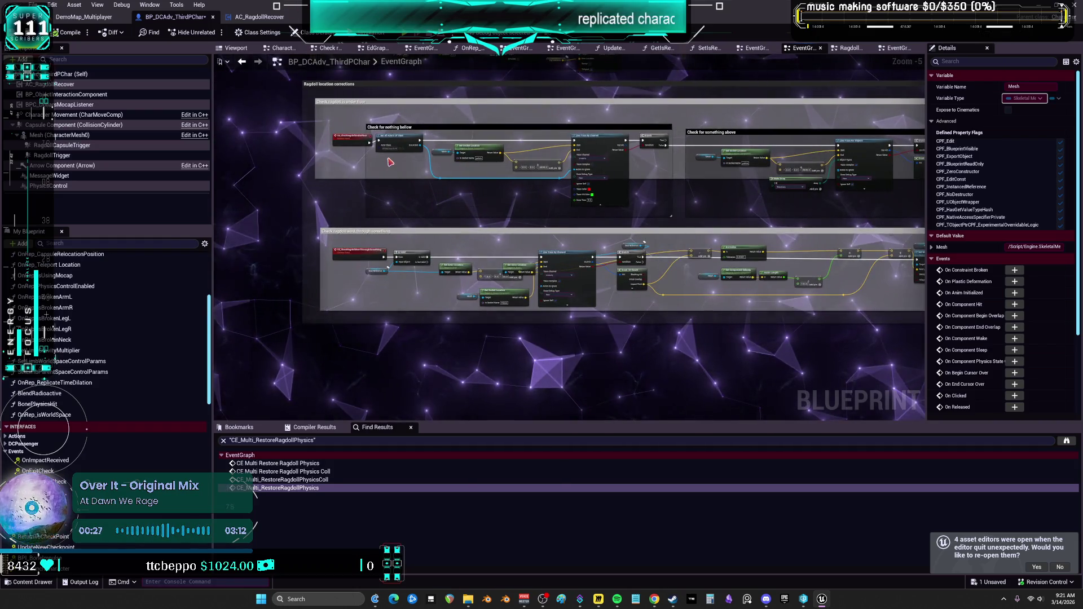
scroll(389, 162, "up", 3)
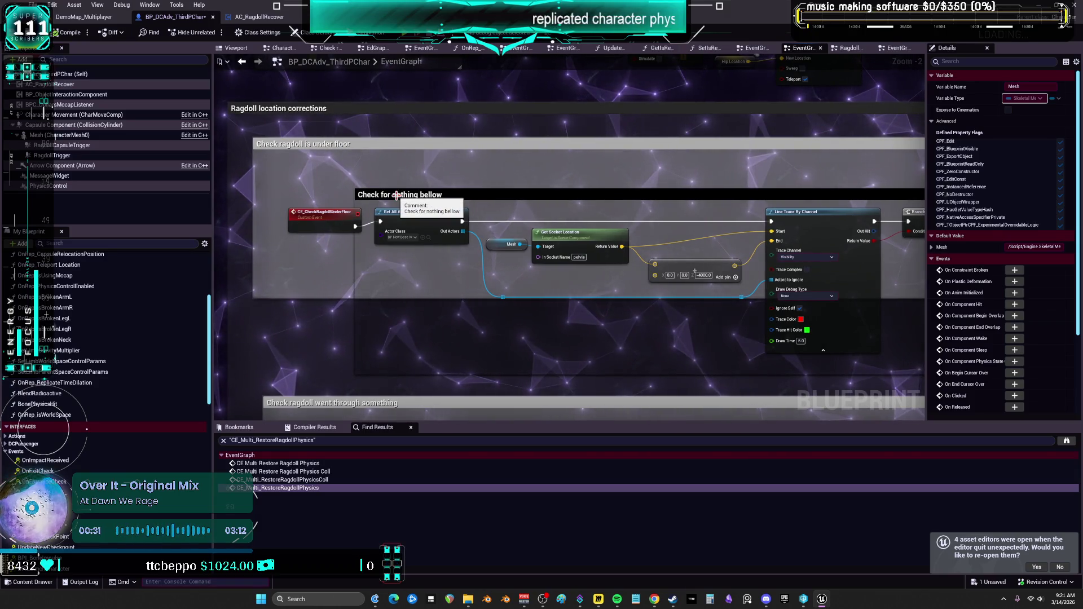
scroll(683, 221, "down", 1)
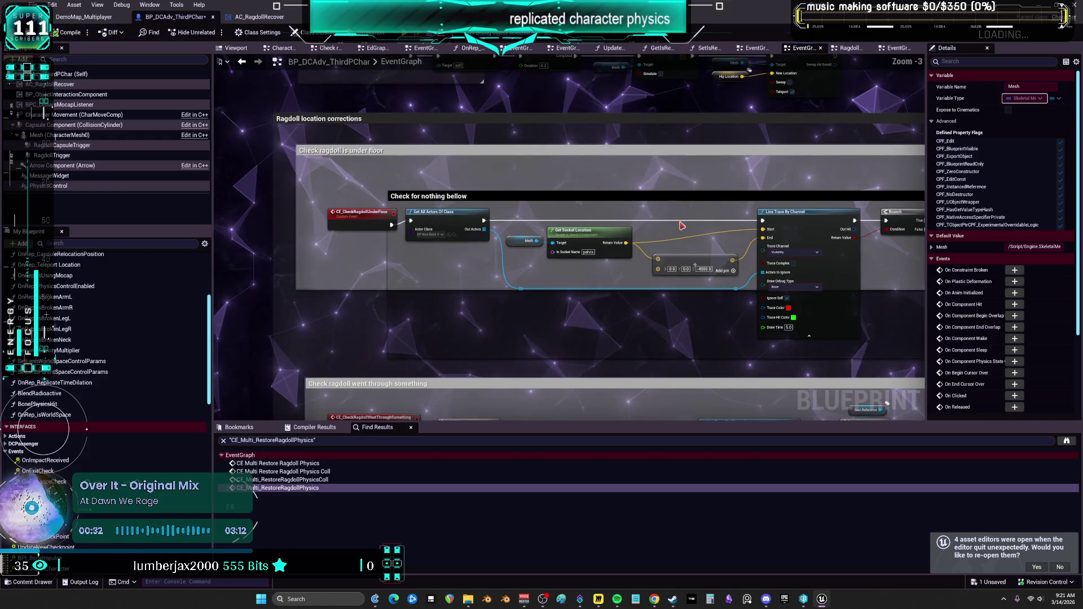
left_click_drag(261, 222, 432, 184)
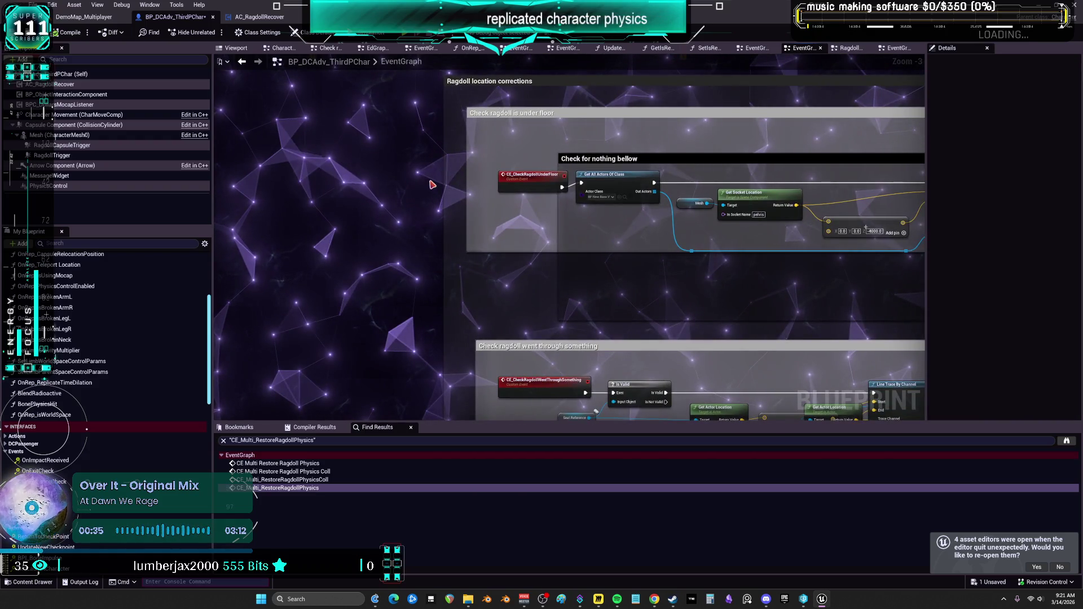
key("c")
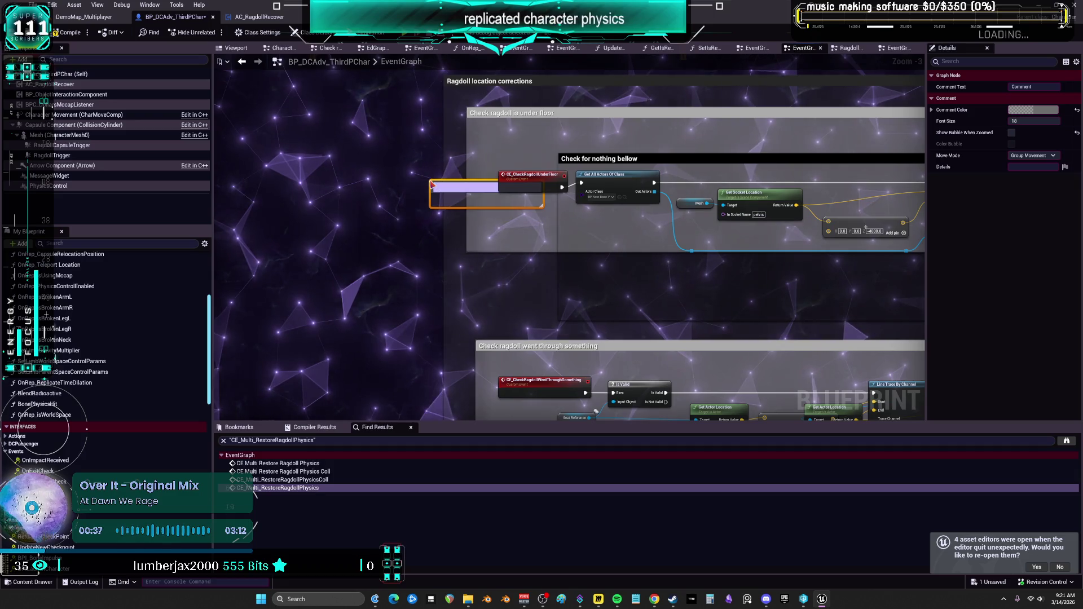
type("resets")
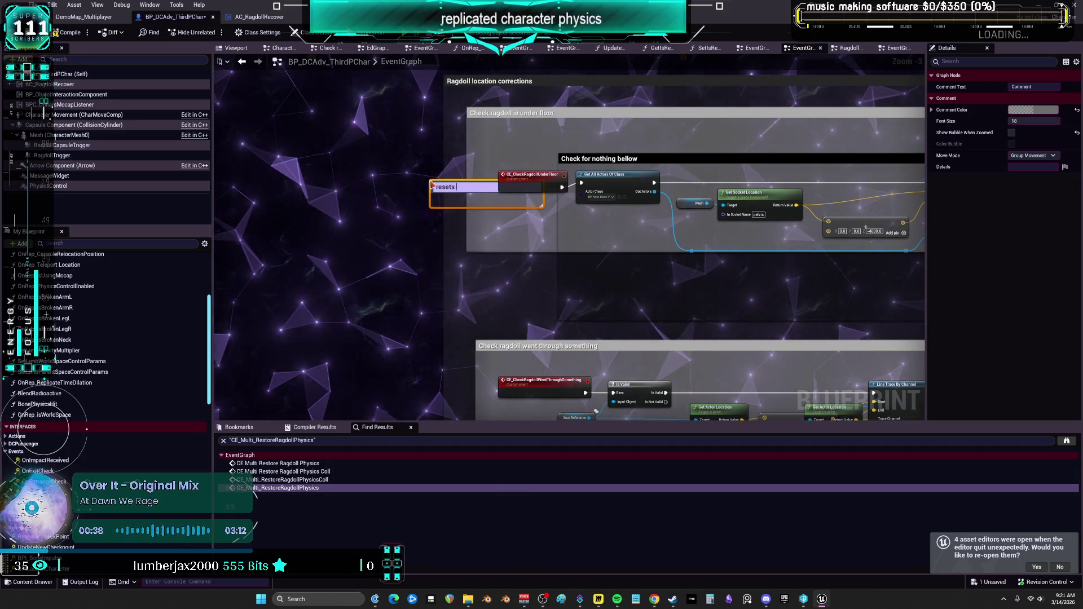
type(" to +100 above")
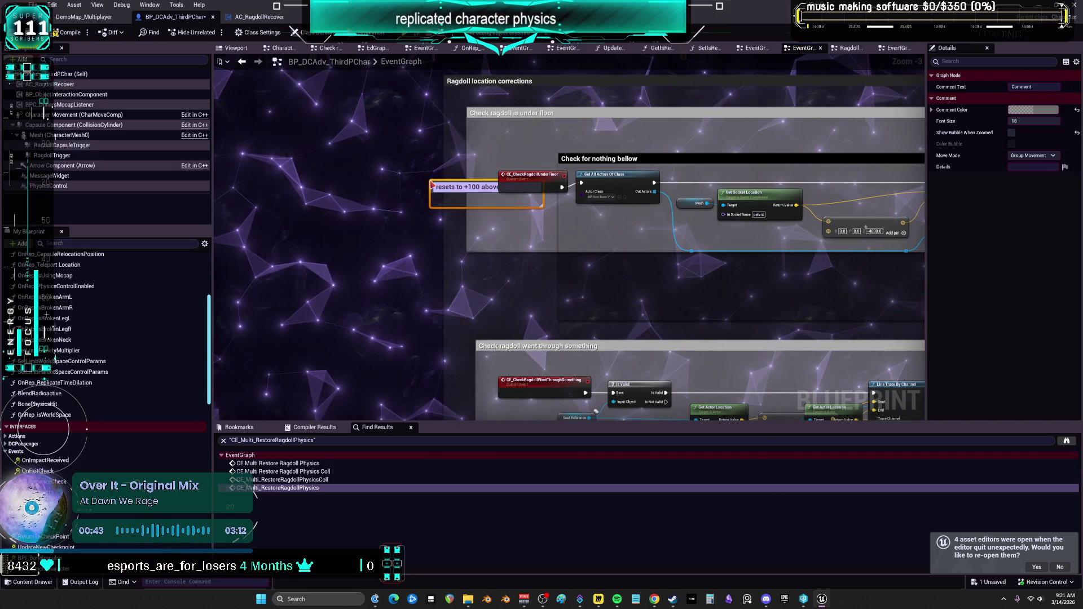
key("Return")
left_click_drag(607, 365, 475, 175)
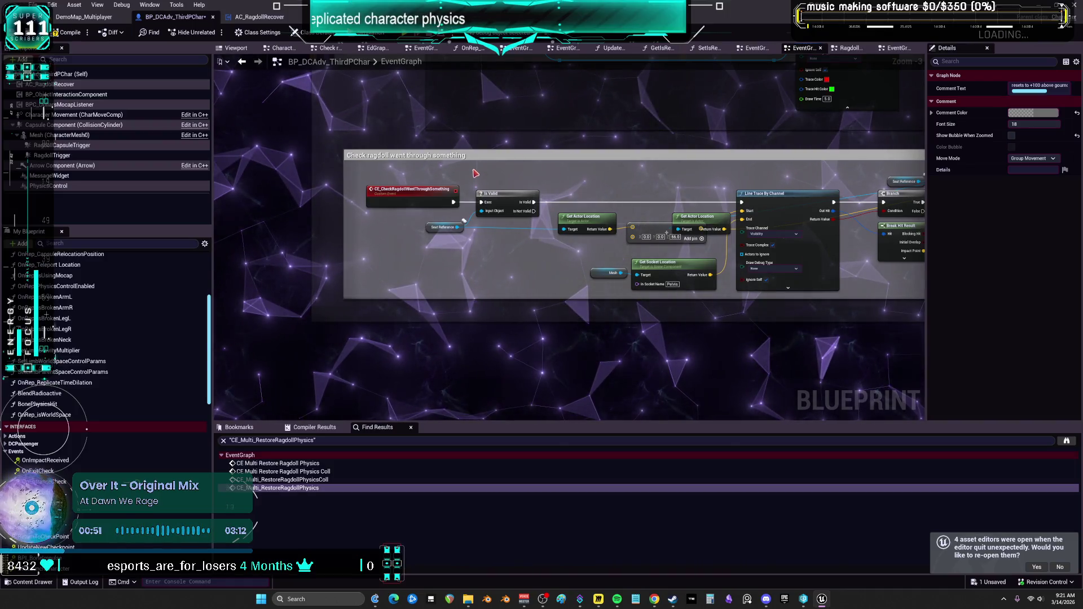
Move the Get Actor Location and Make Vector nodes further left, side by side.
scroll(532, 181, "up", 3)
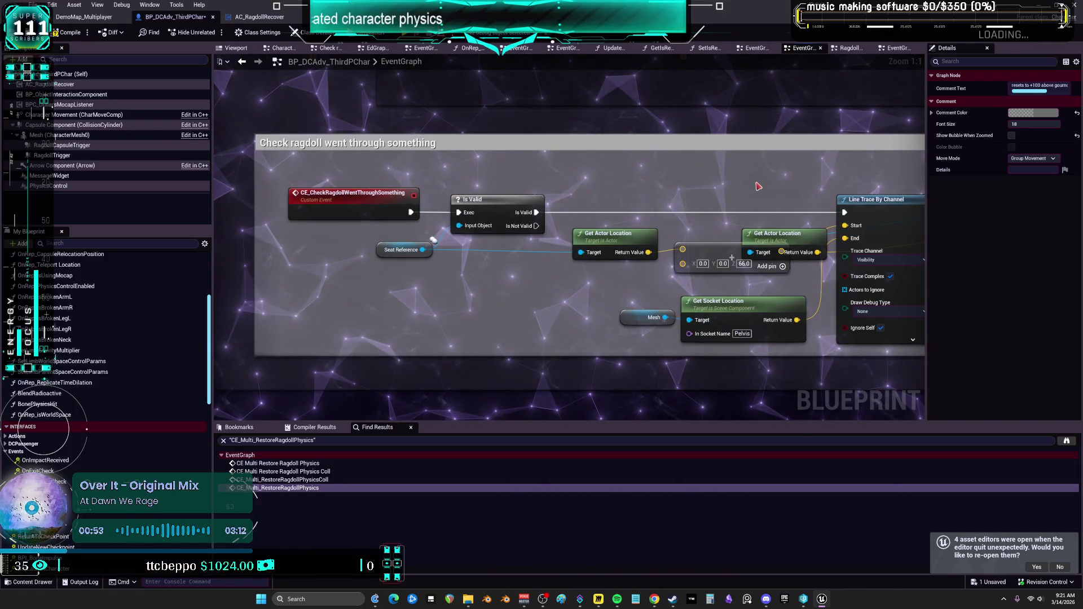
left_click_drag(598, 242, 503, 255)
mouse_move(666, 234)
left_mouse_down()
mouse_move(583, 241)
mouse_move(449, 227)
left_mouse_up()
mouse_move(634, 221)
left_mouse_down()
mouse_move(607, 219)
mouse_move(621, 239)
left_mouse_up()
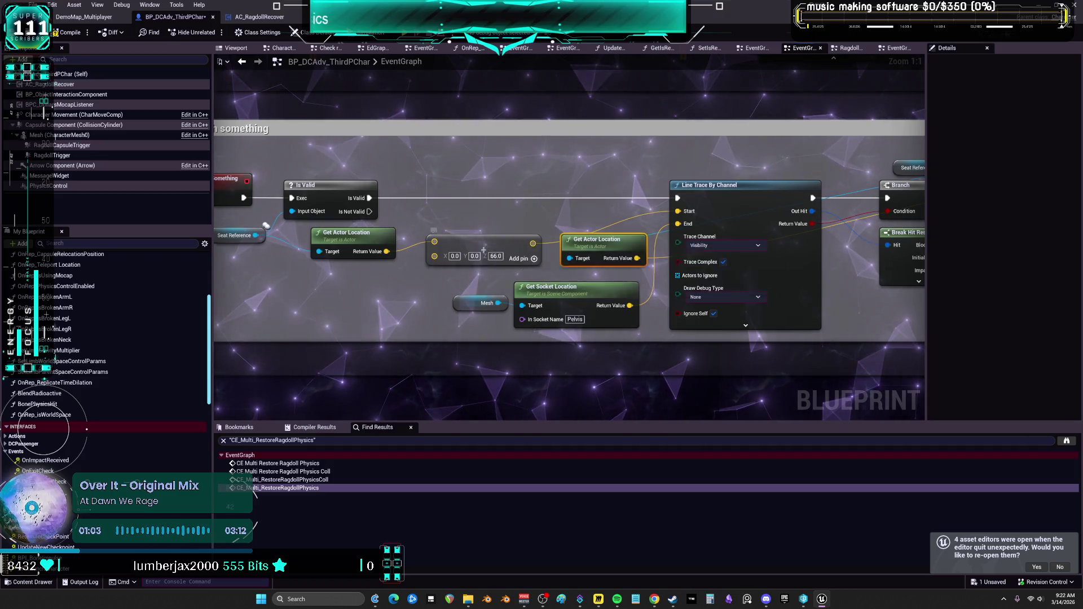
Pan along the chain through Line Trace By Channel, Branch, Normalize and Vector Length to Set World Location.
left_click_drag(402, 219, 632, 213)
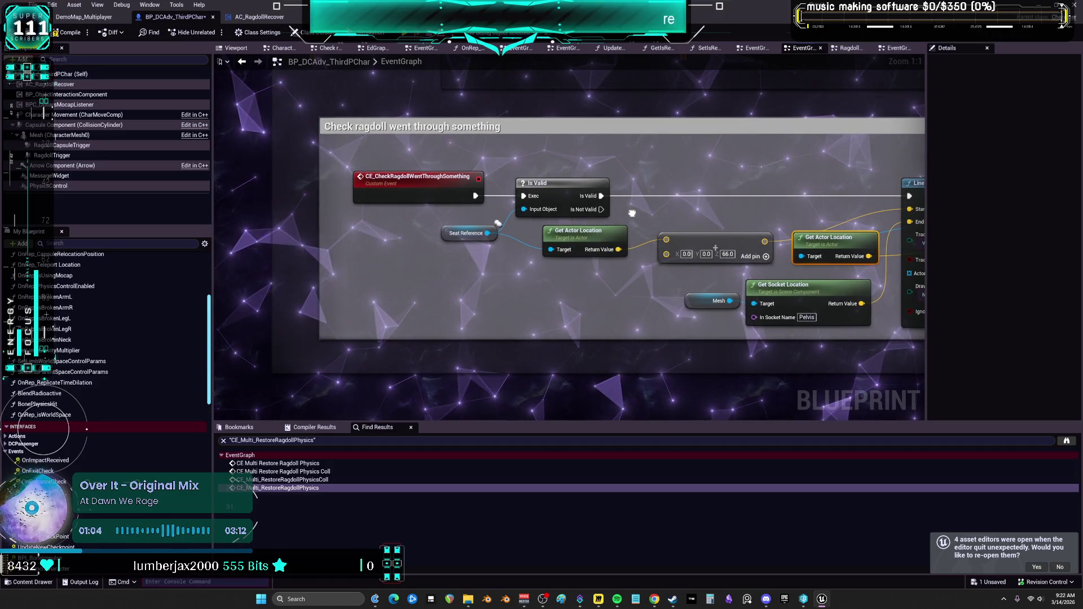
left_click_drag(632, 213, 216, 212)
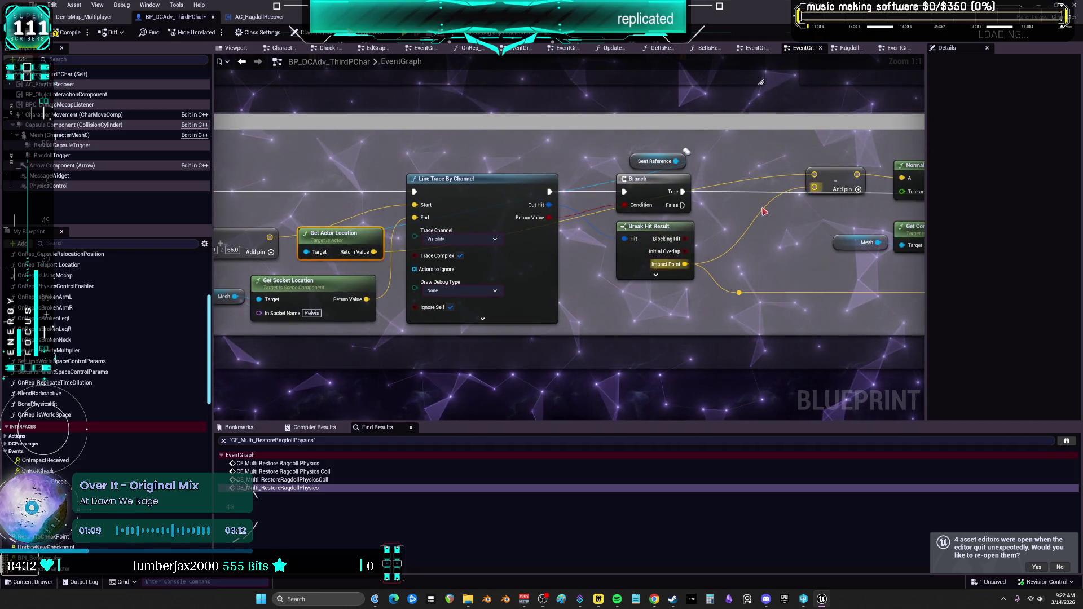
left_click_drag(775, 216, 373, 242)
mouse_move(720, 208)
left_mouse_down()
mouse_move(351, 216)
mouse_move(737, 143)
left_mouse_up()
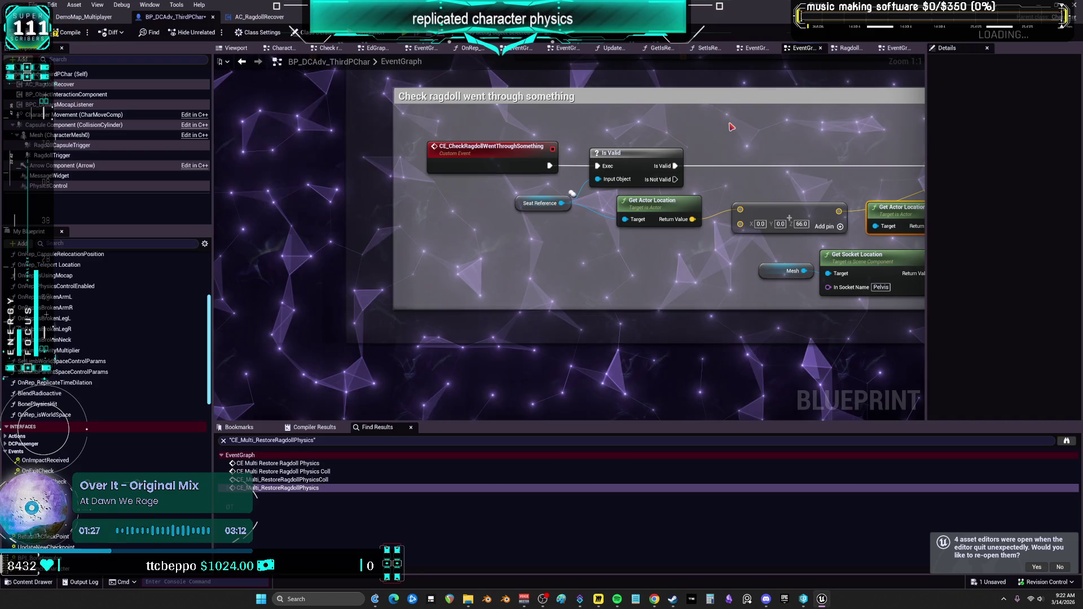
scroll(672, 254, "down", 7)
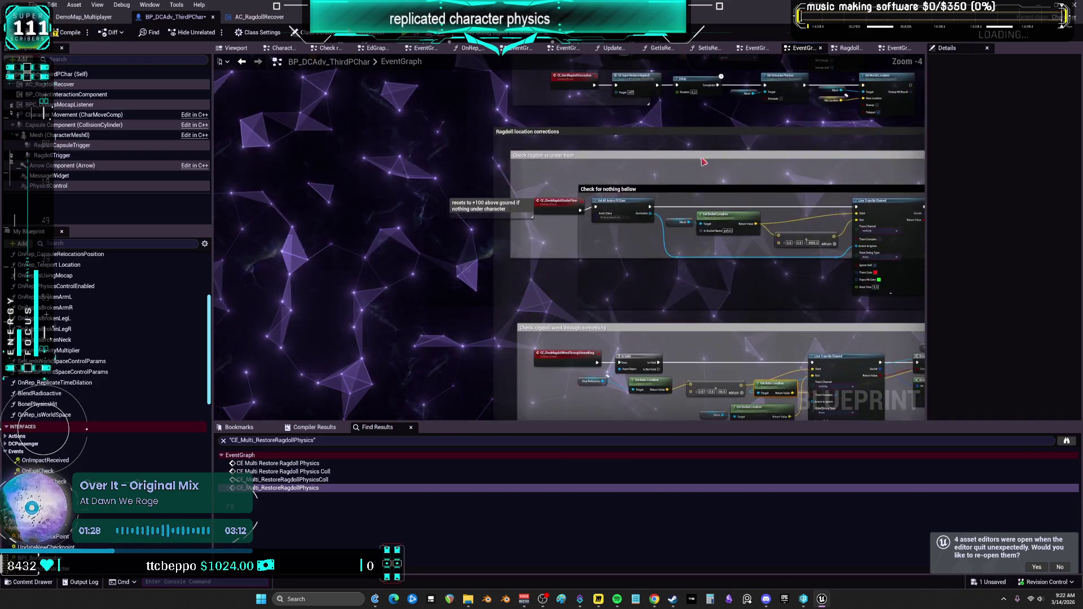
scroll(652, 195, "up", 7)
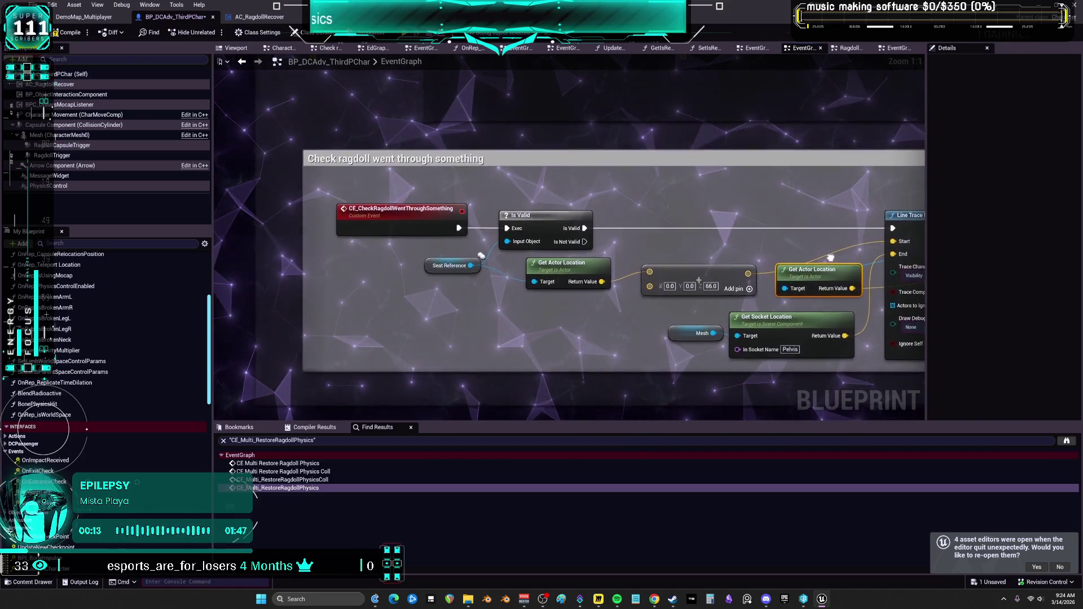
Recentre the view on the went-through-something group and its Line Trace By Channel node.
left_click_drag(782, 232, 825, 243)
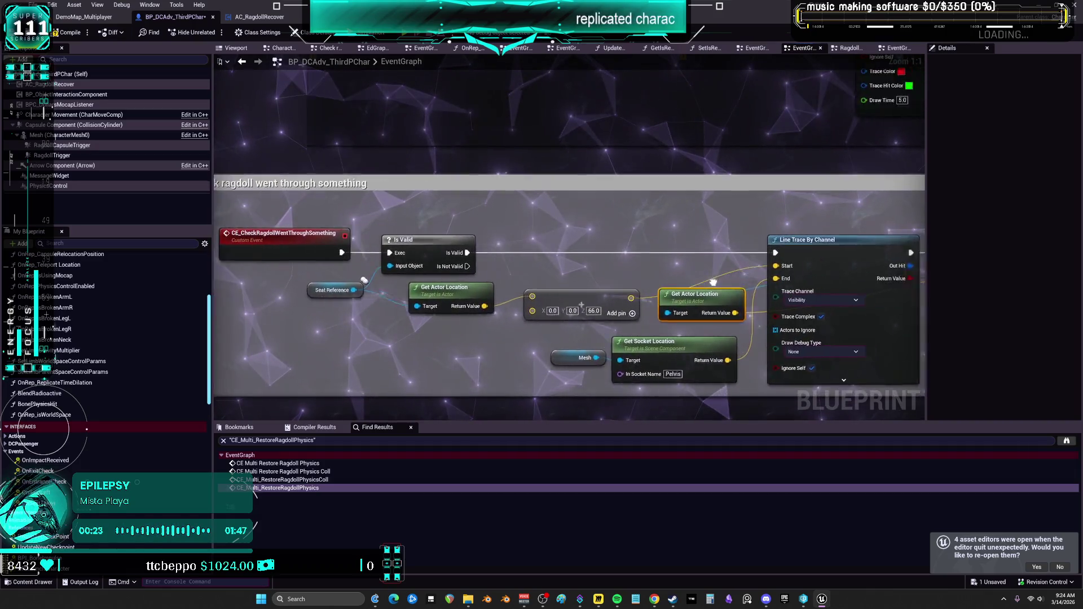
left_click_drag(748, 254, 712, 265)
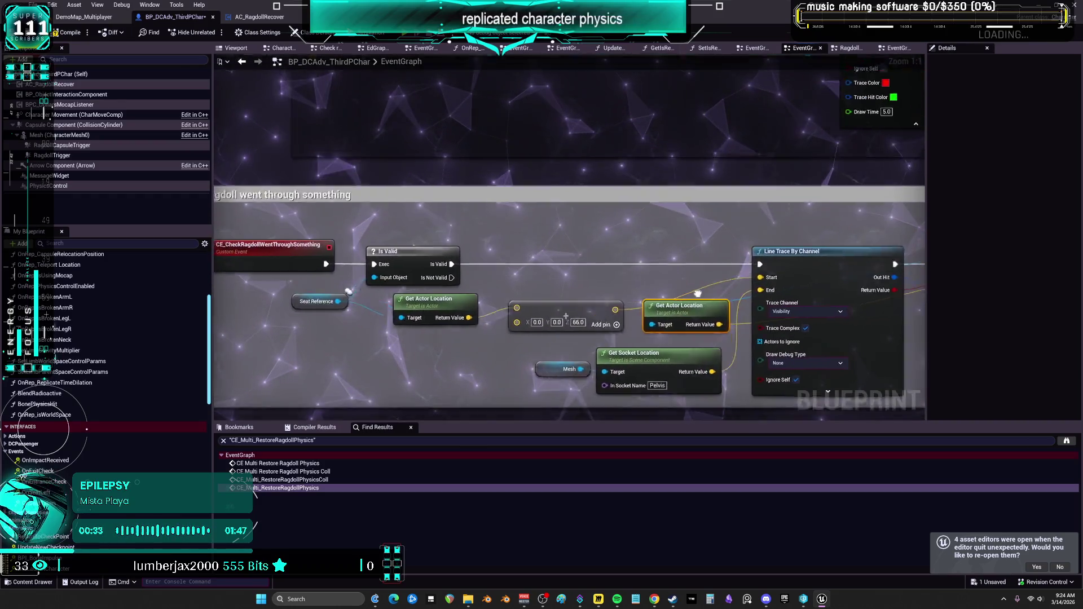
left_click_drag(704, 311, 737, 293)
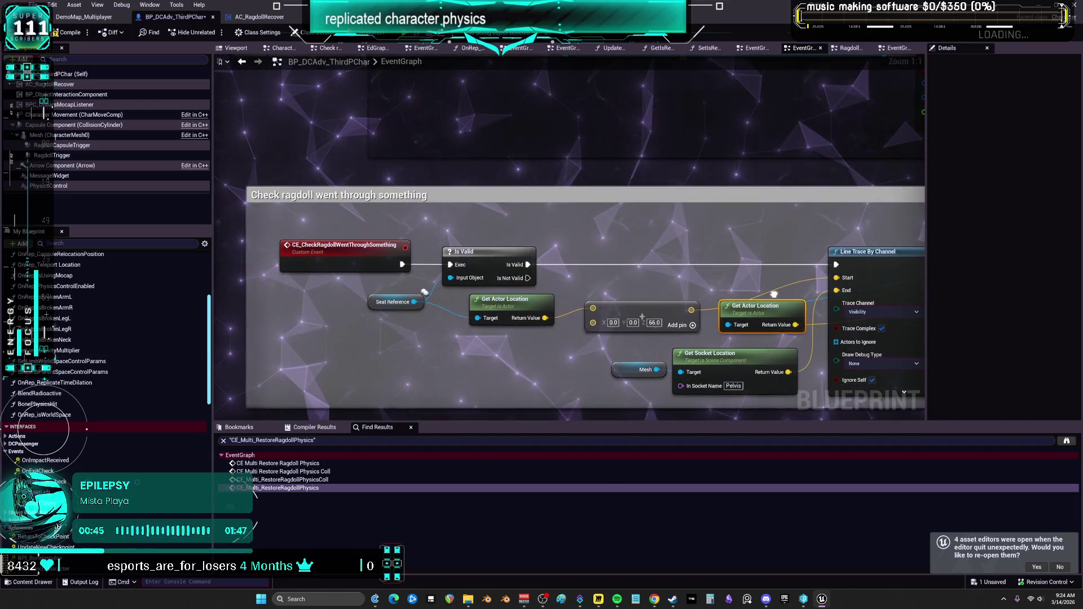
left_click_drag(774, 294, 754, 269)
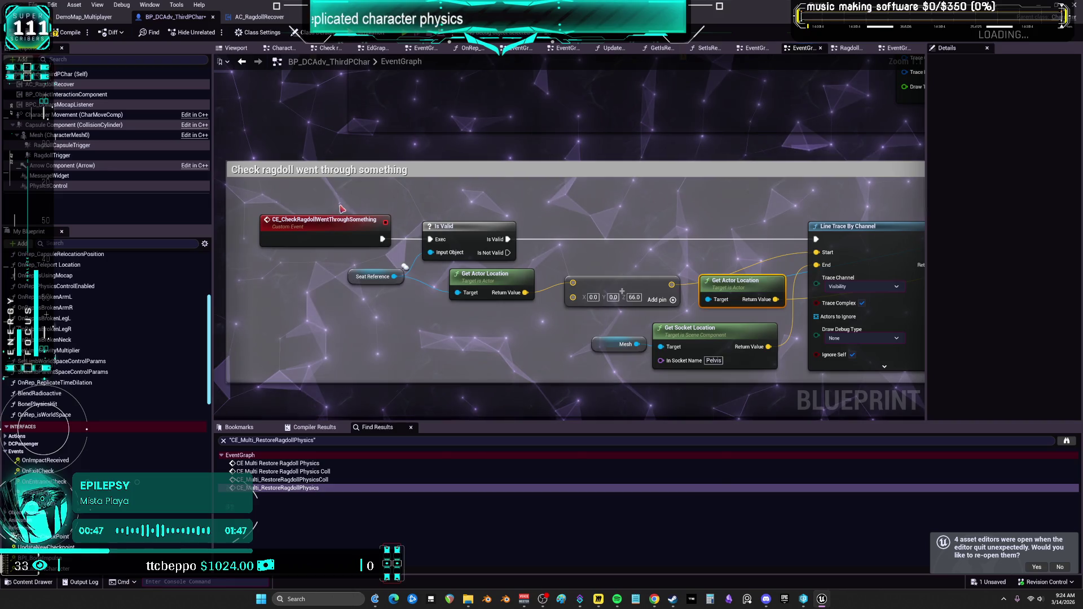
Select the CE_CheckRagdollWentThroughSomething event and bring up its context menu.
left_click_drag(330, 234, 328, 237)
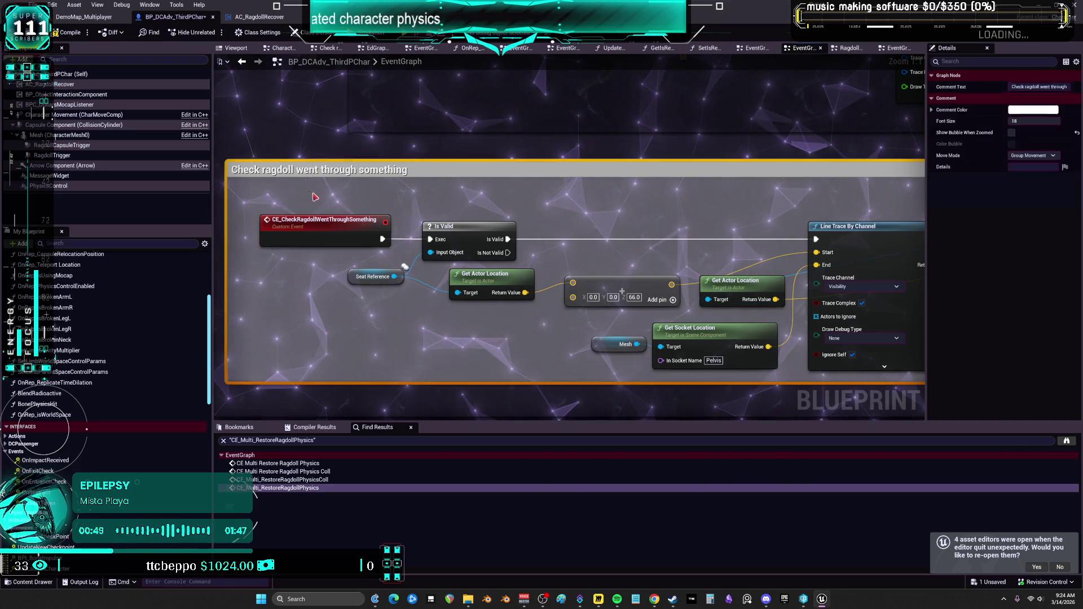
left_click(328, 237)
scroll(532, 403, "down", 4)
scroll(530, 399, "up", 4)
left_click_drag(530, 399, 449, 216)
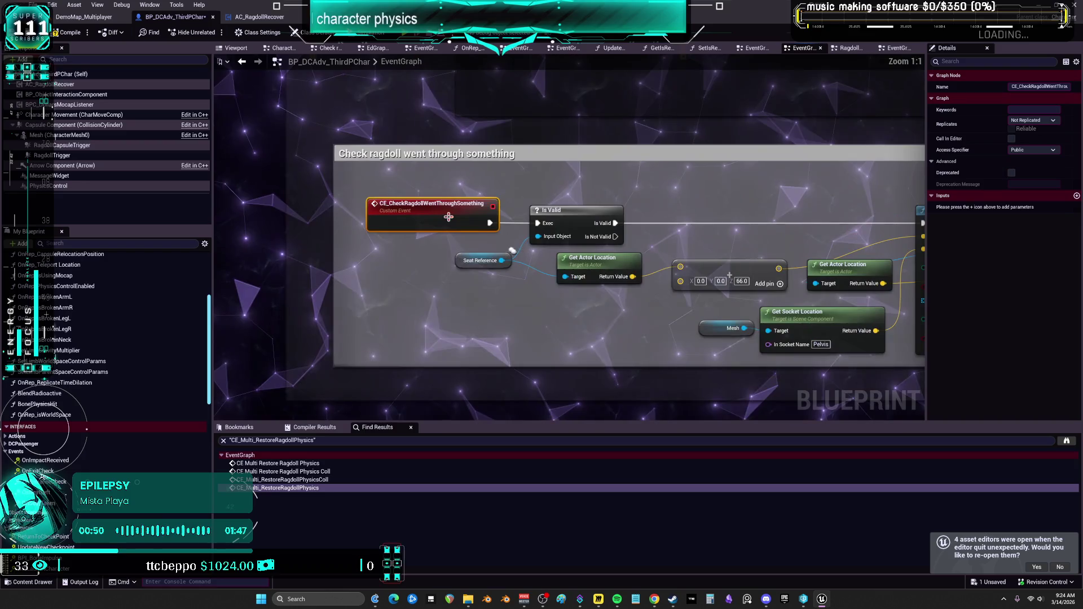
scroll(518, 240, "down", 2)
scroll(518, 240, "up", 4)
right_click(432, 281)
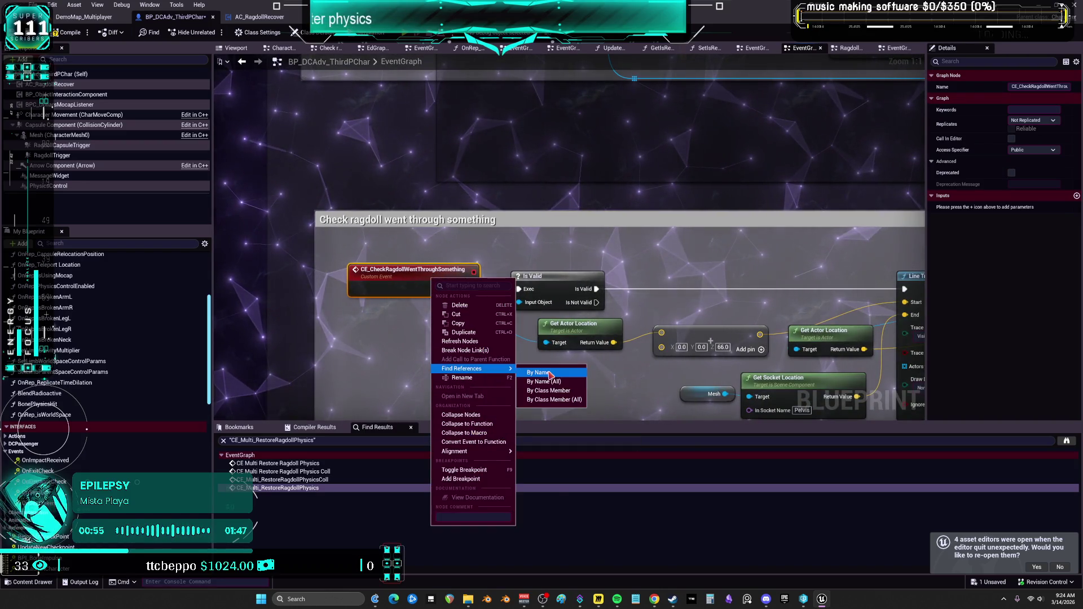
Find references to the custom event, visit its definition and caller, then return to it.
left_click(539, 372)
left_click(291, 463)
left_click(310, 472)
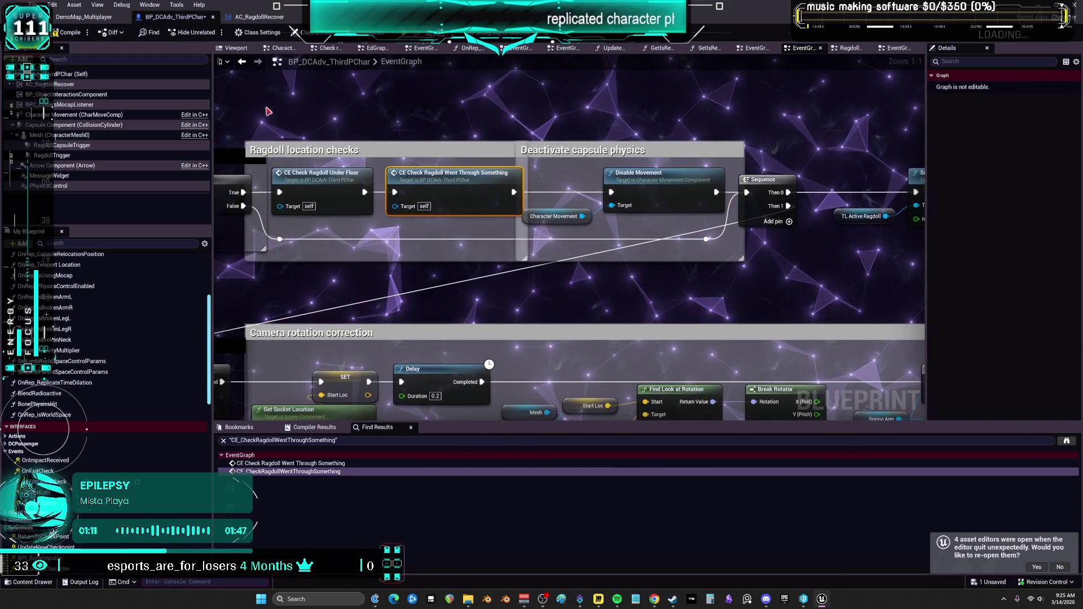
double_click(434, 175)
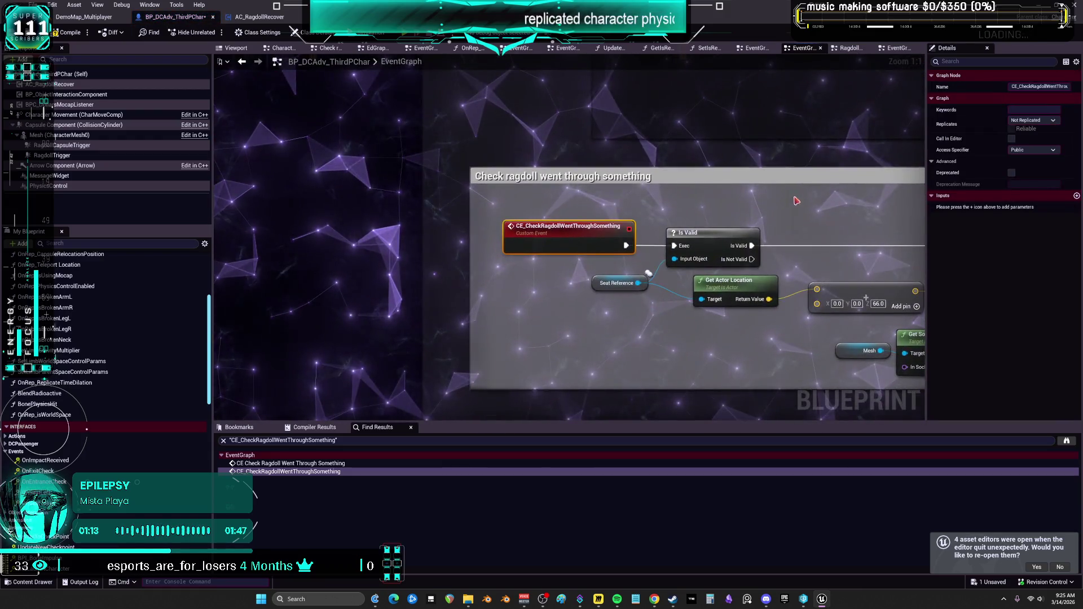
List all SeatReference references and jump to where it is set in InterfaceGraph.
left_click_drag(711, 180, 631, 155)
left_click(420, 224)
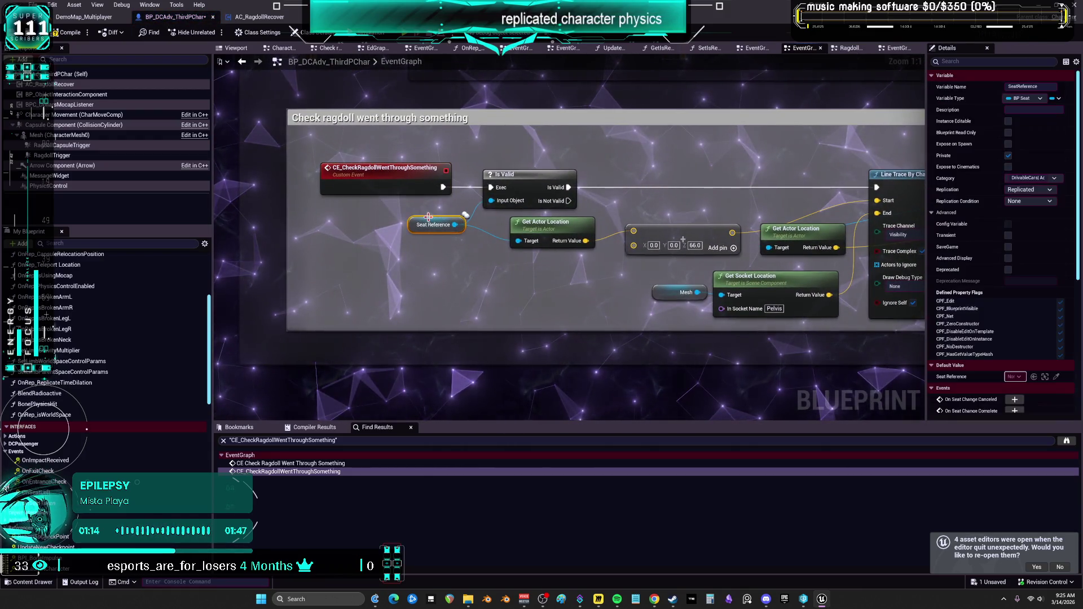
right_click(419, 225)
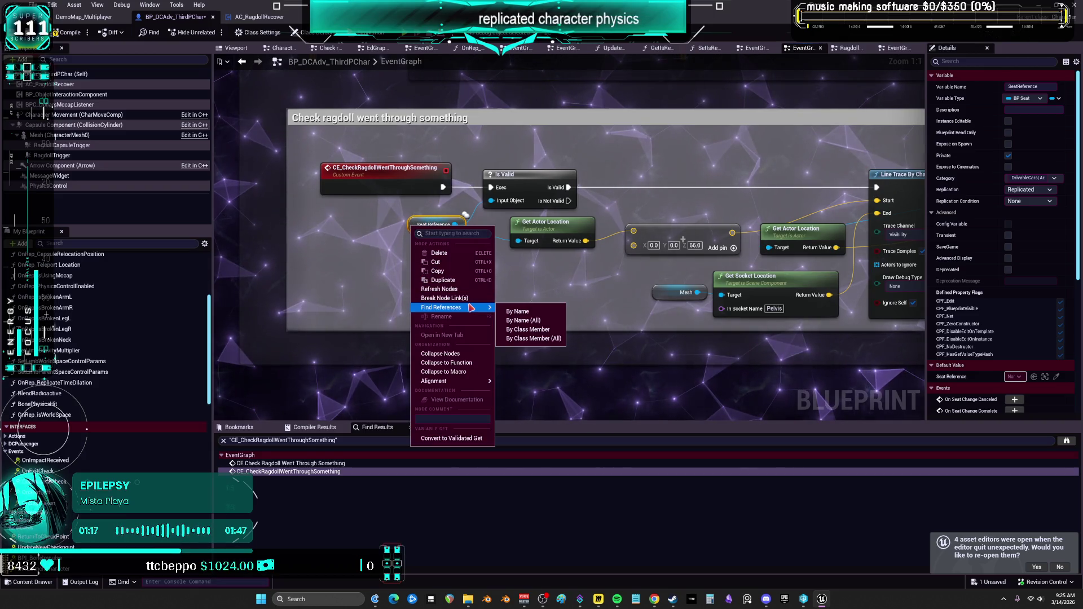
left_click(479, 308)
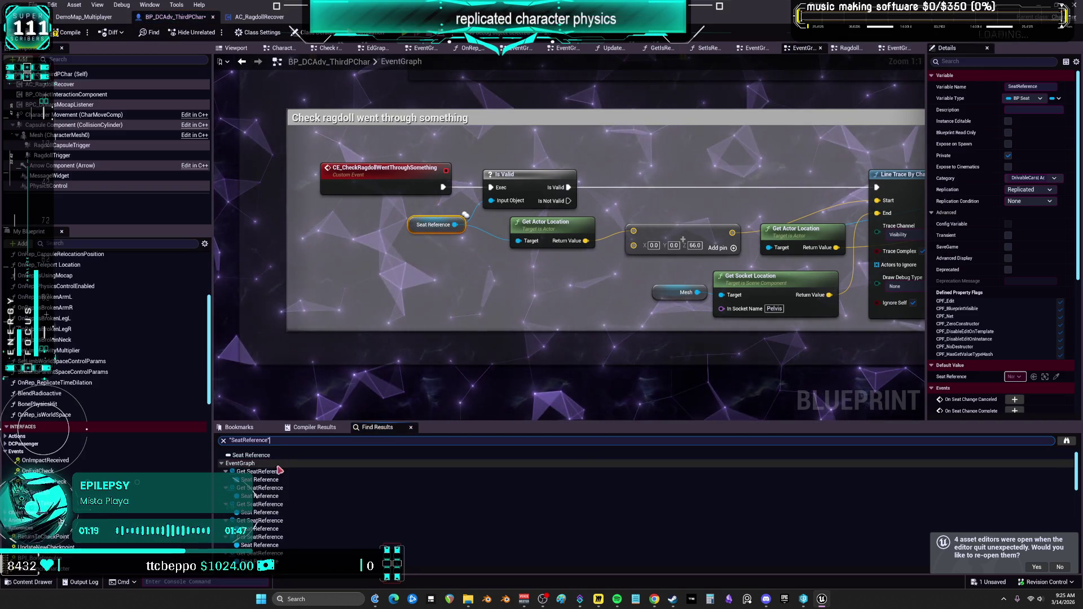
scroll(269, 508, "down", 5)
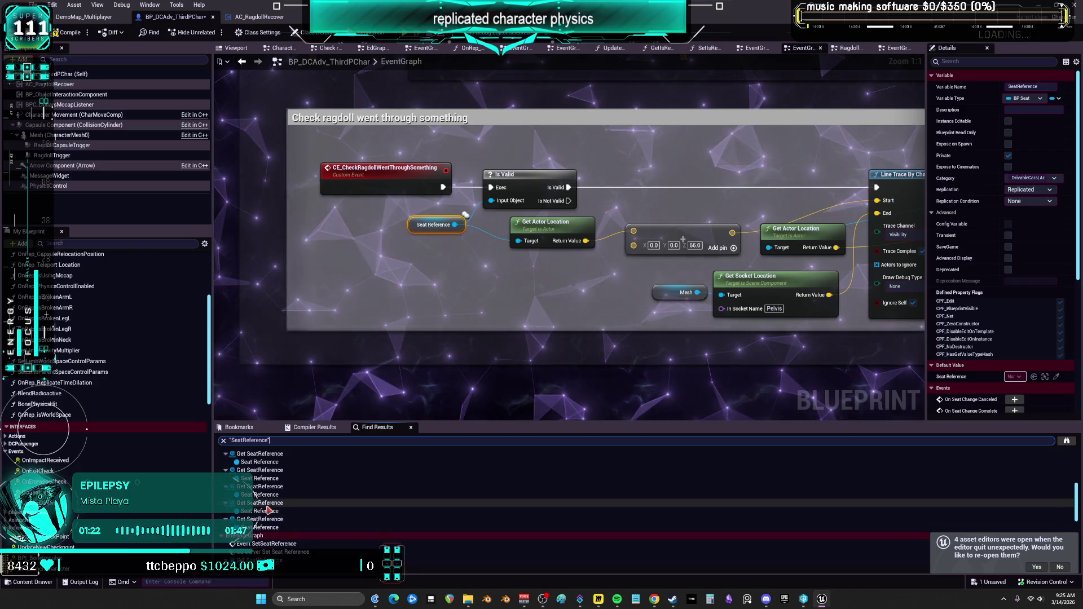
left_click(290, 530)
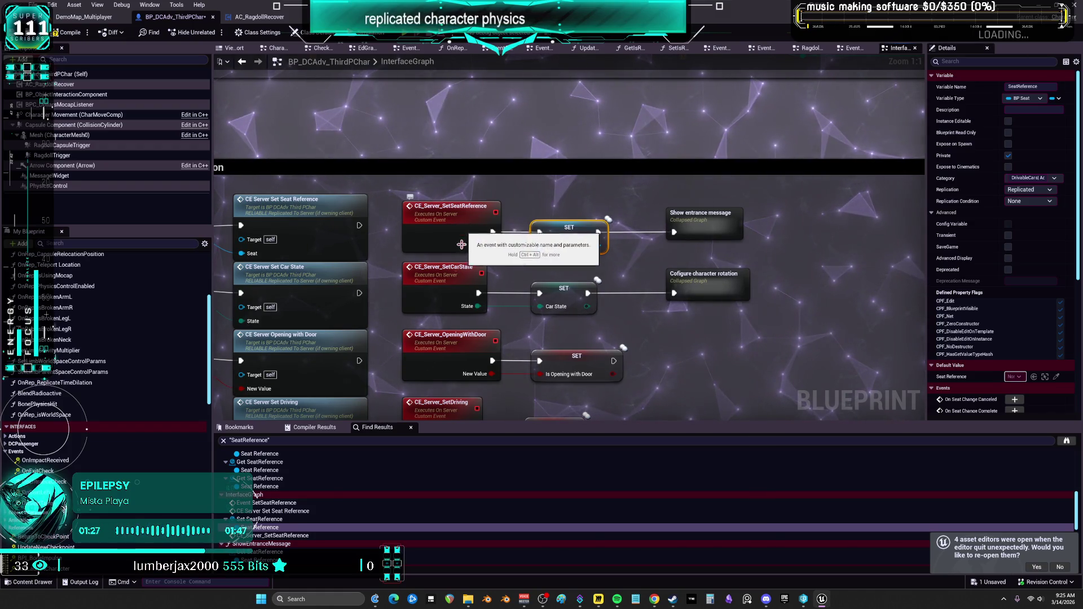
Visit SeatReference uses in ShowEntranceMessage, GetSeatReference and the bike-stopping graph, then return to the EventGraph.
scroll(278, 525, "down", 2)
left_click(277, 521)
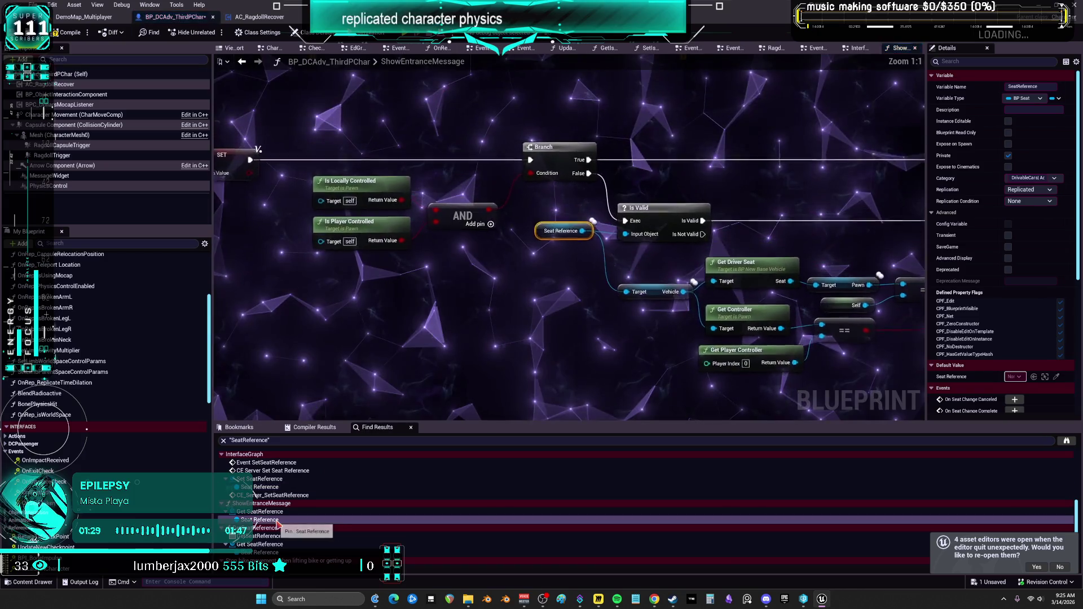
left_click_drag(729, 275, 465, 249)
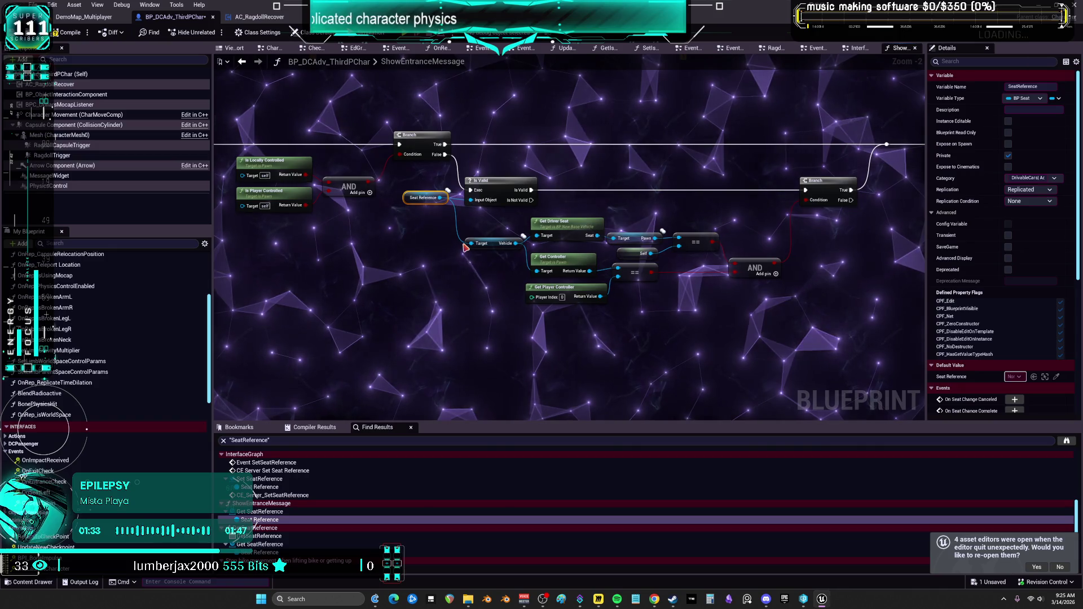
scroll(274, 540, "down", 1)
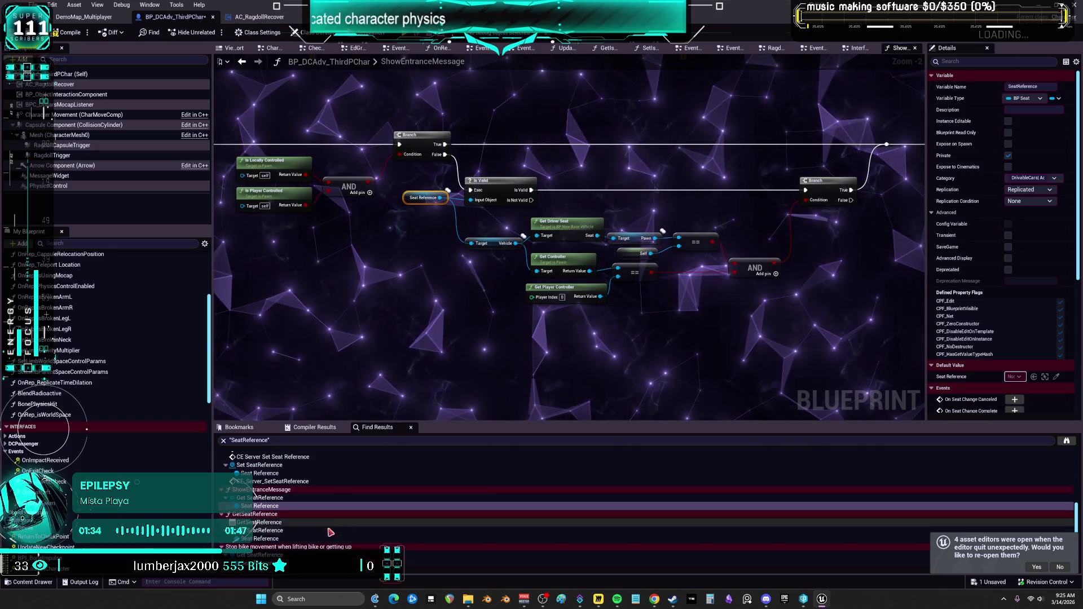
left_click(273, 540)
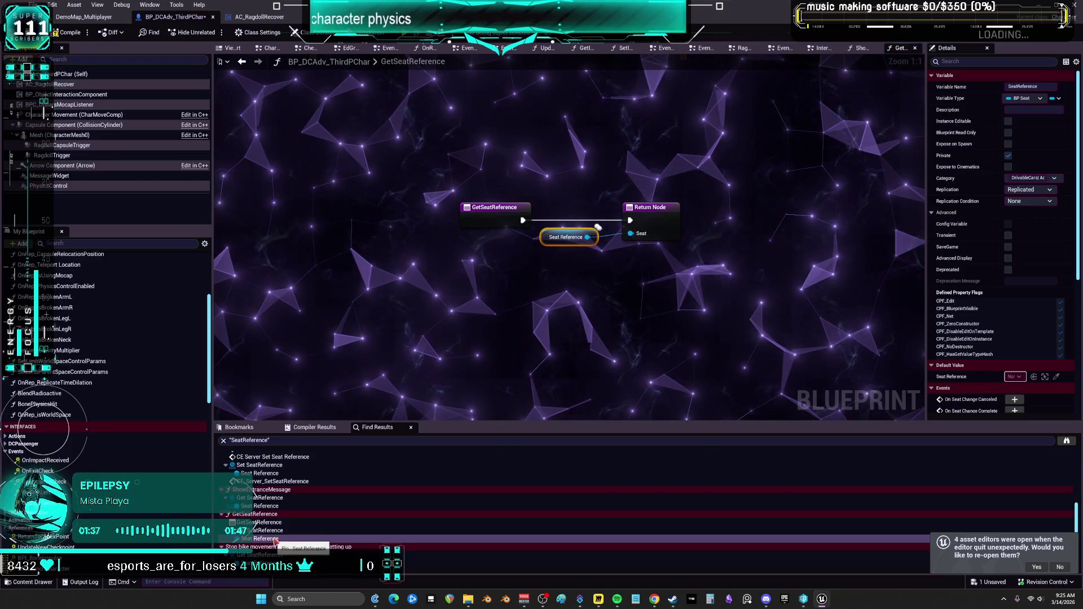
scroll(275, 540, "down", 1)
left_click(266, 523)
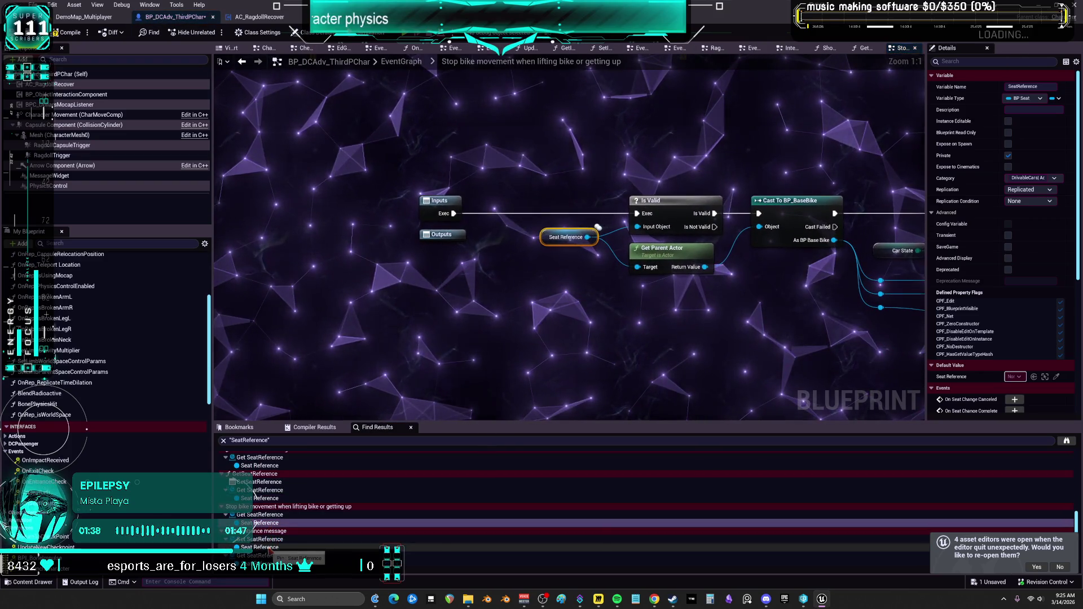
left_click(265, 547)
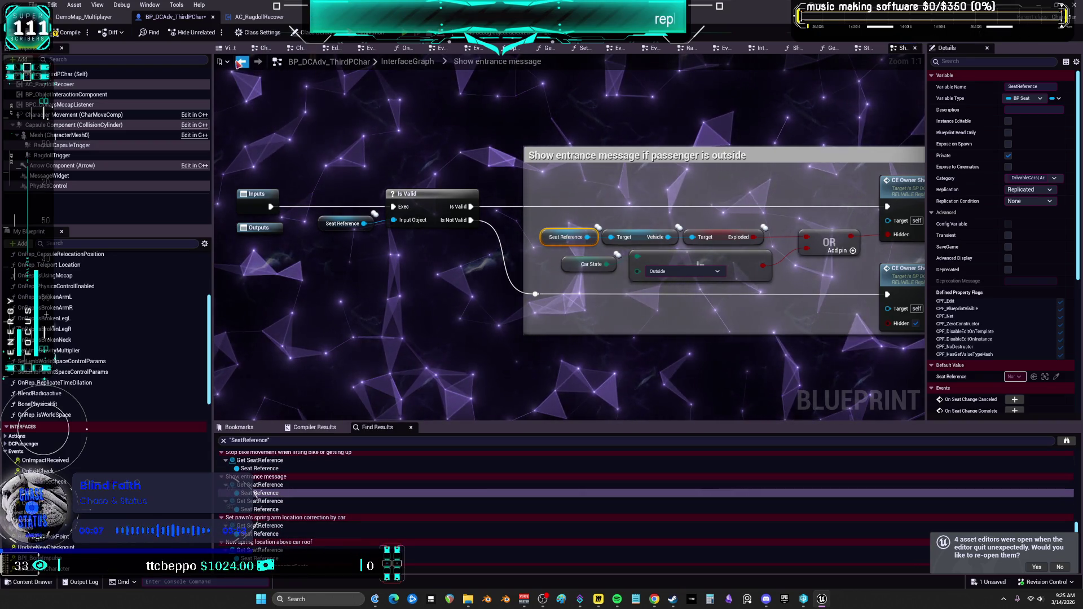
left_click(241, 62)
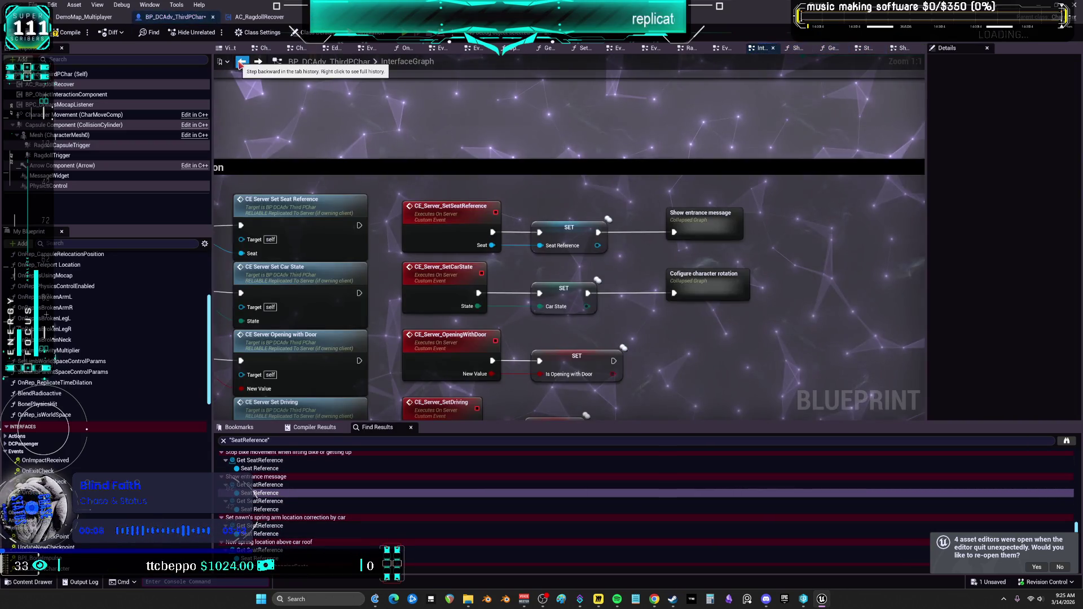
left_click(243, 62)
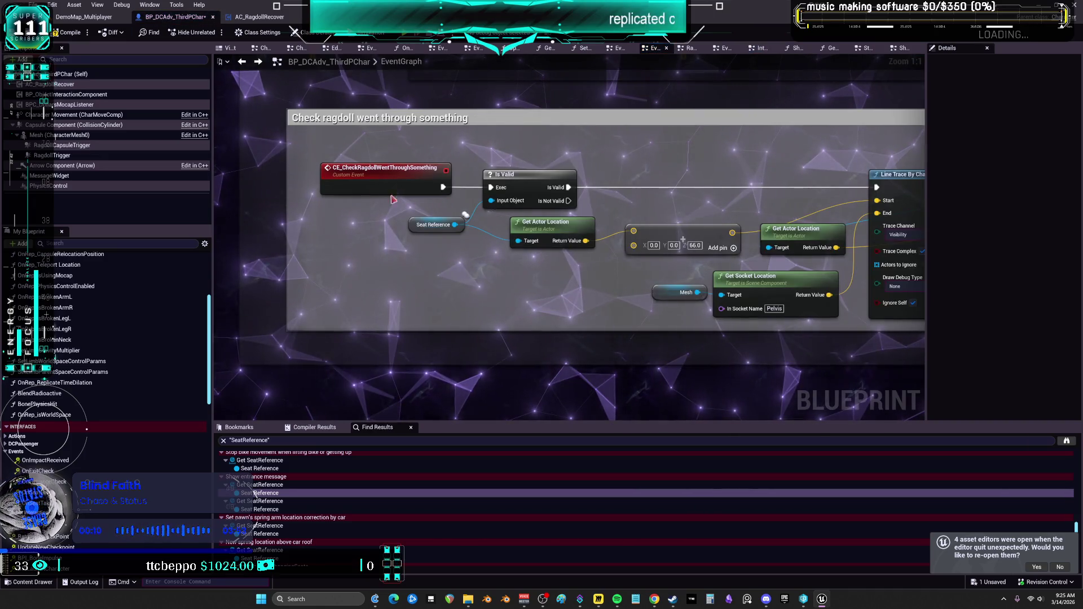
left_click(379, 183)
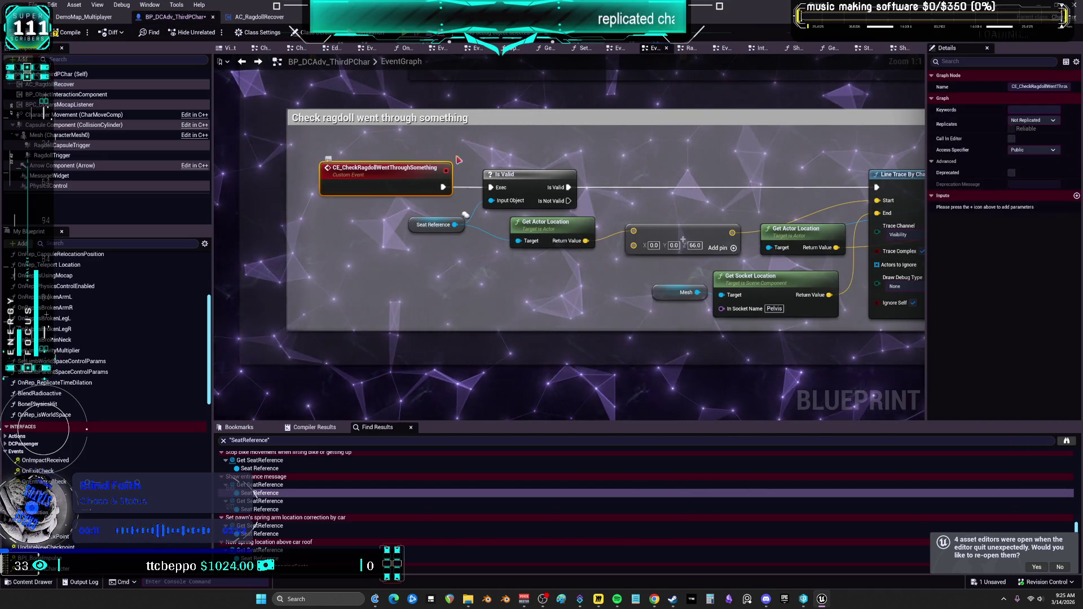
left_click(508, 180)
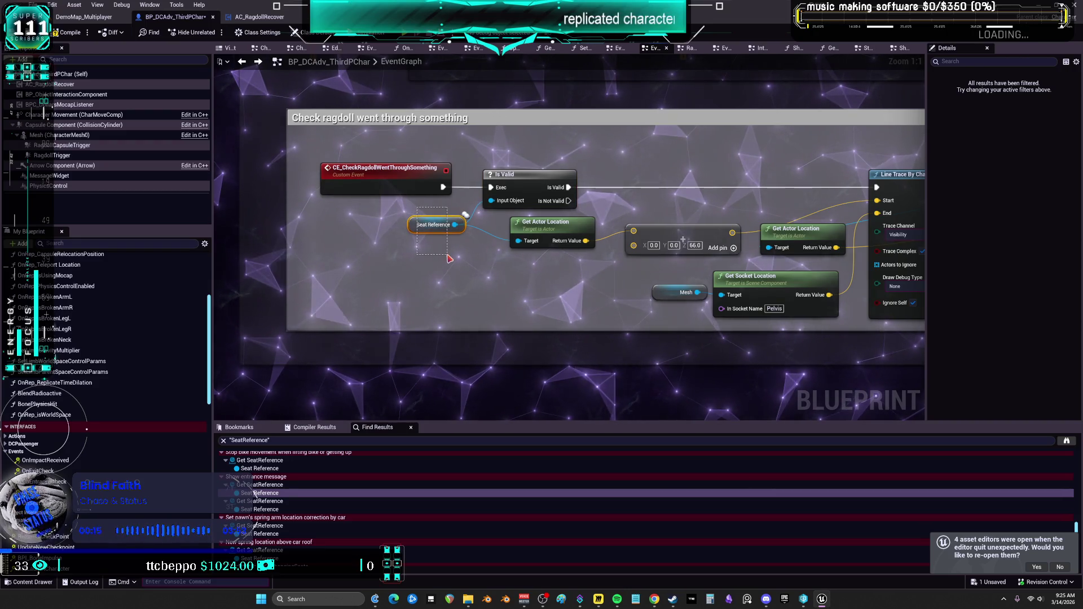
left_click_drag(450, 258, 458, 243)
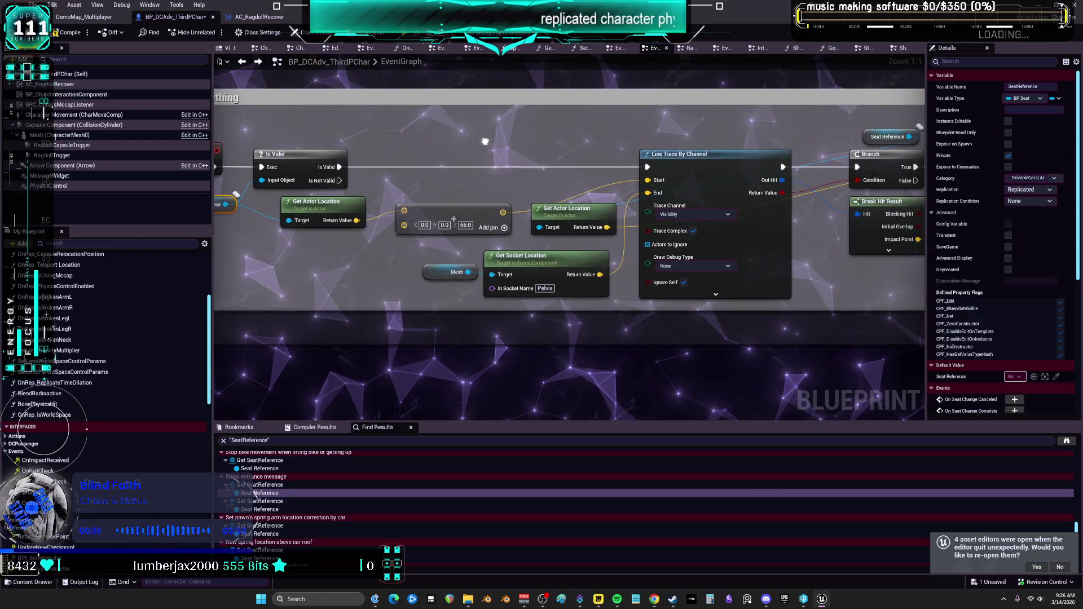
left_click(593, 218)
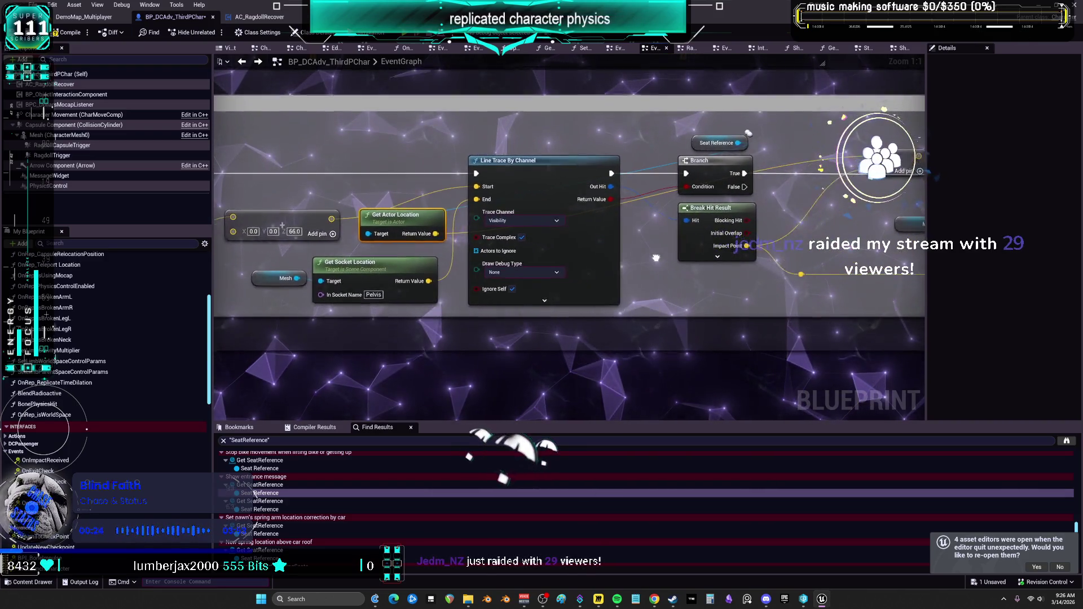
mouse_move(643, 257)
left_mouse_down()
mouse_move(618, 279)
mouse_move(187, 271)
left_mouse_up()
mouse_move(715, 257)
left_mouse_down()
mouse_move(333, 252)
mouse_move(395, 169)
mouse_move(413, 297)
left_mouse_up()
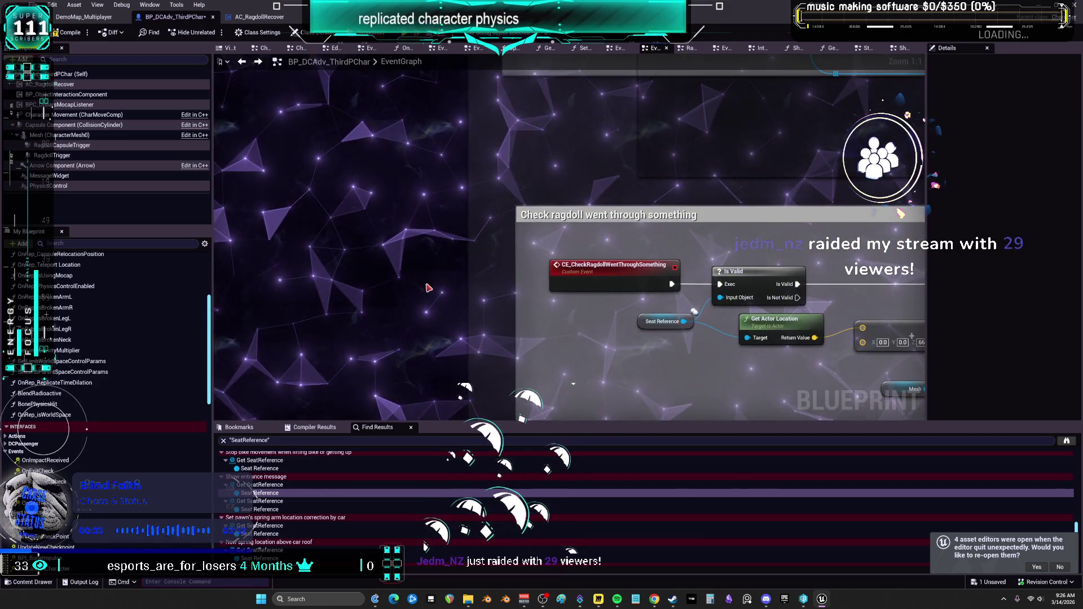
key("c")
type("glitchedthrough car parts, reposition")
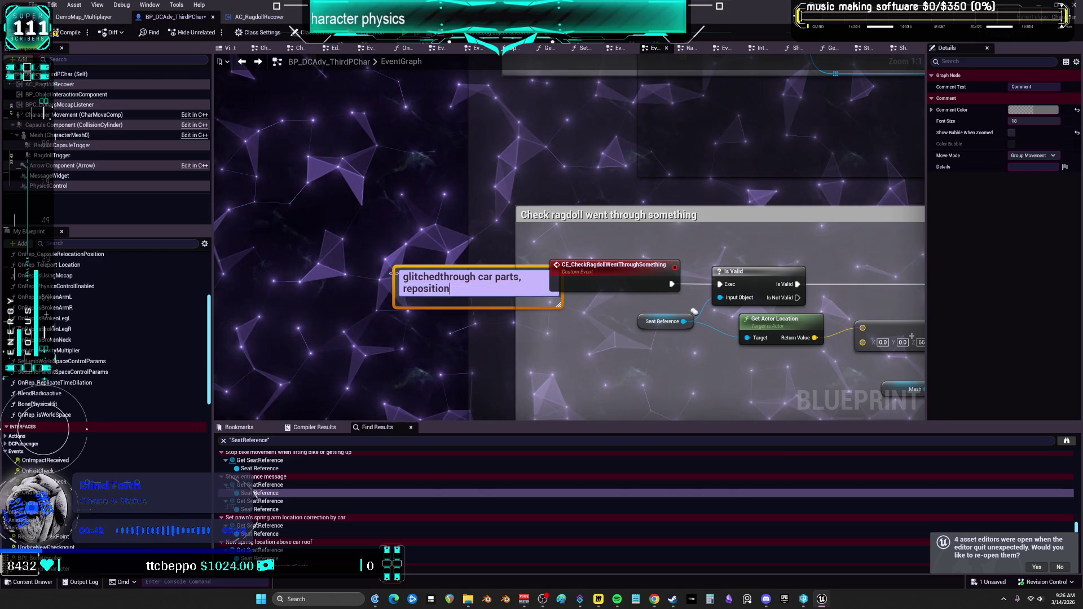
Finish the two car-glitch fix comments beside the ragdoll event and launch the multiplayer preview with Alt+P.
left_click(393, 274)
left_click_drag(441, 278, 414, 279)
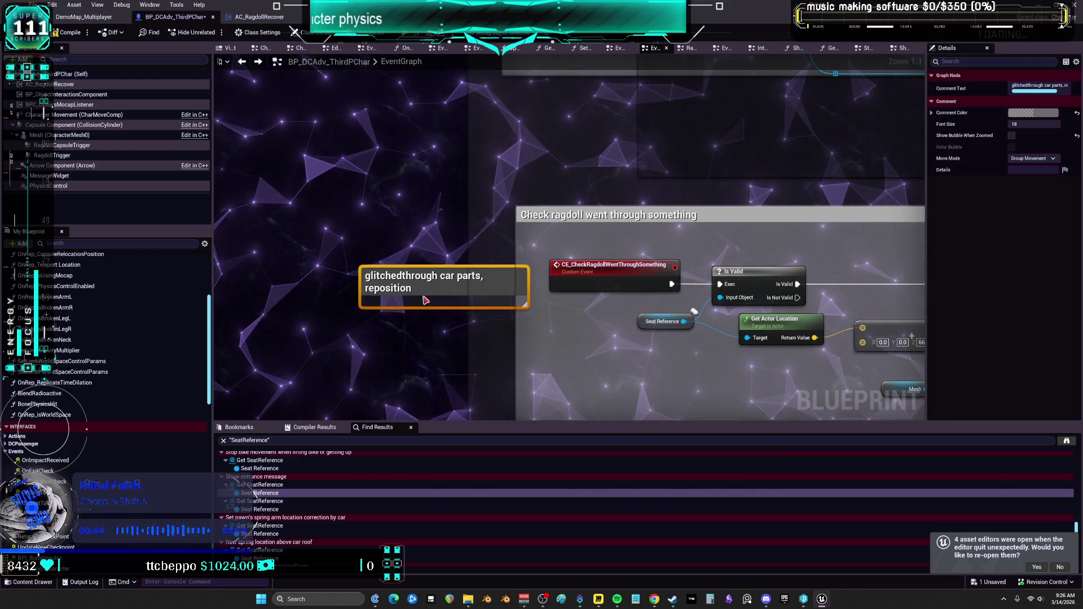
right_click(461, 280)
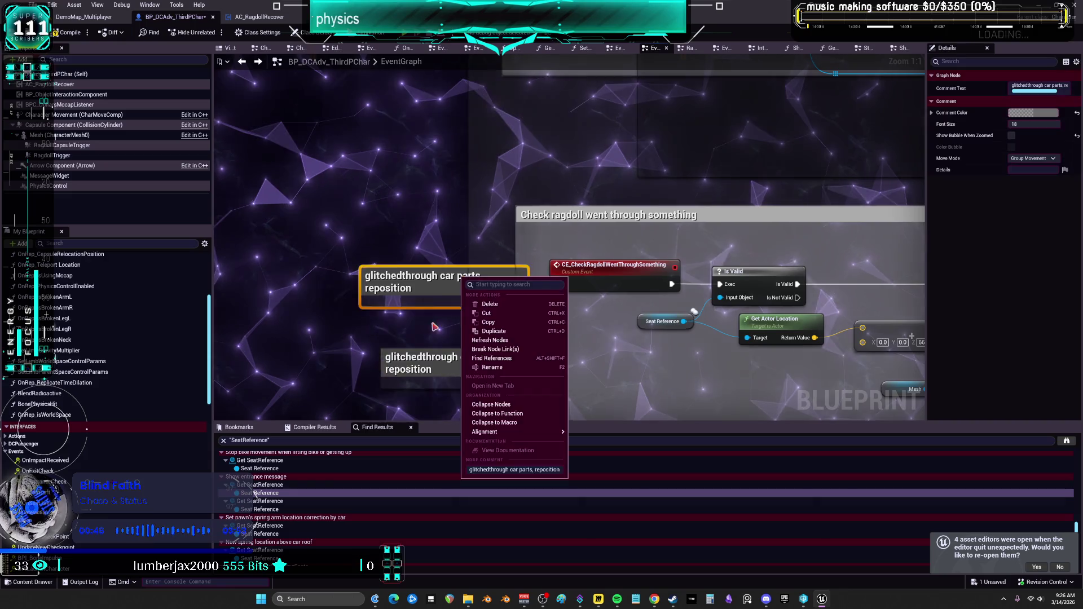
left_click(492, 367)
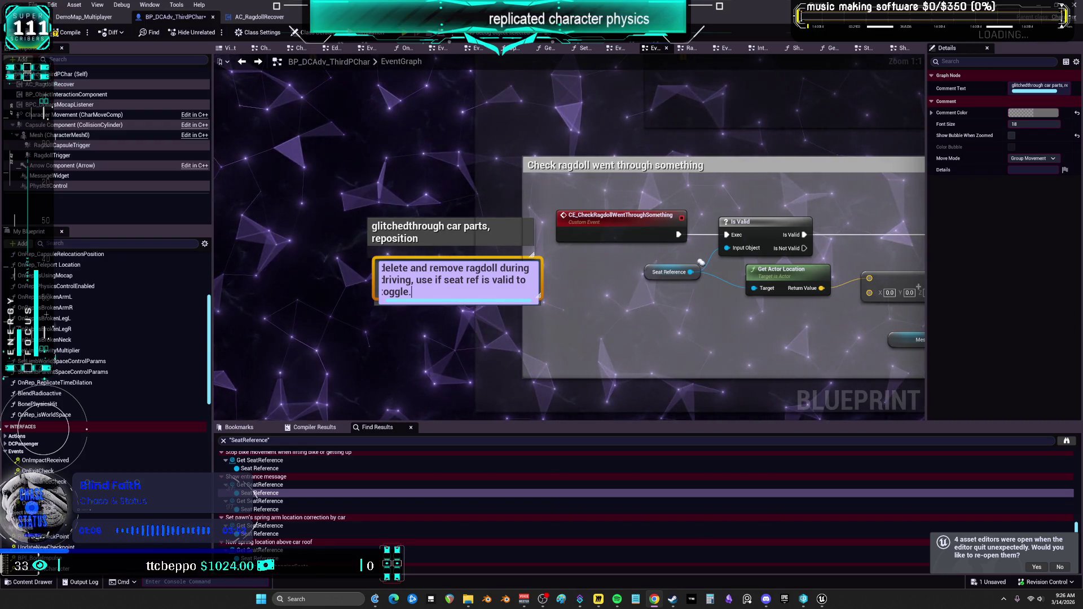
type("delete and remove ragdoll during driving, use if seat ref is valid to toggle.")
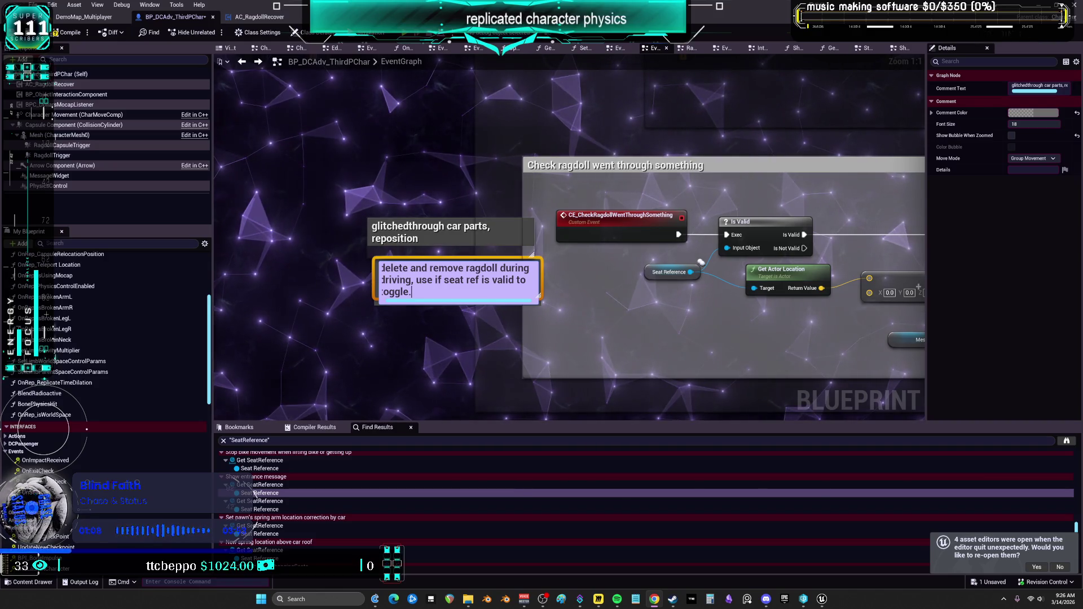
left_click(83, 33)
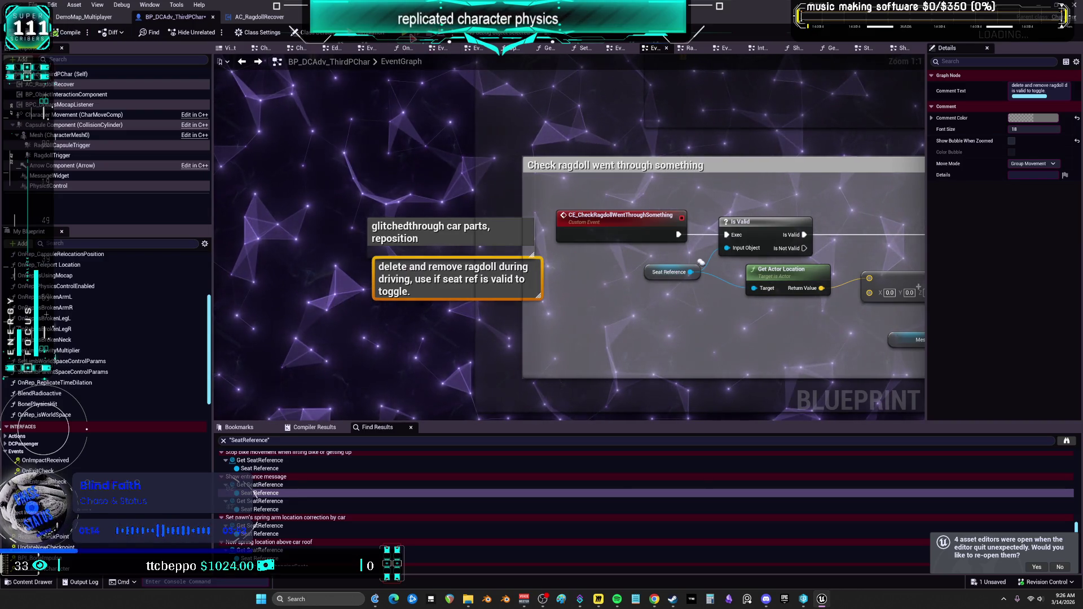
key("alt+p")
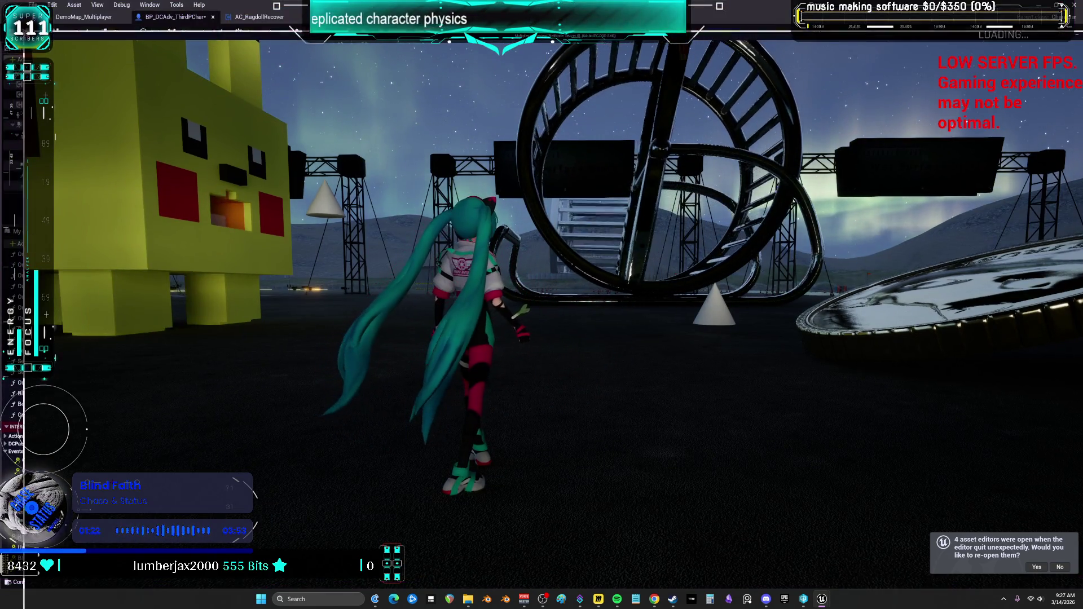
Snap the server and client Multiplayer Preview windows side by side, each filling half the screen.
left_click_drag(61, 36, 862, 350)
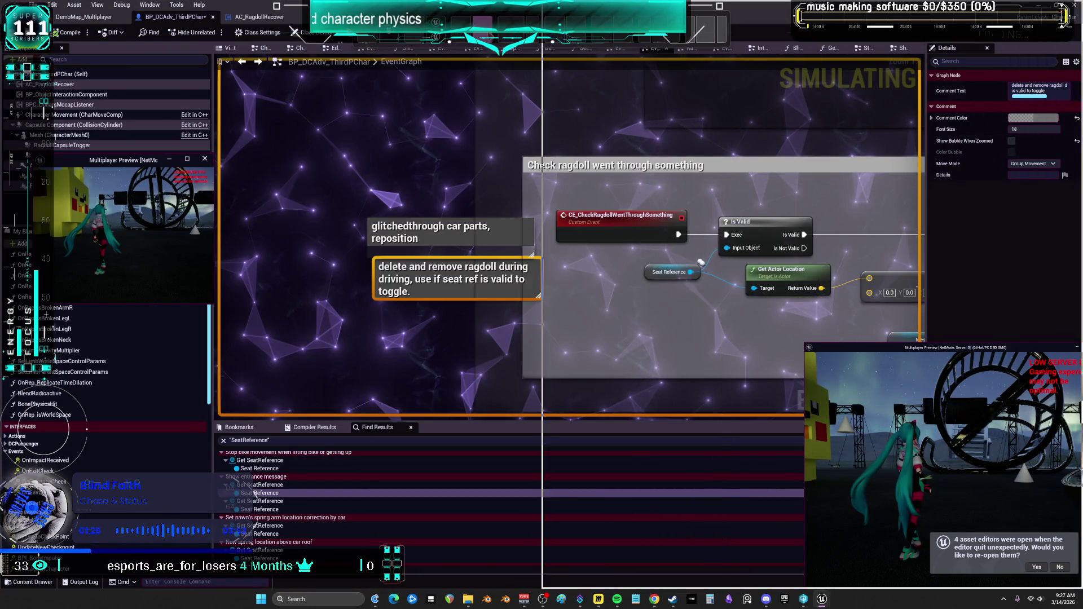
key("super+Right")
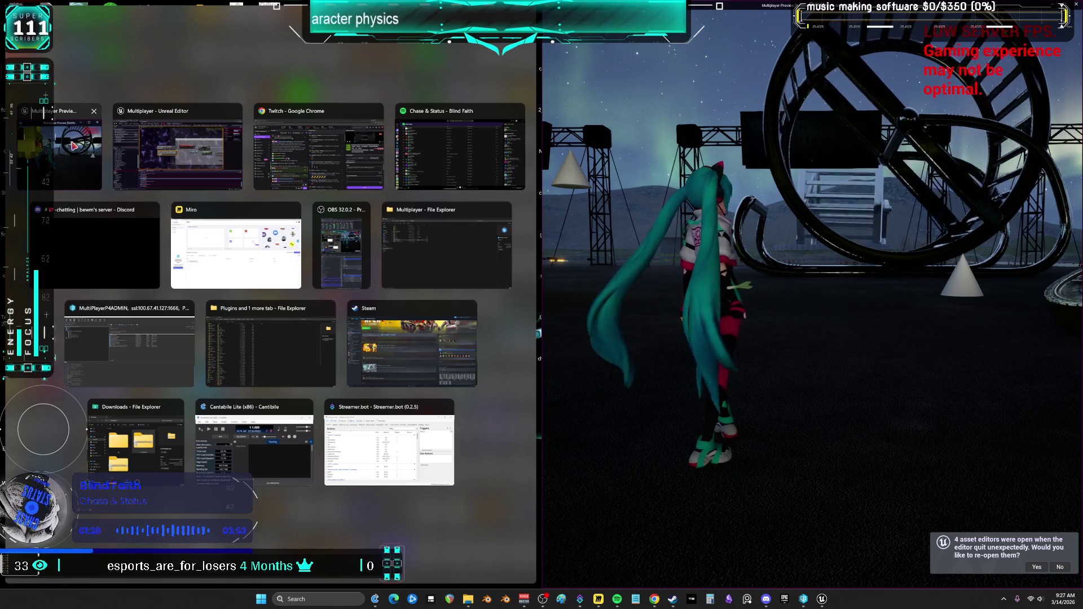
left_click(191, 141)
left_click(97, 21)
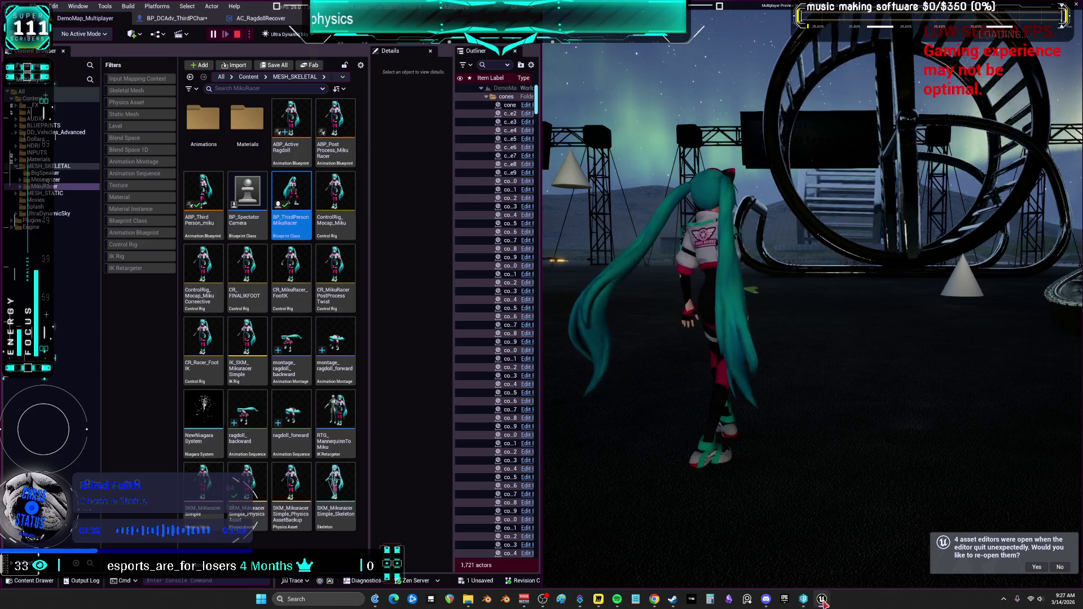
mouse_move(825, 604)
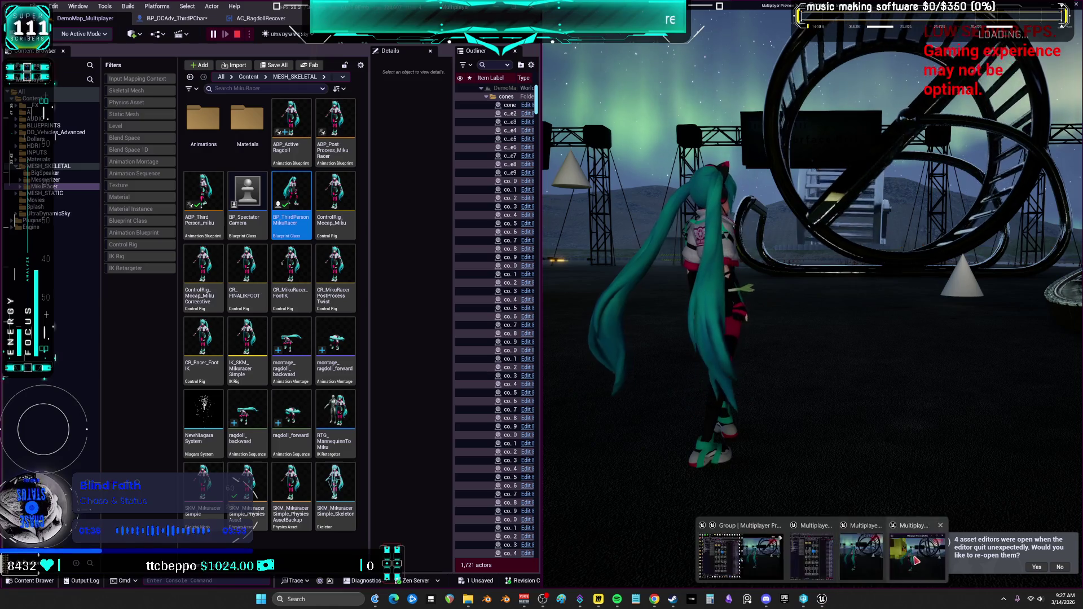
left_click(919, 550)
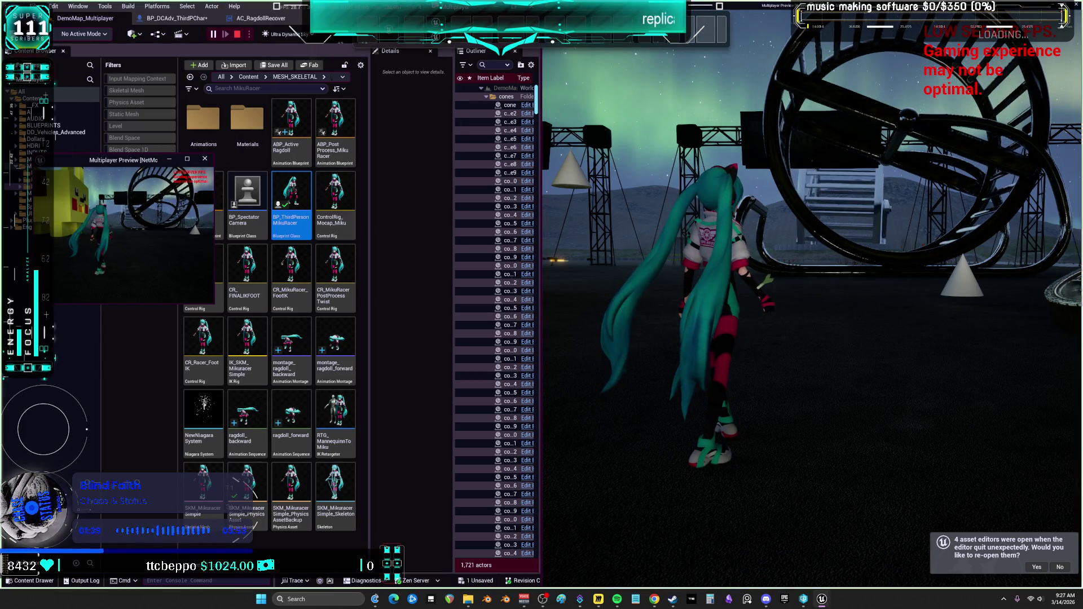
left_click_drag(219, 5, 1081, 586)
left_click(455, 138)
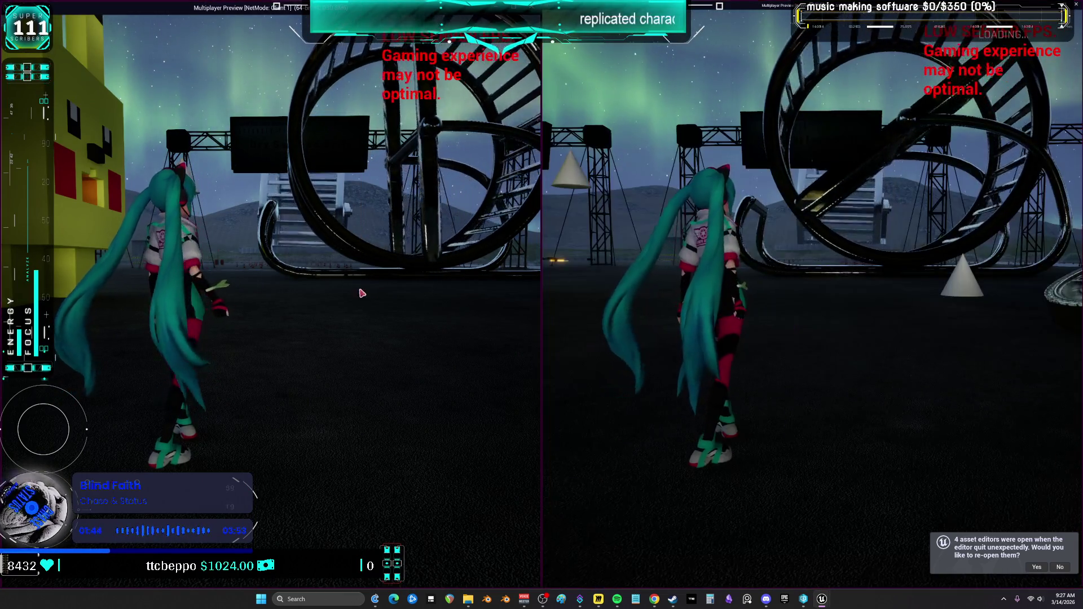
left_click(362, 292)
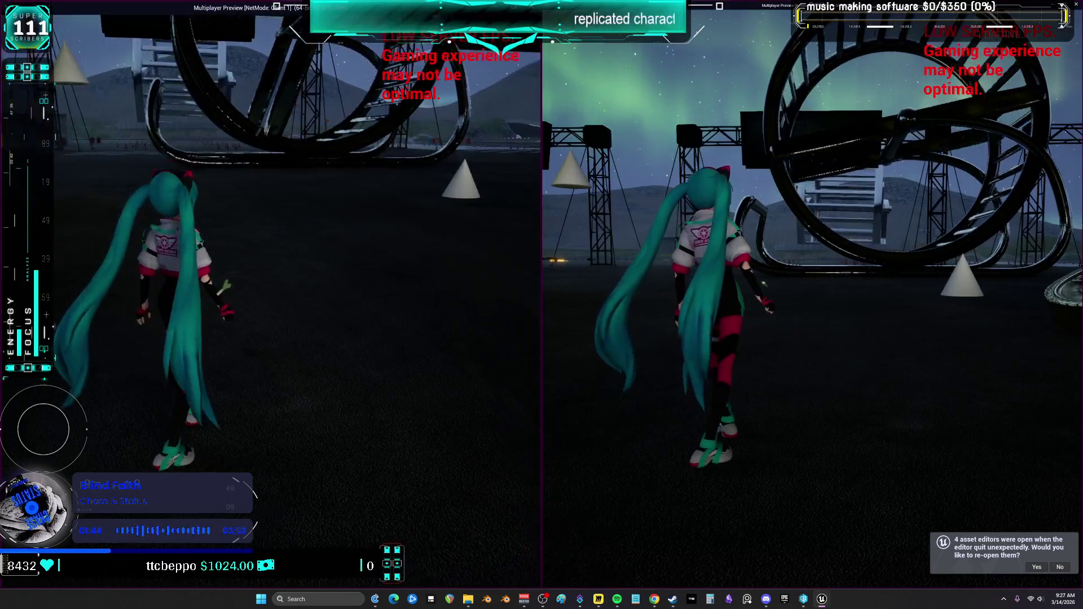
Run the left client's character to the garage, then get the ragdolled character back up.
key("w")
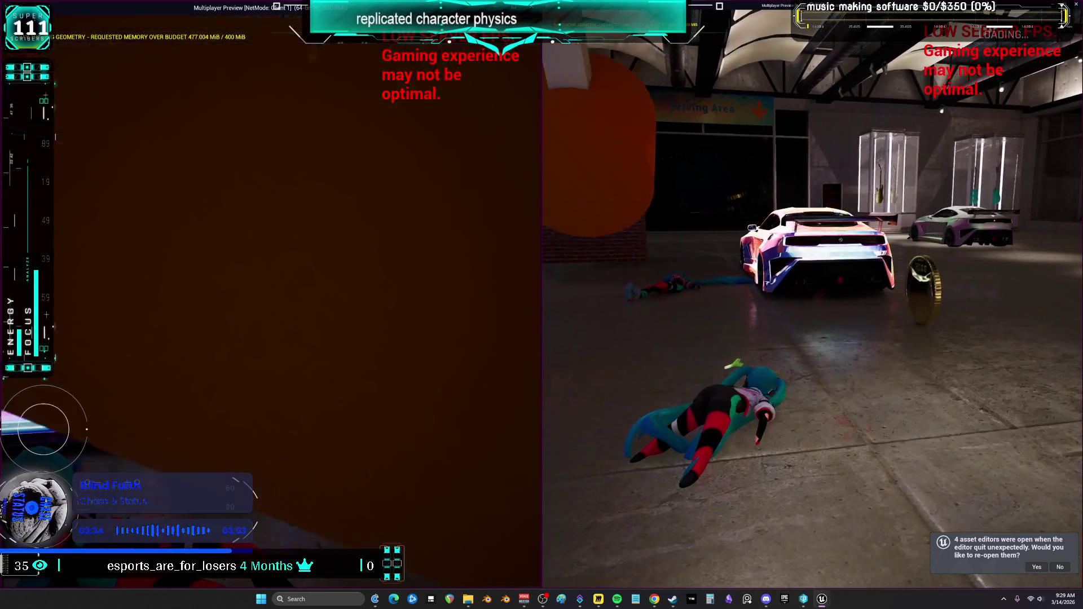
key("w")
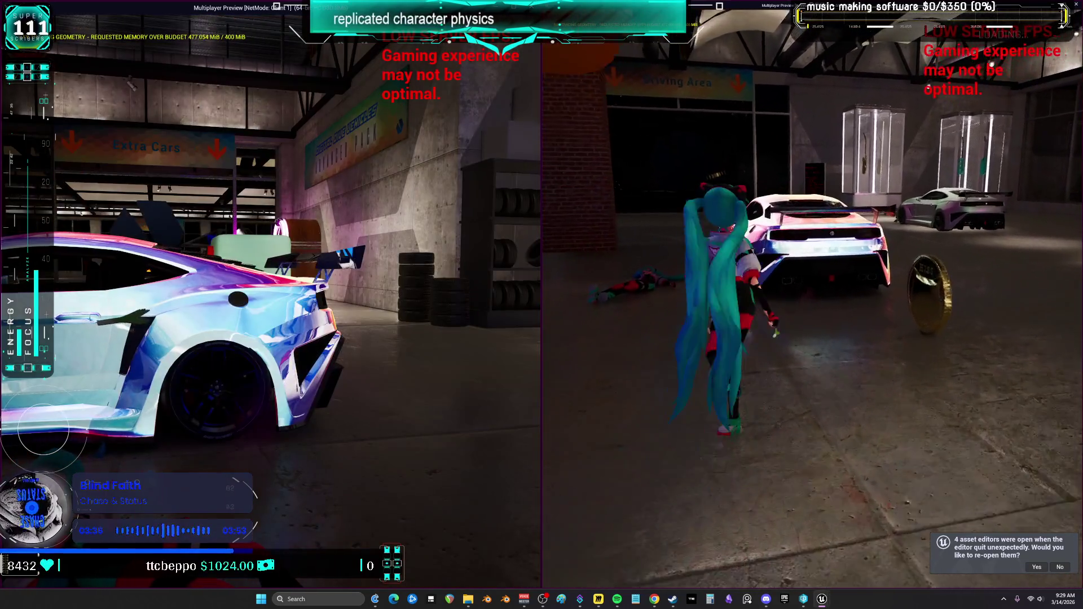
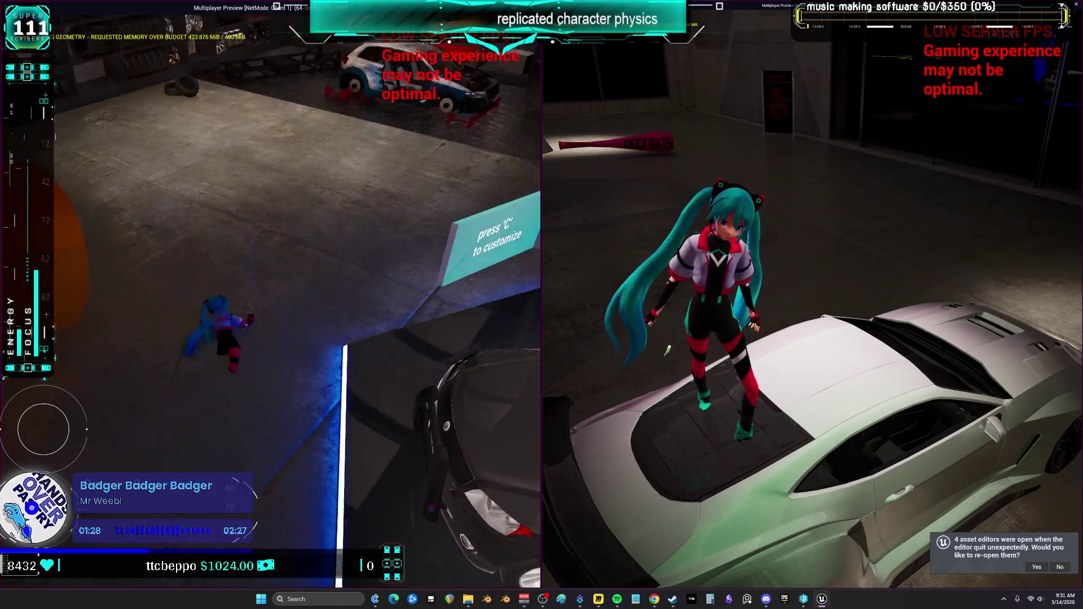
Stop the play session and open the Message Log of runtime errors as a floating window.
key("Escape")
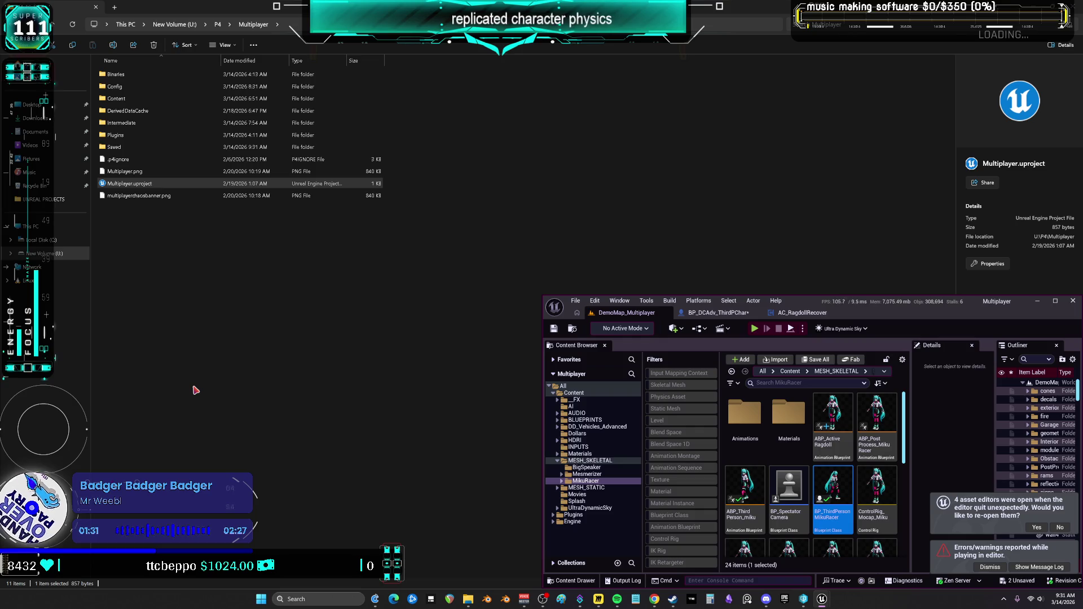
left_click(1040, 567)
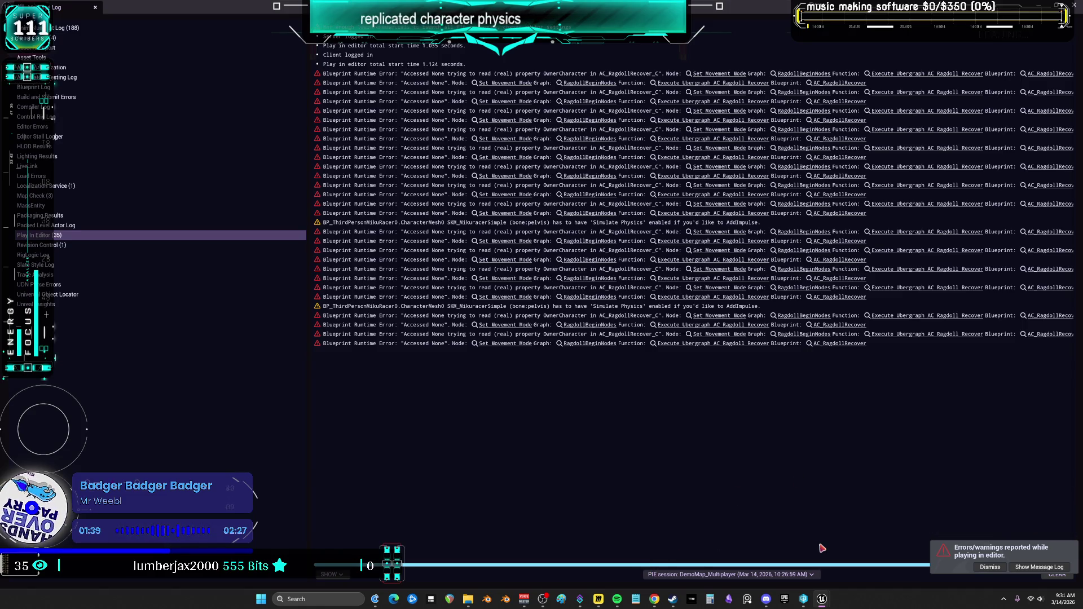
left_click_drag(738, 566, 743, 566)
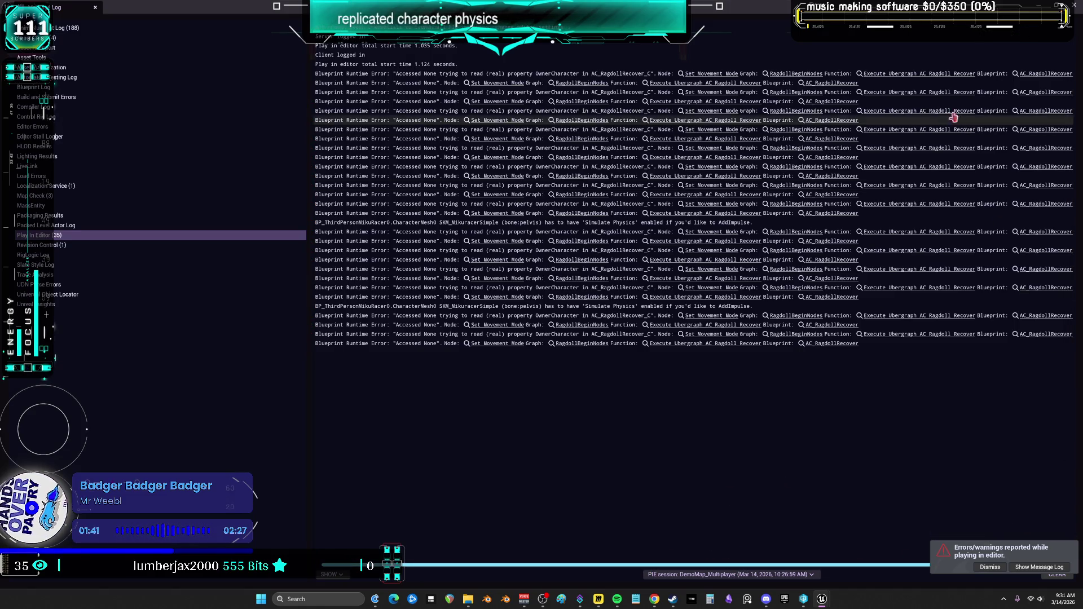
left_click(489, 84)
left_click_drag(694, 7, 651, 219)
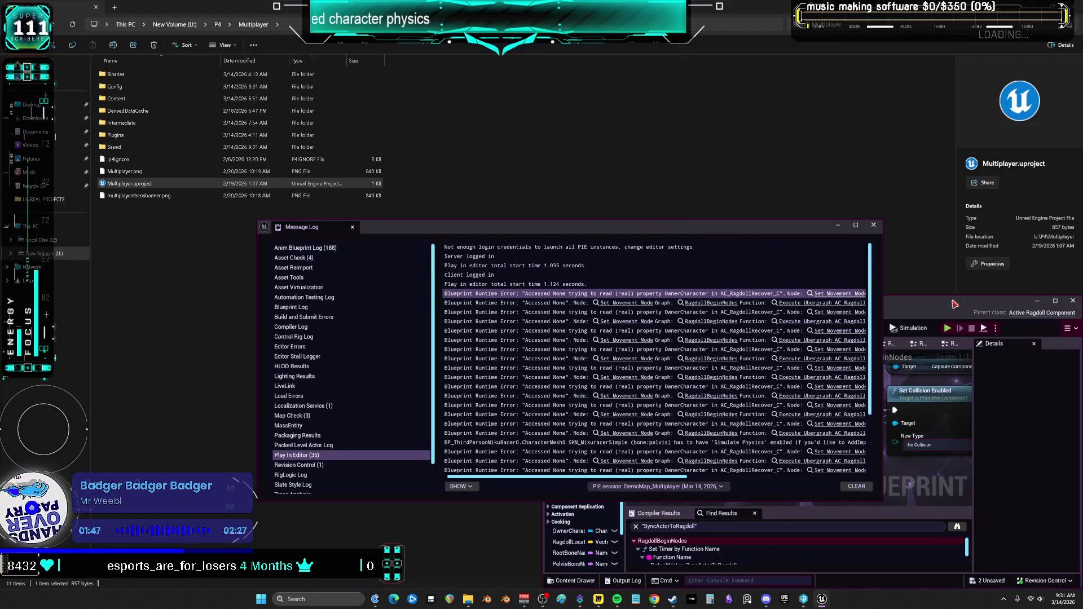
Maximize the Blueprint editor and jump to the erroring Set Movement Mode node.
double_click(955, 305)
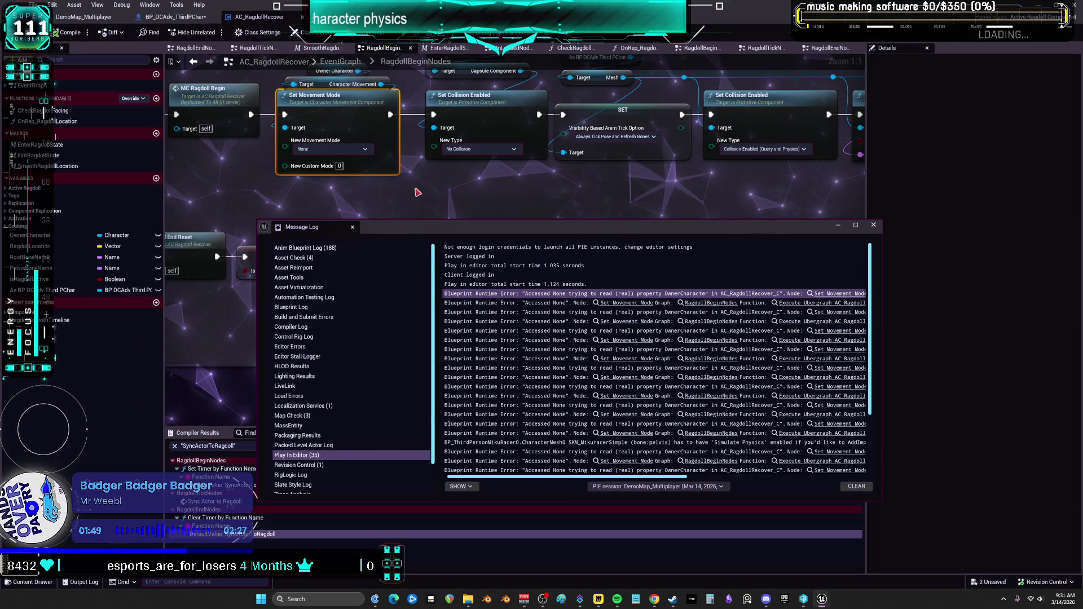
left_click(634, 305)
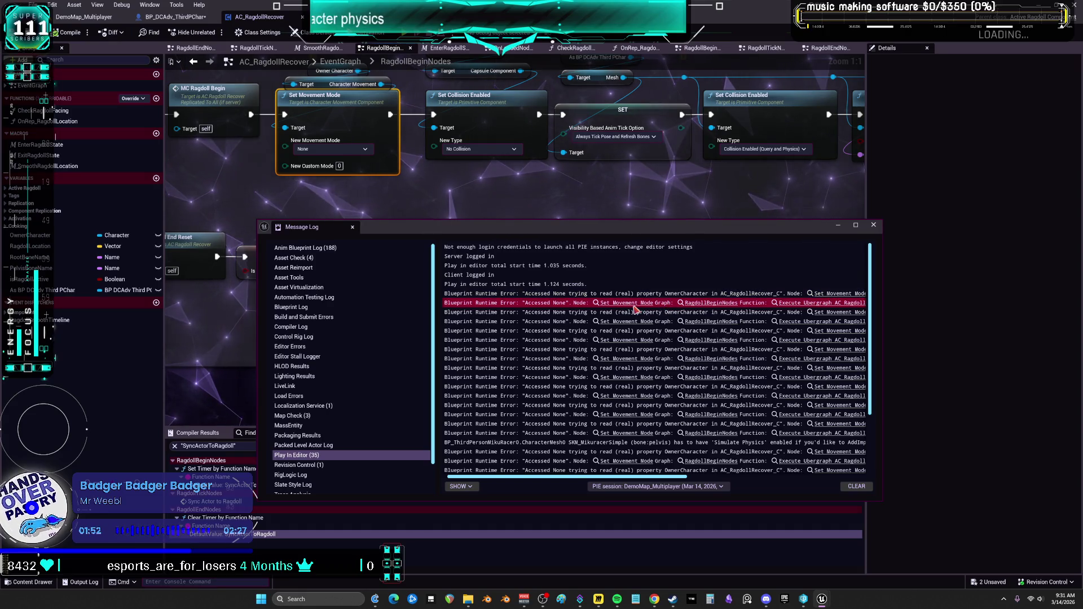
left_click(627, 305)
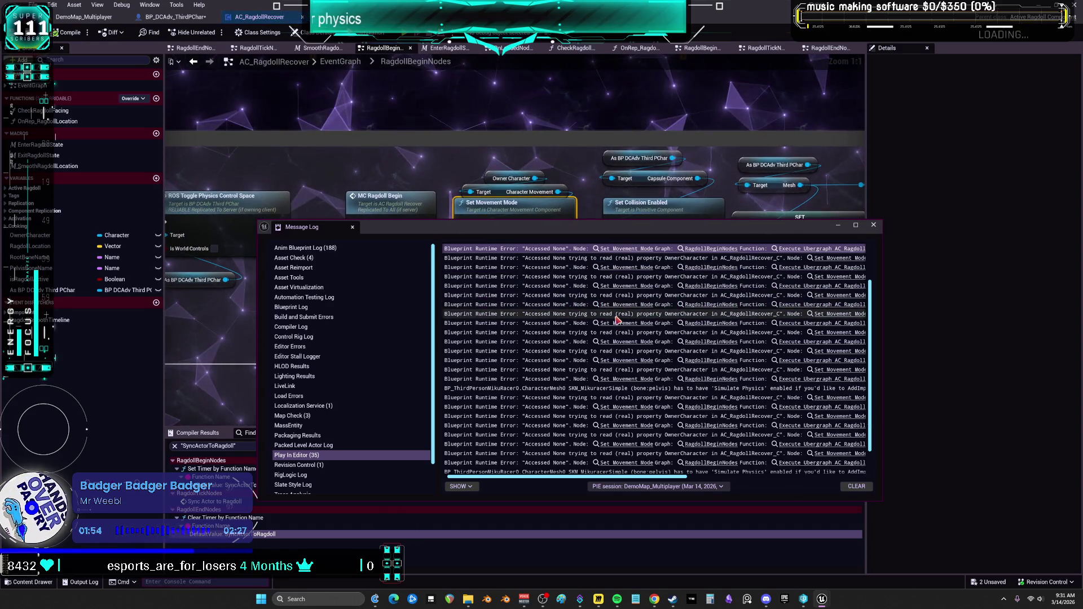
left_click(581, 204)
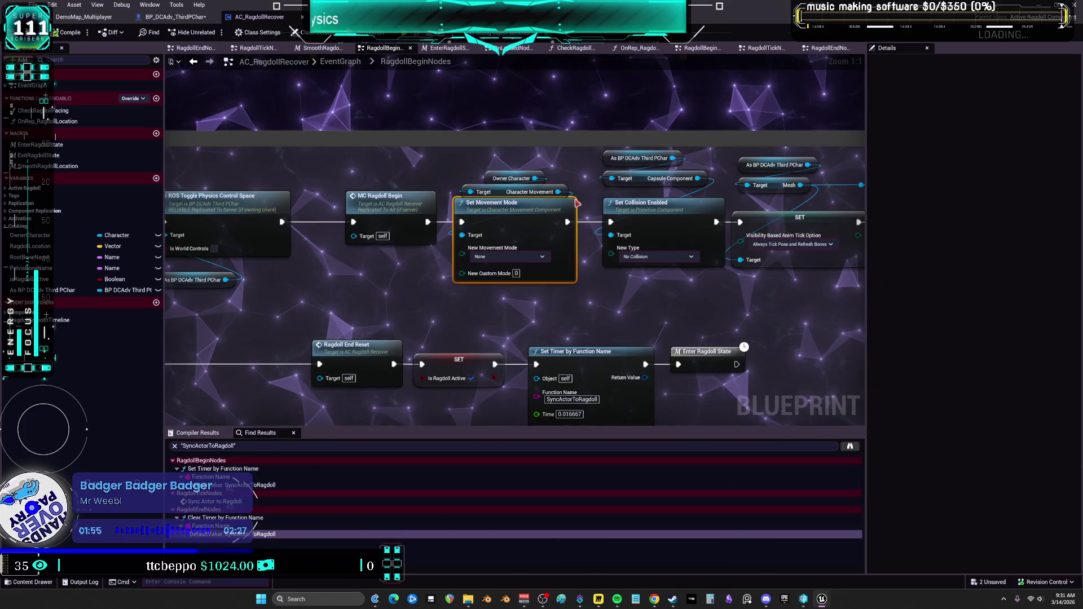
Move the Owner Character, Character Movement and As BP DCAdv Third PChar nodes clear of Set Movement Mode.
left_click_drag(512, 179, 507, 158)
left_click_drag(506, 195, 513, 180)
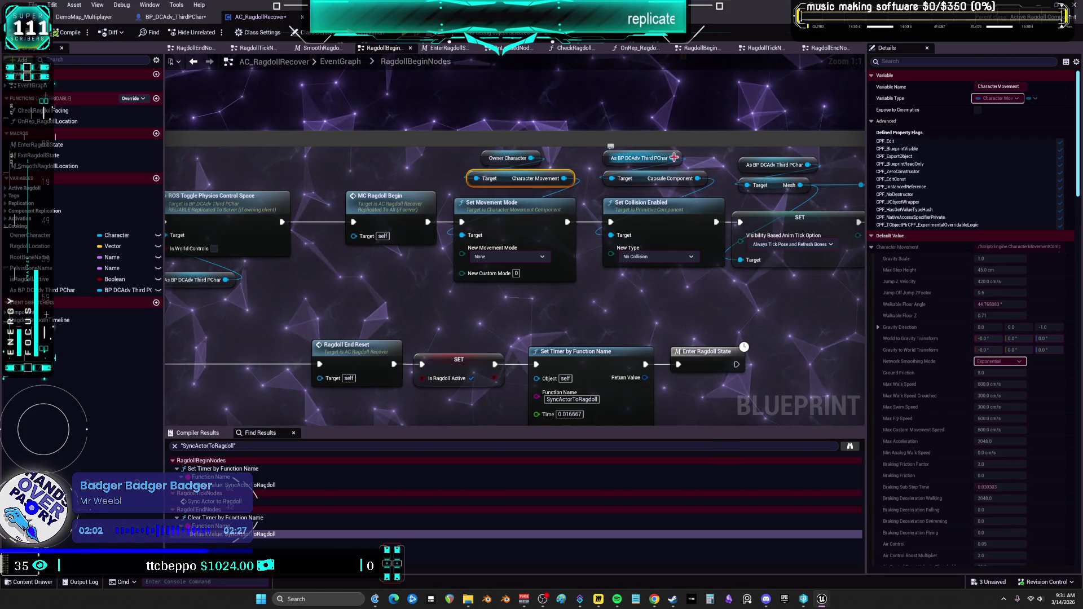
left_click_drag(531, 158, 531, 104)
left_click_drag(609, 158, 481, 158)
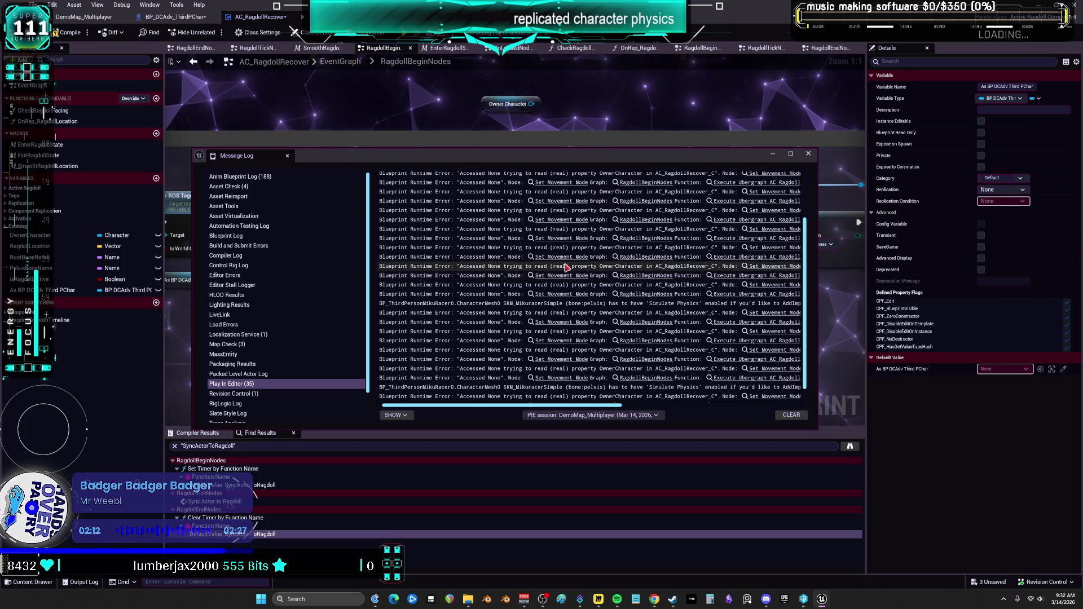
Review the remaining runtime error entries and close the Message Log.
left_click(564, 294)
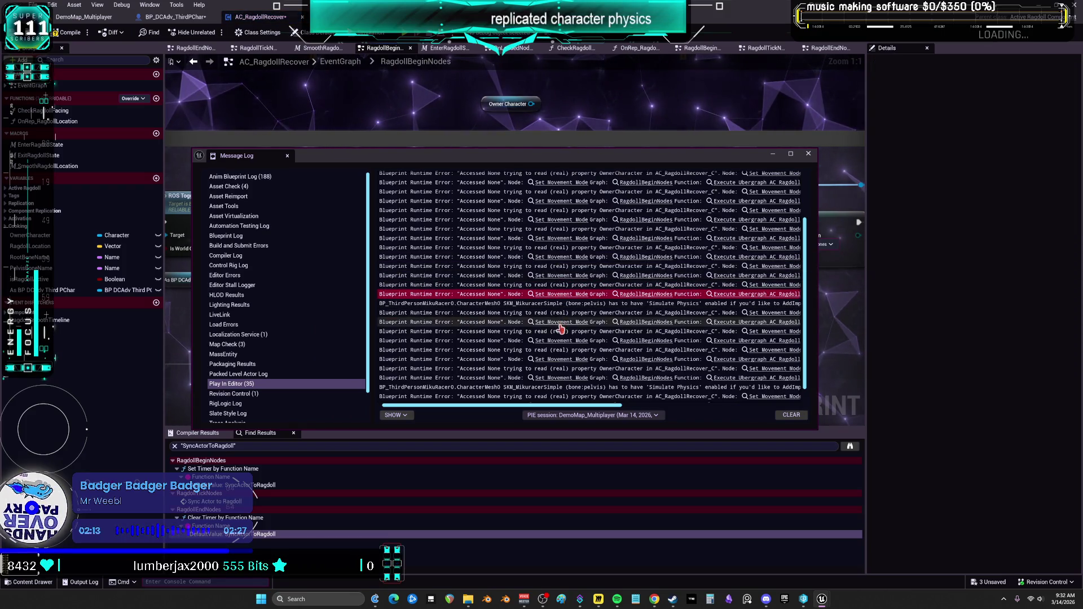
left_click(562, 359)
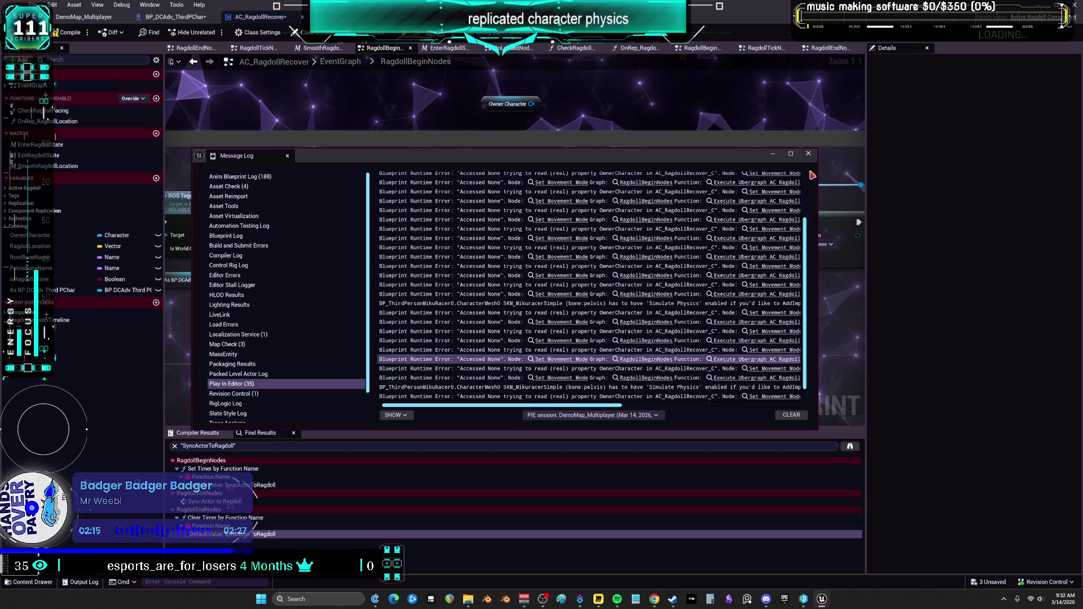
left_click(809, 153)
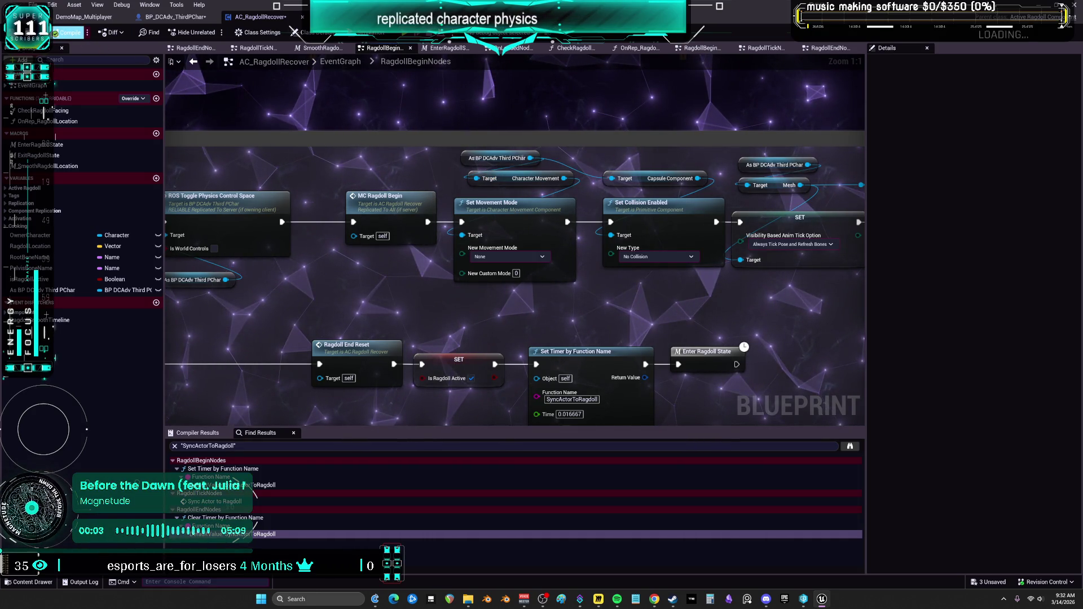
Save AC_RagdollRecover and return to the DemoMap_Multiplayer level editor.
key("ctrl+s")
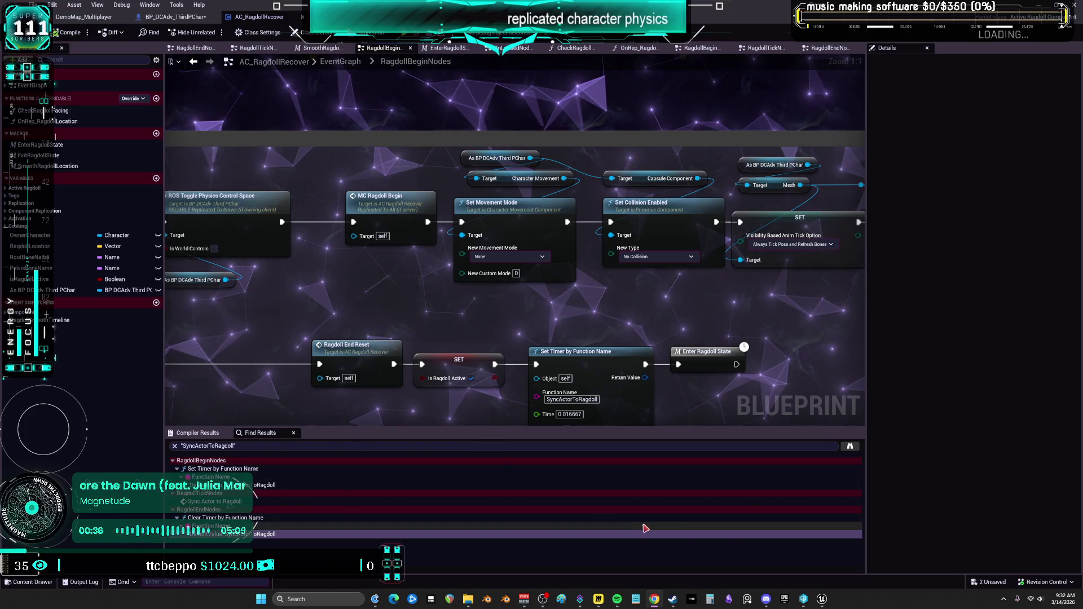
left_click(86, 19)
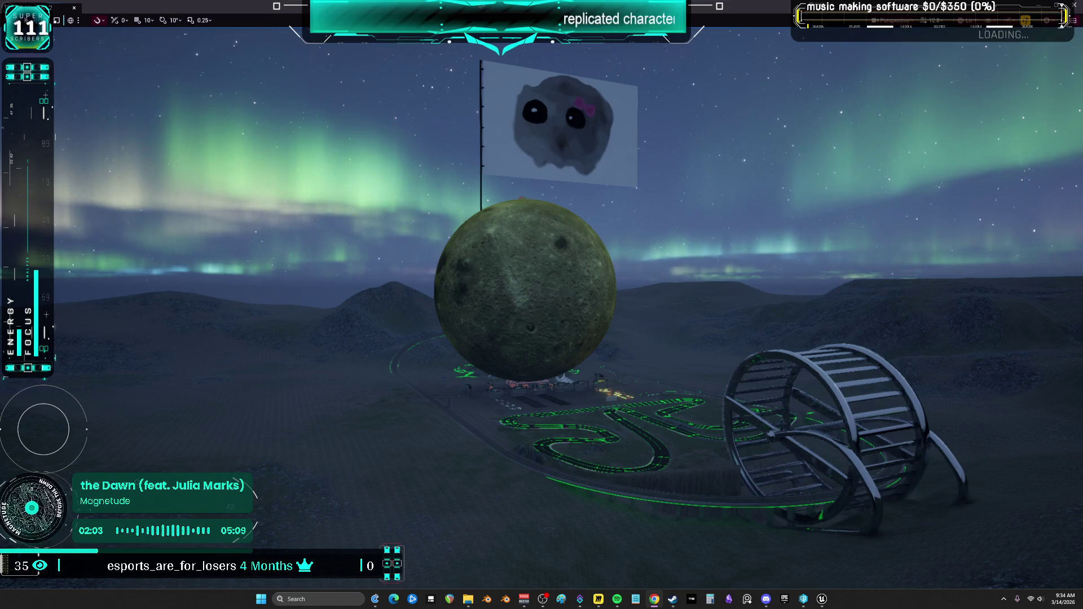
Leave full-screen, close Viewport 2, and open BP_DCAdv_ThirdPChar from DD_Vehicles_Advanced Blueprint Classes.
key("F11")
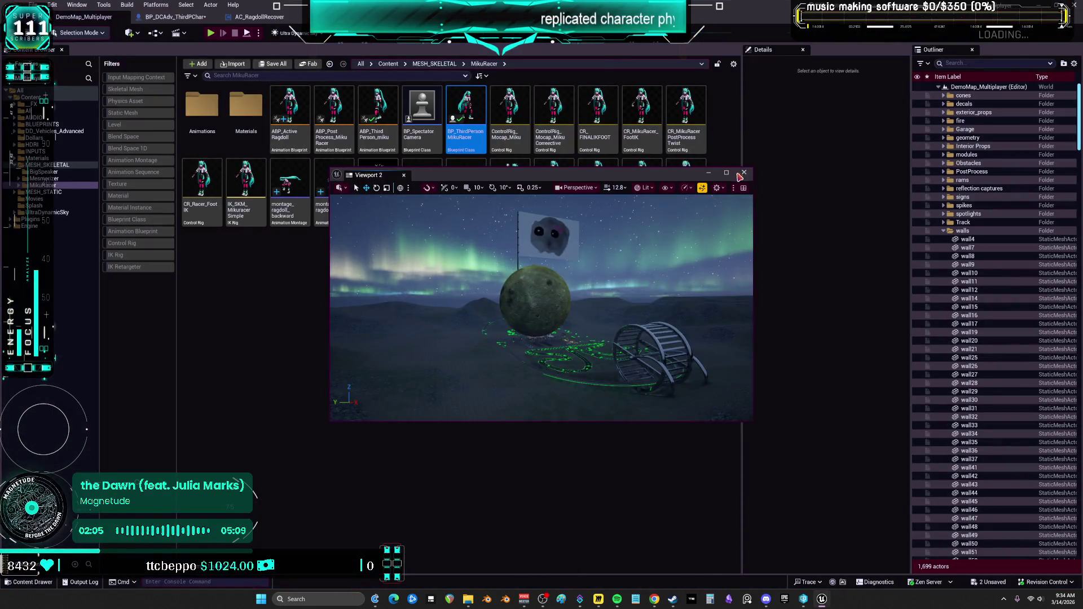
left_click(743, 173)
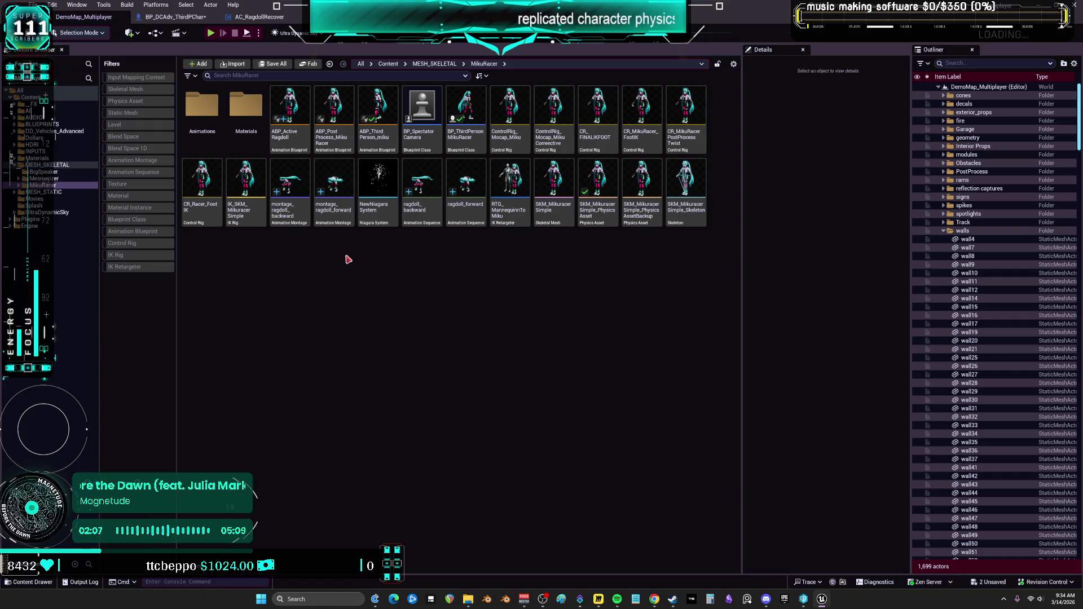
left_click(66, 131)
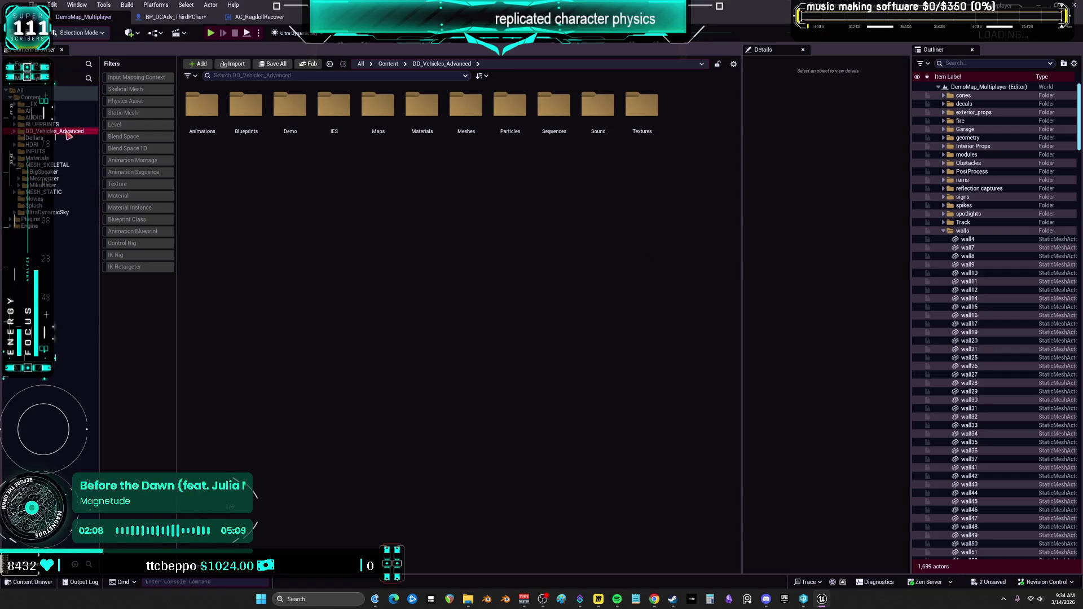
left_click(139, 222)
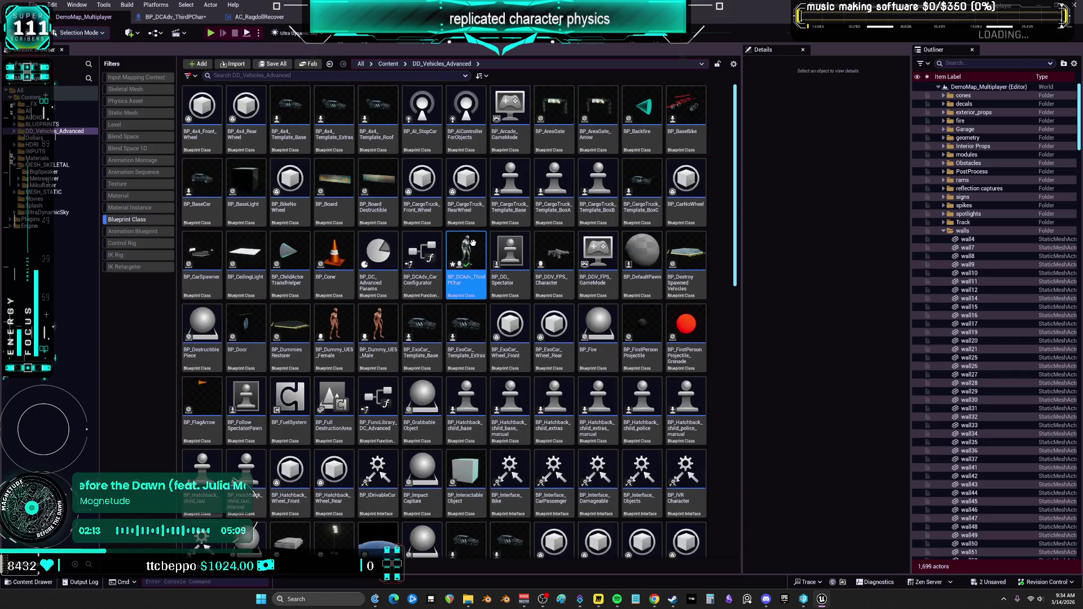
double_click(473, 244)
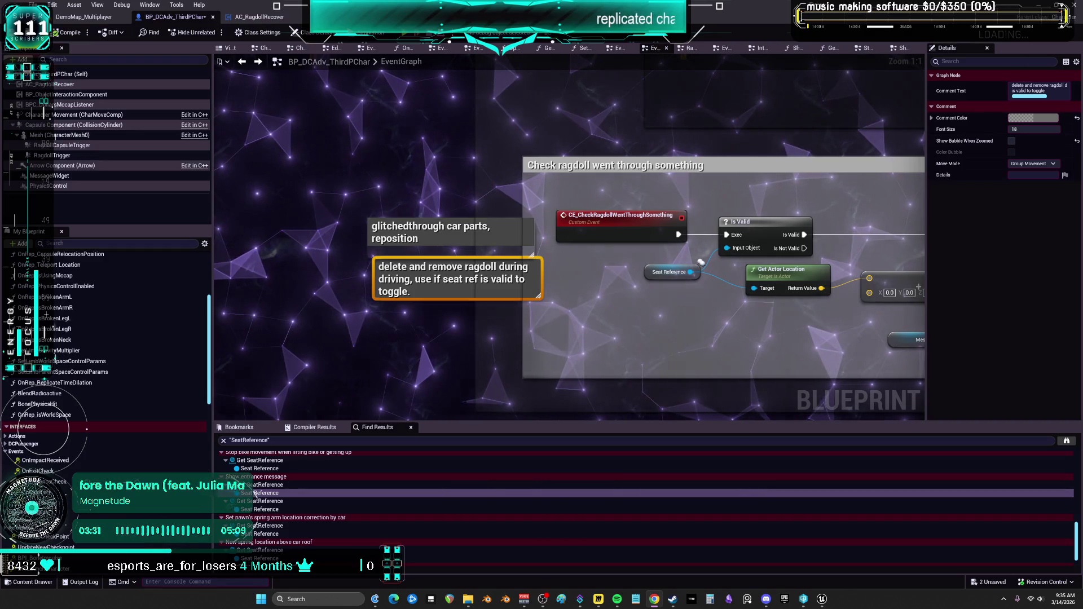
Select the Seat Reference node in the ragdoll check graph, then return to the level editor.
scroll(612, 285, "down", 6)
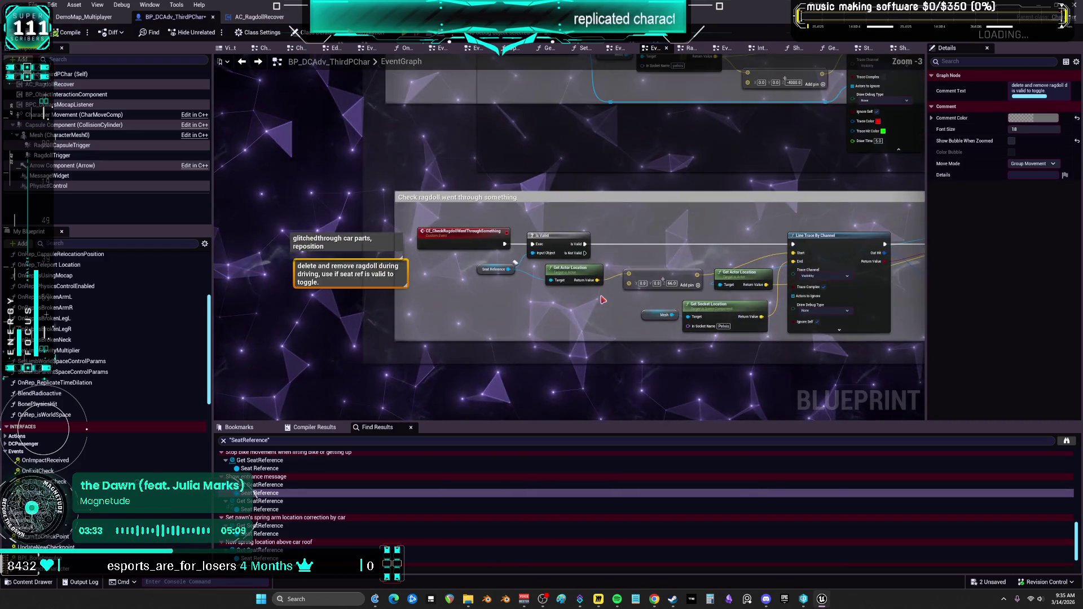
scroll(541, 313, "up", 6)
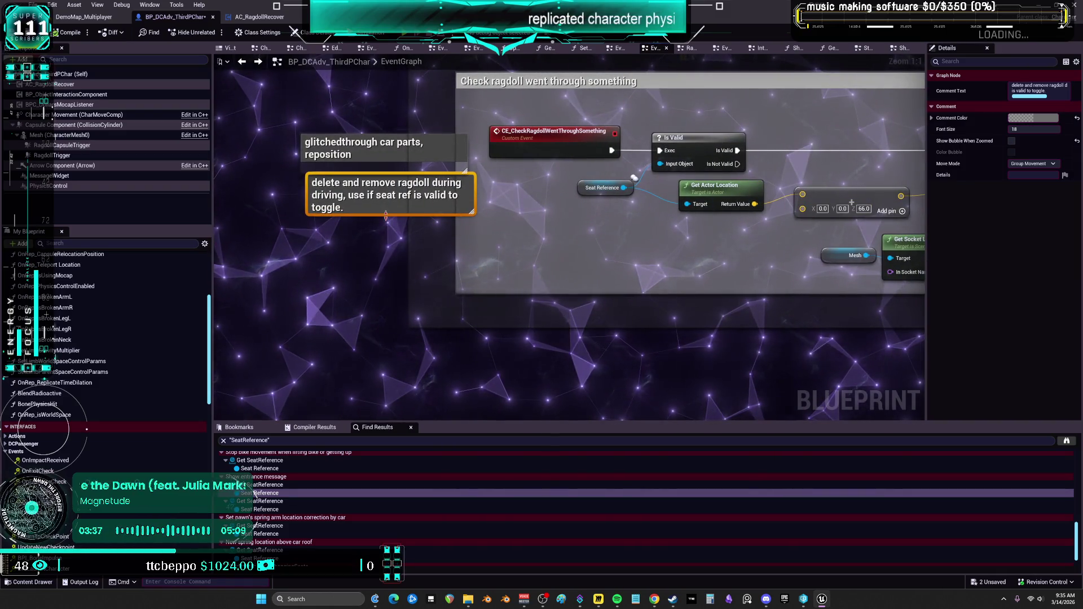
left_click(370, 276)
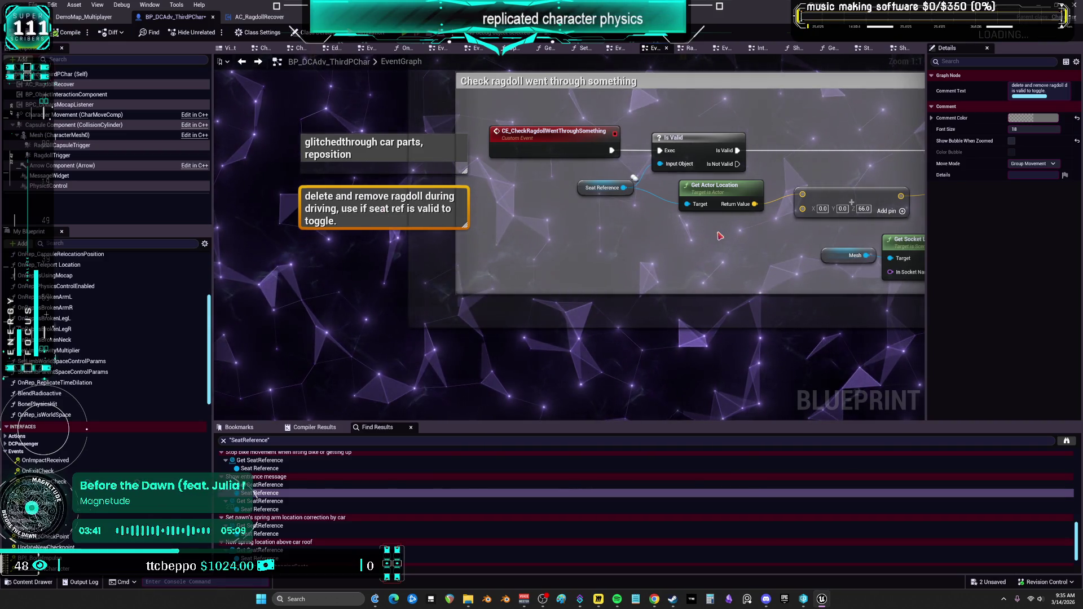
left_click(589, 194)
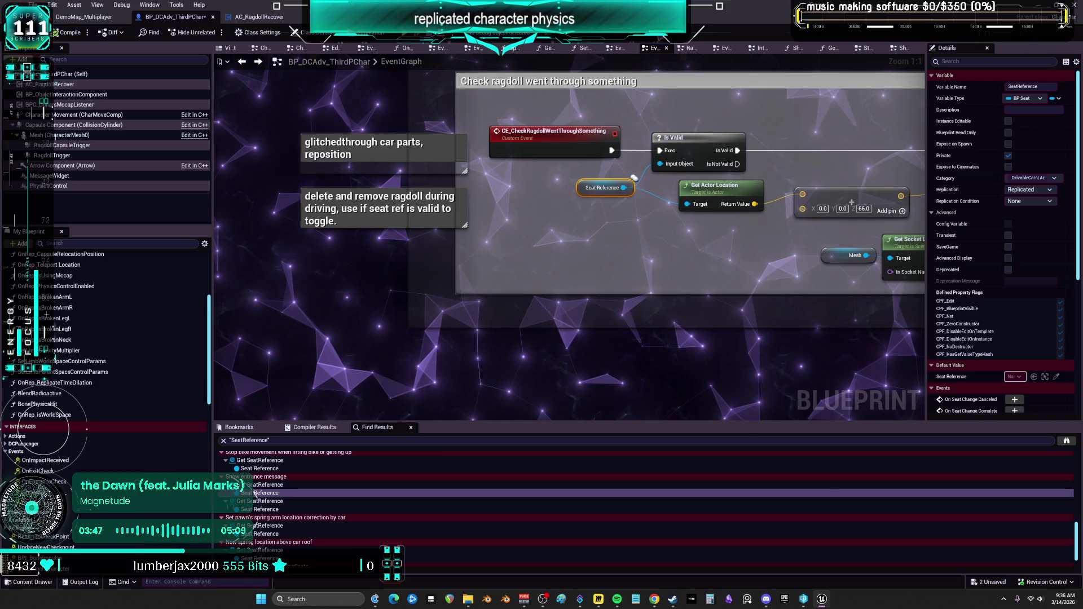
left_click(107, 18)
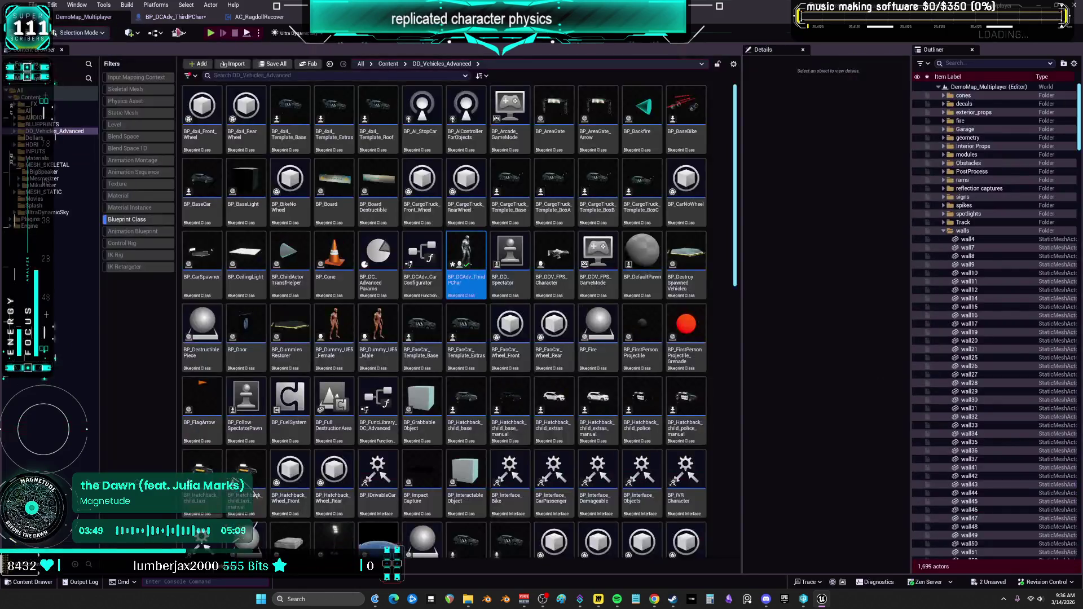
Set the play options' Number of Players to 1.
left_click(259, 33)
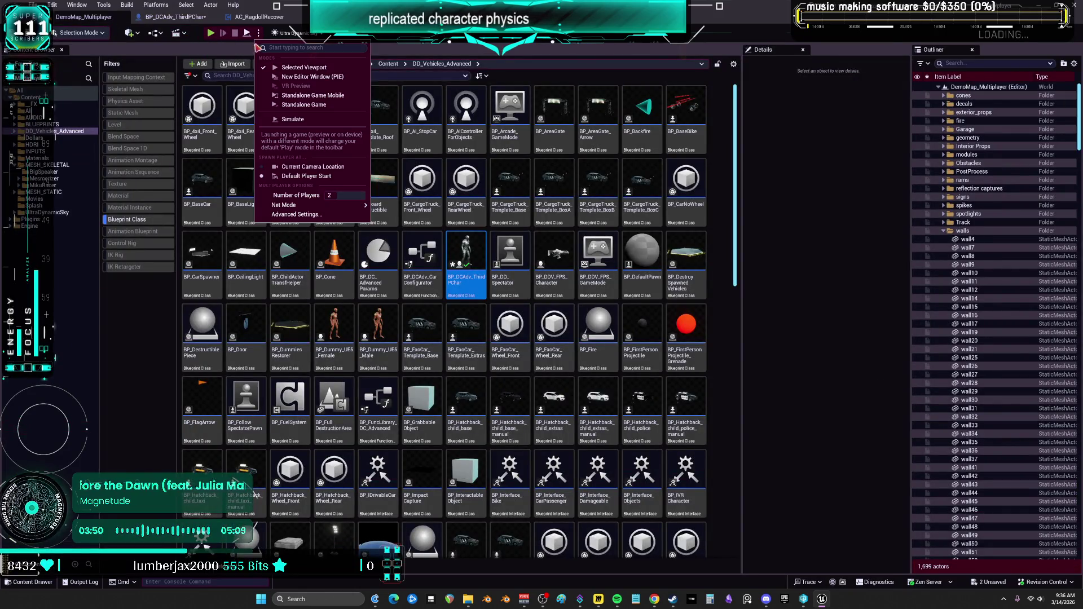
left_click(344, 195)
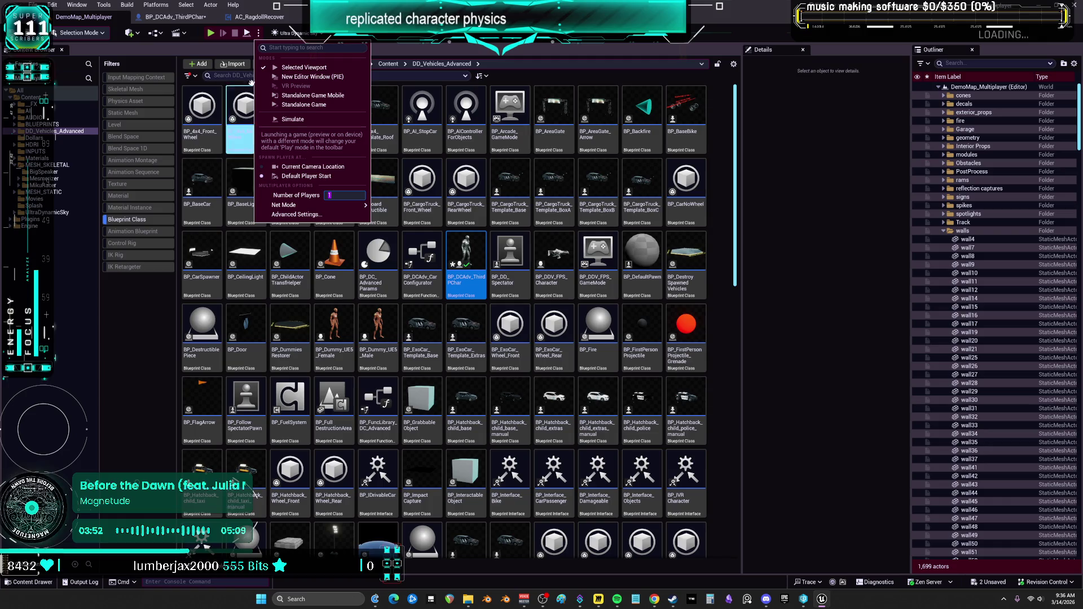
key("super+Down")
key("super+Up")
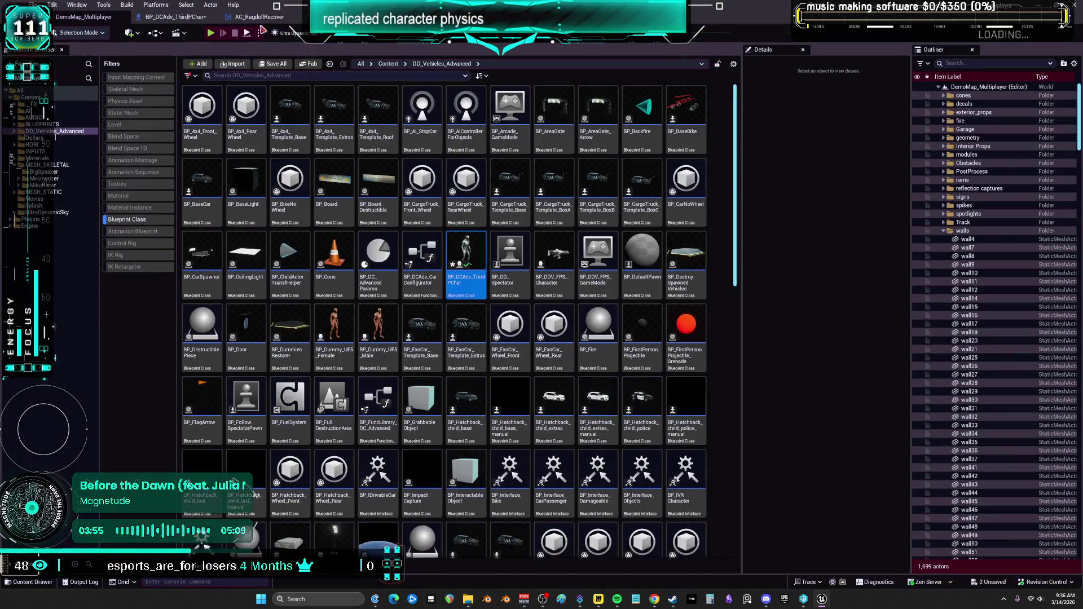
Start a play session, walk the character to the white car, then return to the Blueprint graph.
key("alt+p")
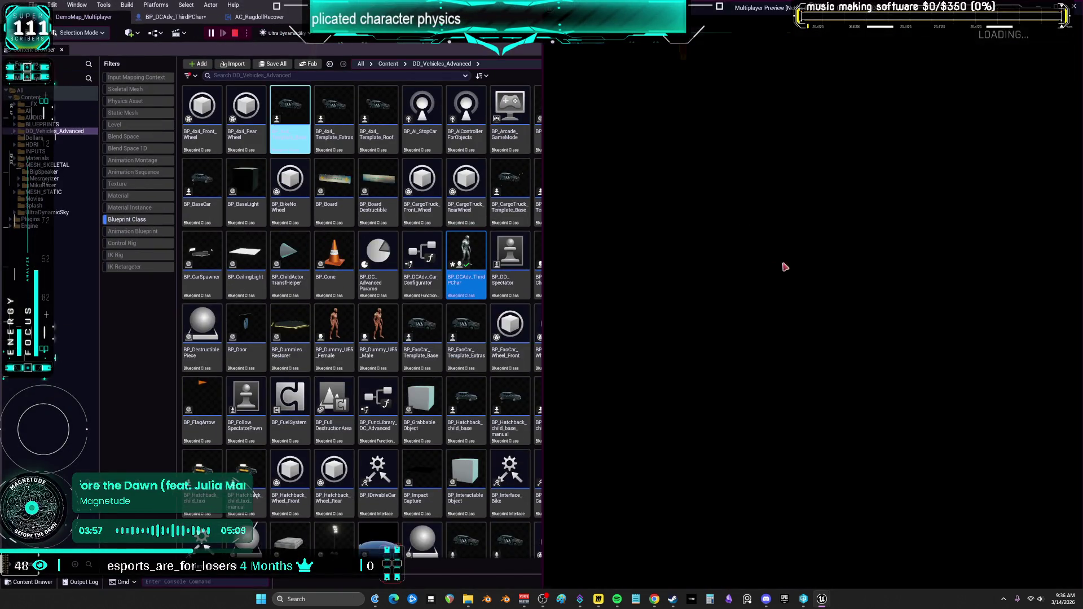
double_click(467, 244)
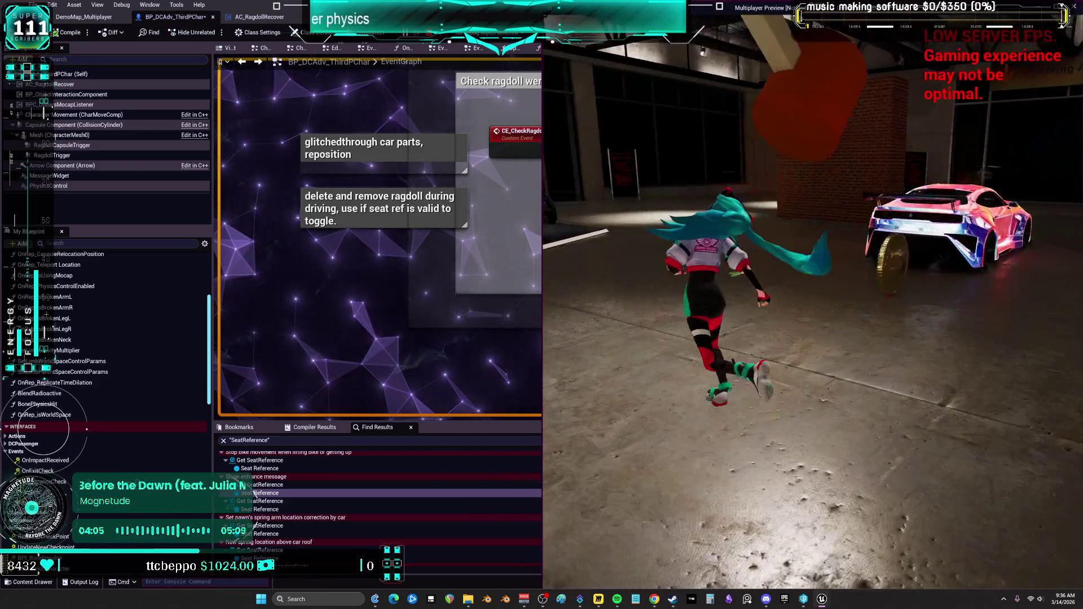
key("w")
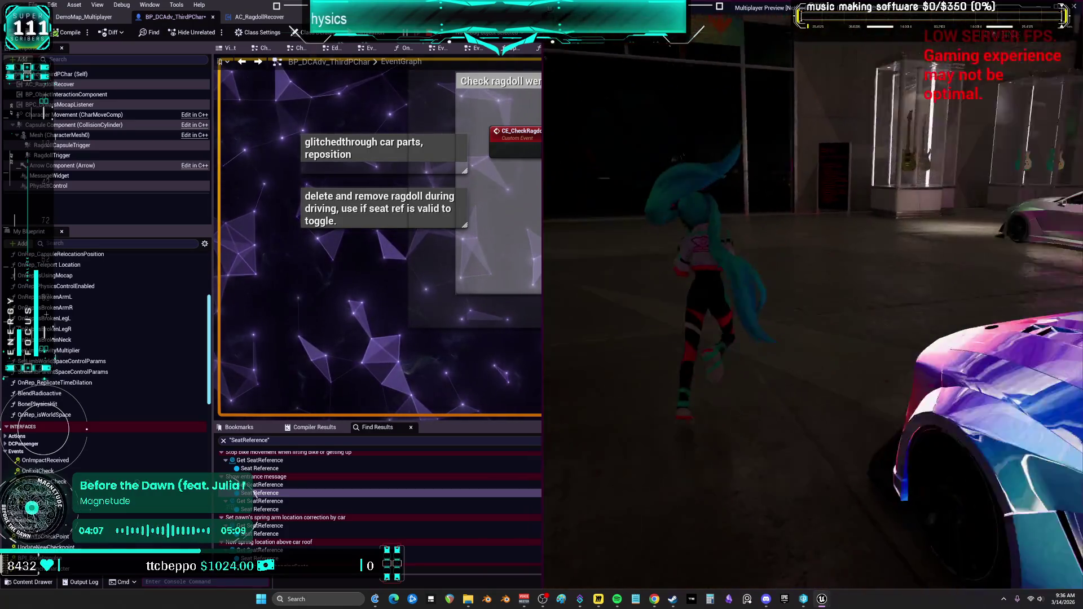
key("w")
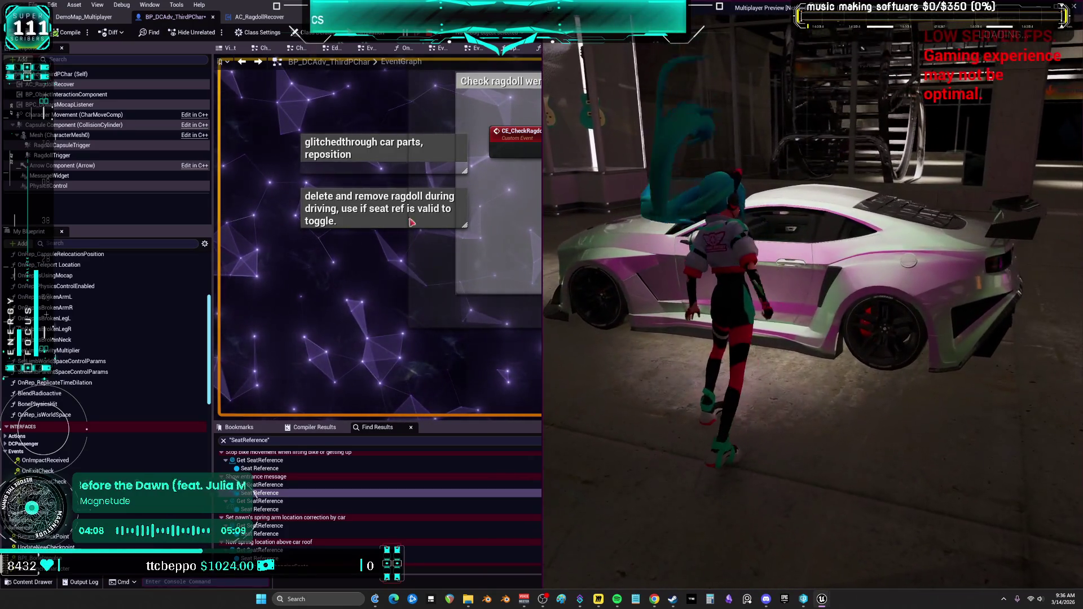
left_click(413, 230)
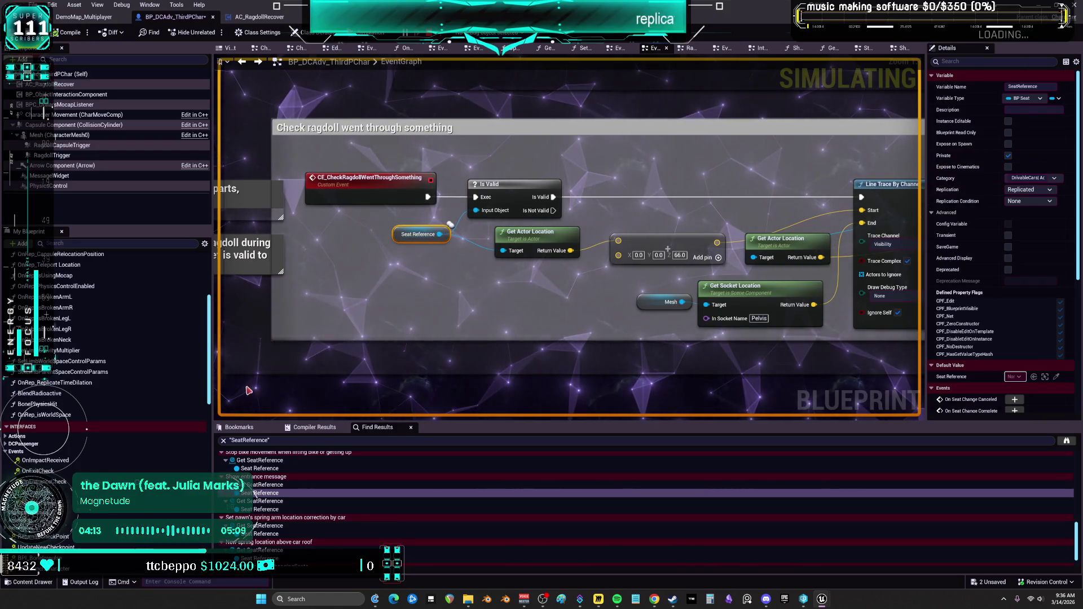
Navigate the EventGraph from the Seat Reference node over to the EventTick section.
scroll(406, 253, "down", 5)
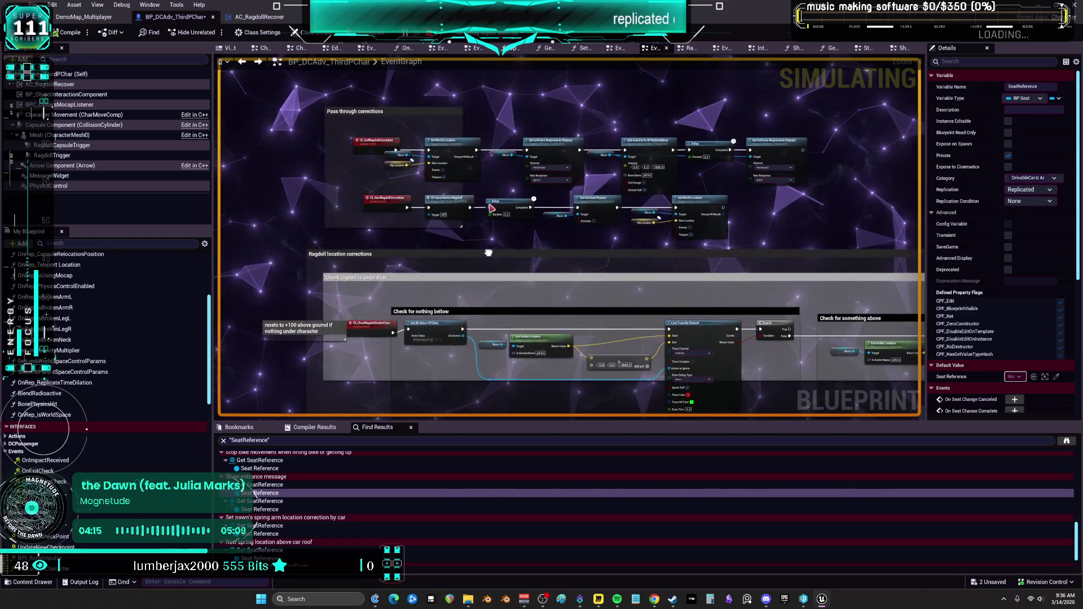
scroll(492, 263, "up", 4)
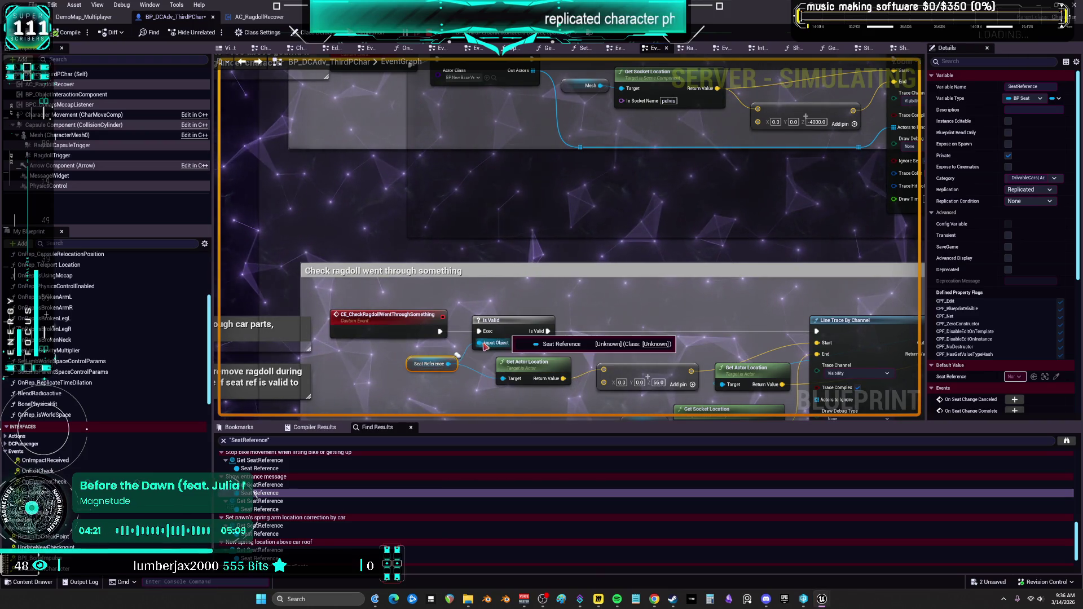
scroll(435, 337, "down", 3)
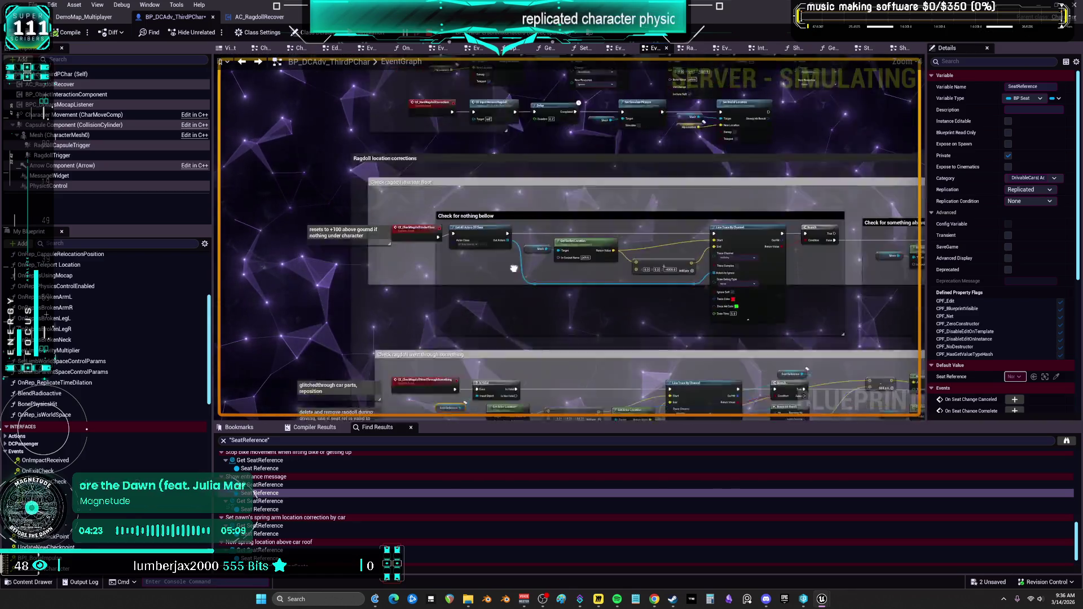
left_click_drag(692, 65, 580, 156)
scroll(478, 61, "down", 1)
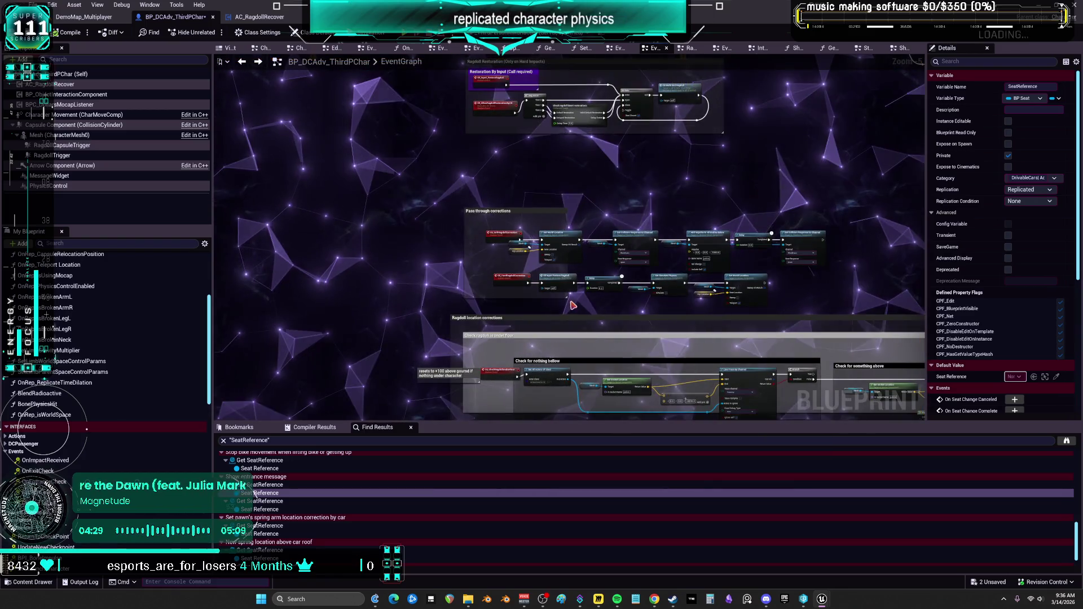
key("Home")
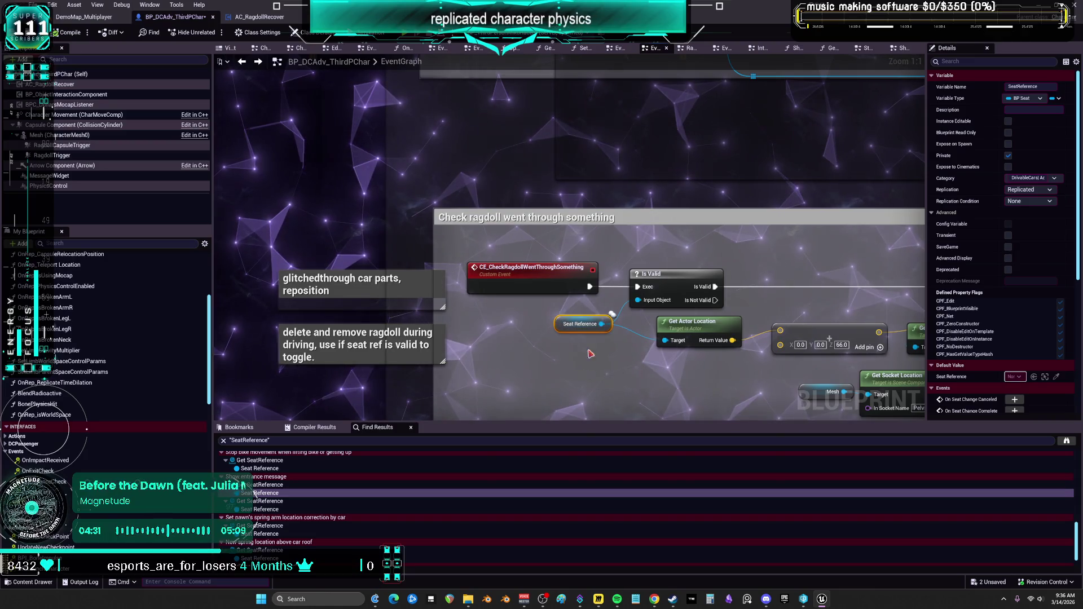
left_click(666, 261)
scroll(649, 193, "down", 8)
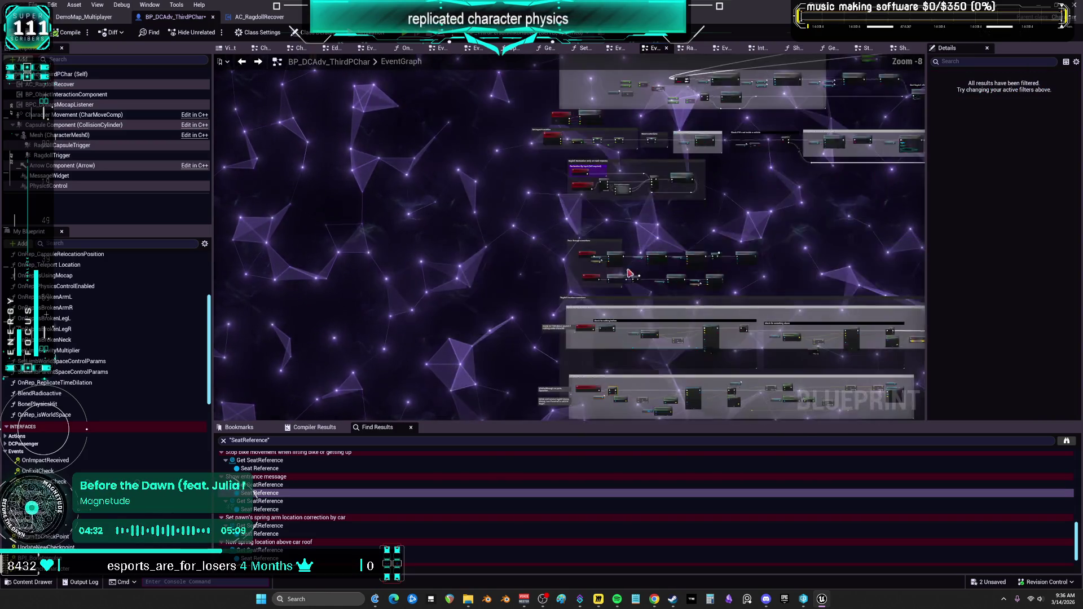
left_click_drag(649, 193, 540, 288)
scroll(523, 116, "up", 7)
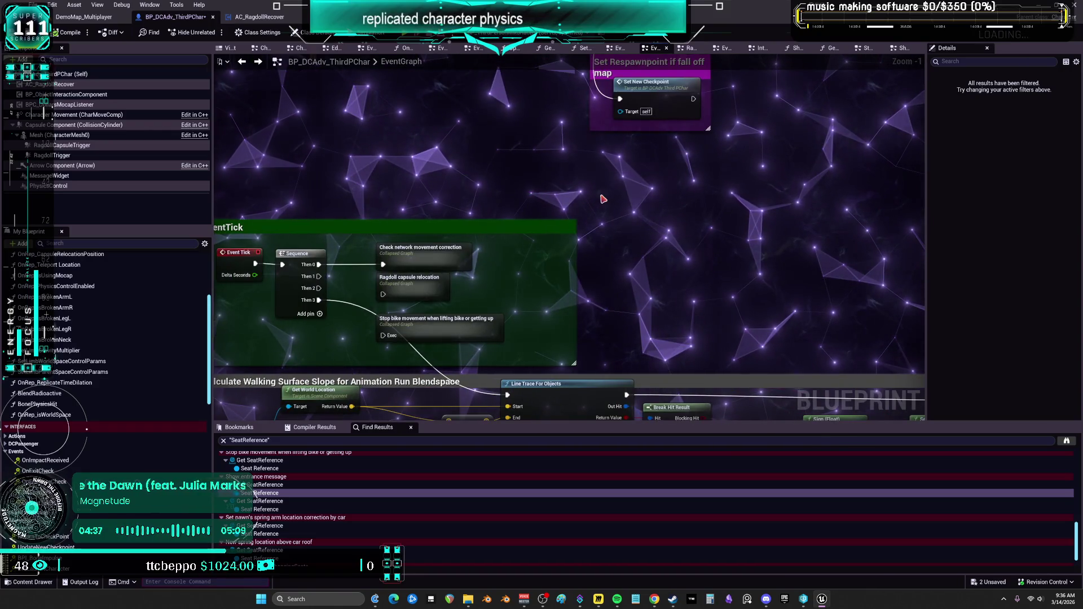
Add an AAA print node on Is Valid's valid output printing 'seat valid'.
right_click(611, 281)
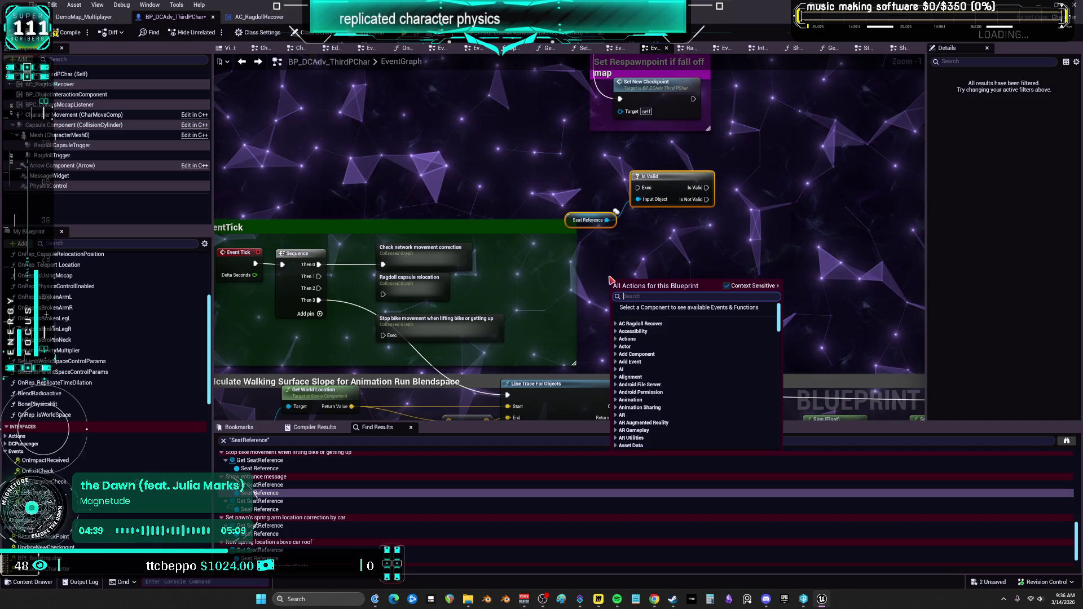
type("aaa")
left_click(652, 325)
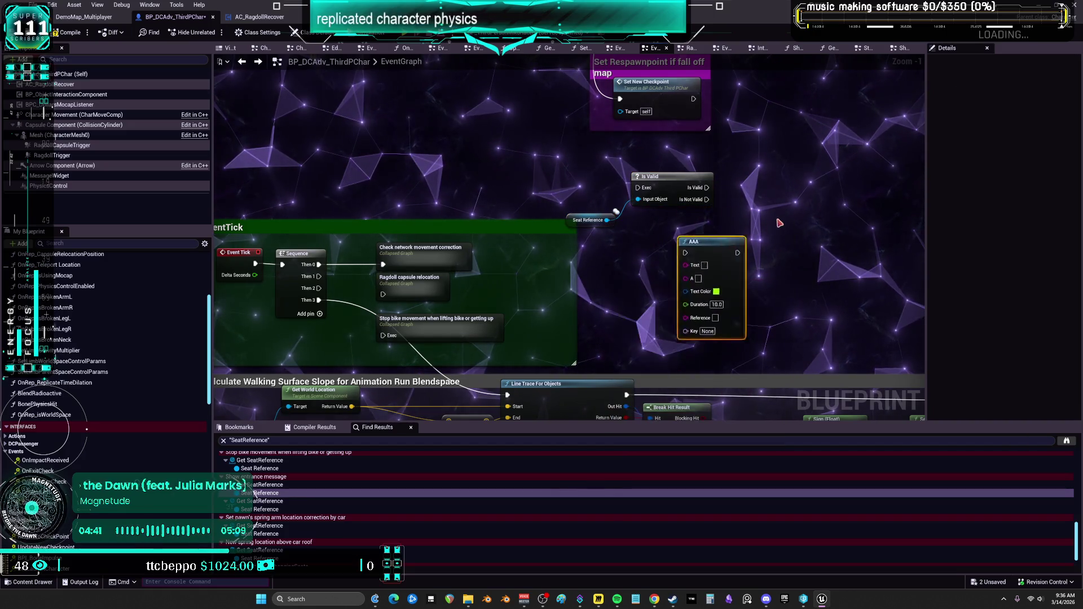
mouse_move(707, 188)
left_mouse_down()
mouse_move(745, 223)
mouse_move(802, 206)
left_mouse_up()
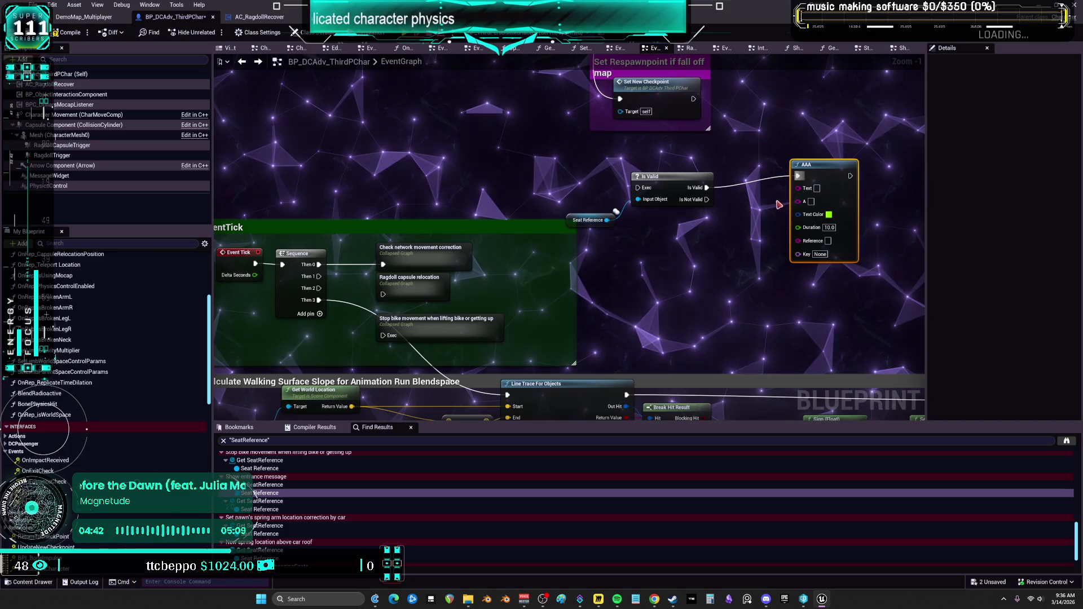
type("seat valid")
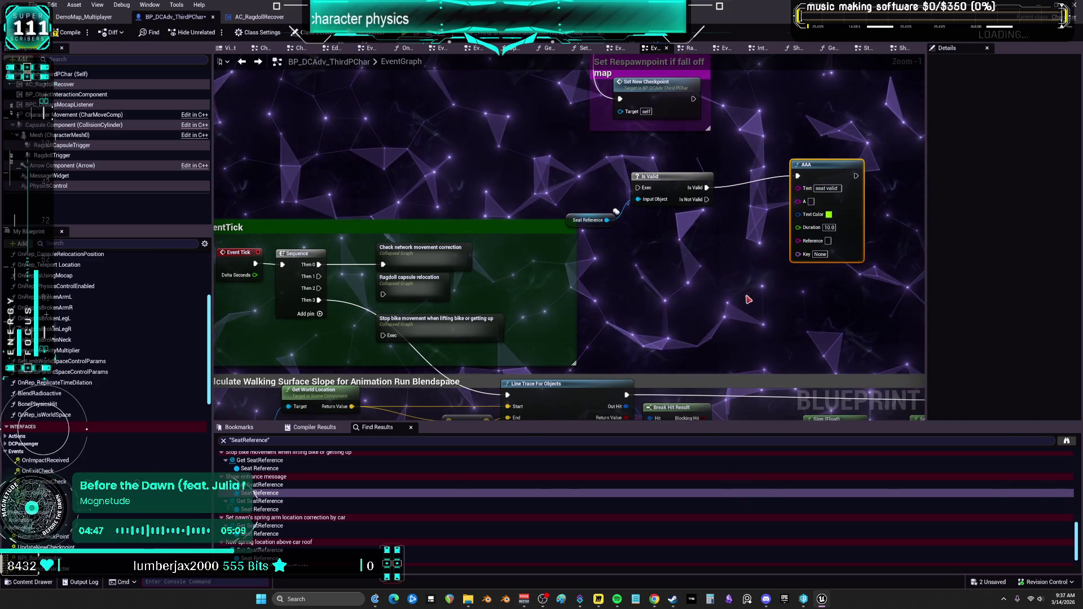
Duplicate it onto Is Not Valid, printing 'NOT VALID' in pink text.
key("ctrl+v")
left_click_drag(708, 199, 724, 227)
left_click_drag(743, 267, 741, 265)
left_click(772, 277)
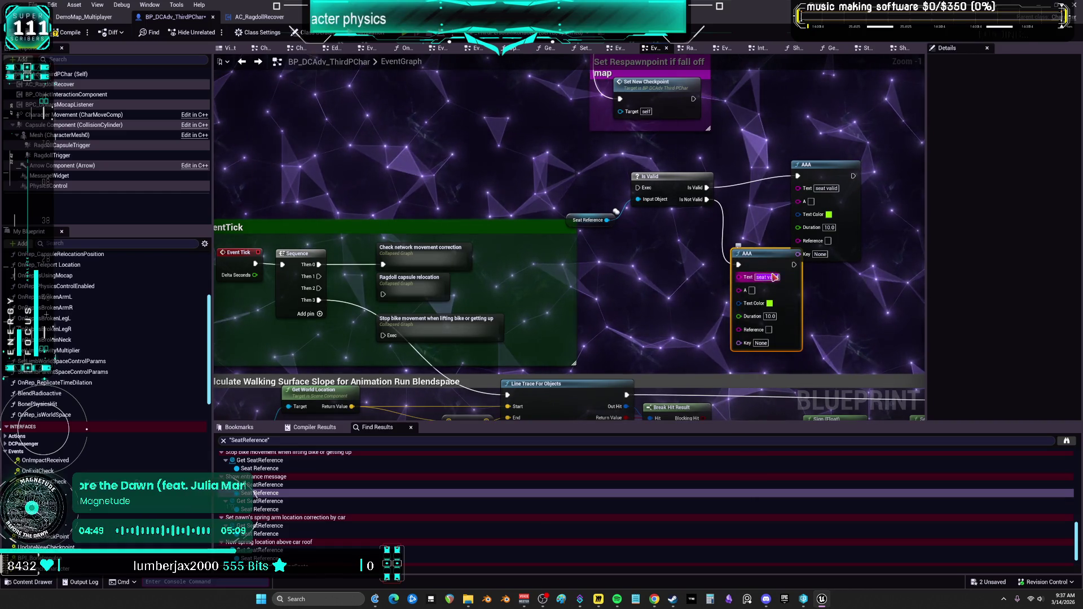
type("NOT VALID")
key("Return")
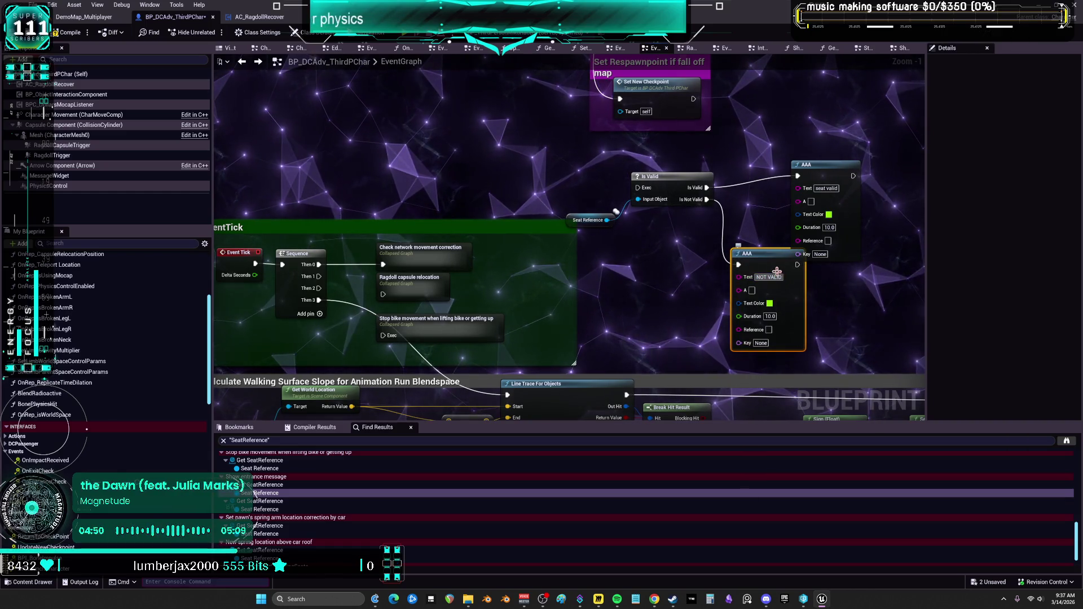
left_click(769, 304)
left_click(848, 365)
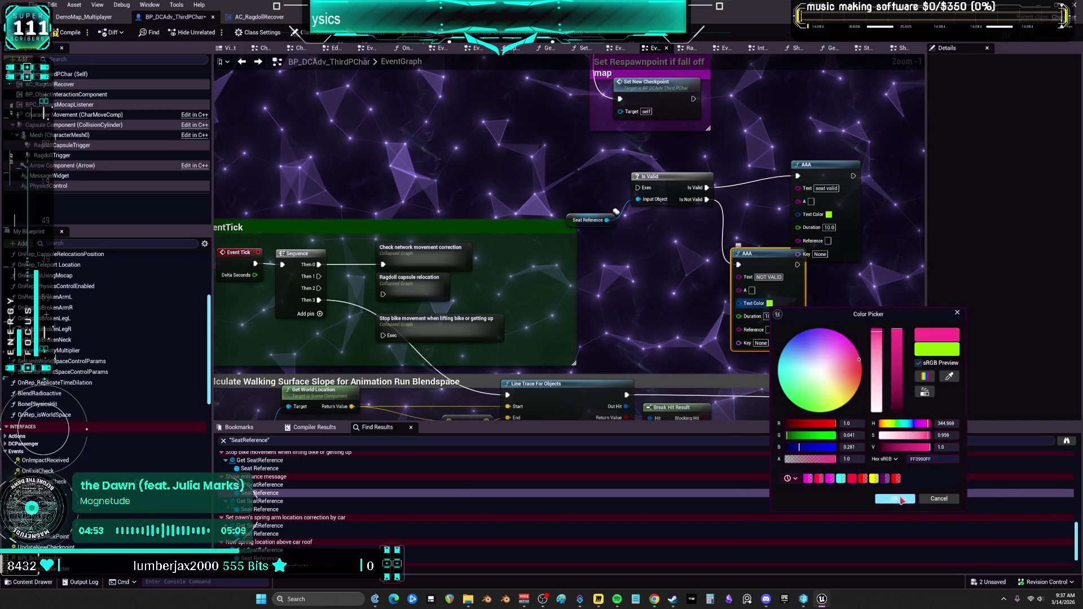
left_click(895, 498)
Wire Sequence Then 1 into Is Valid and set the print key to SEAT.
left_click_drag(316, 279, 638, 188)
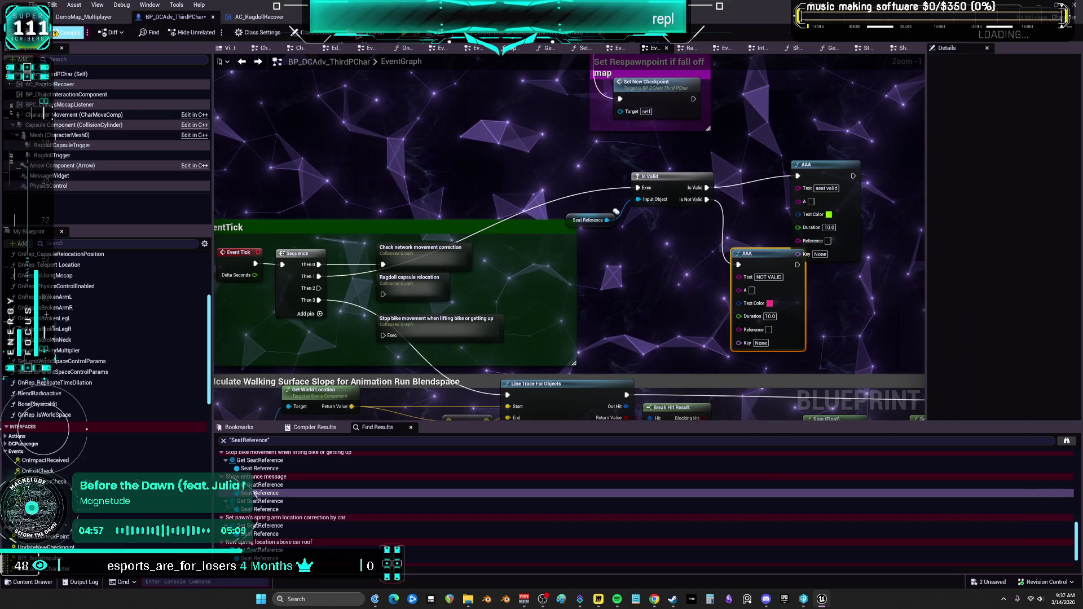
left_click(819, 255)
type("SEAT")
key("ctrl+a")
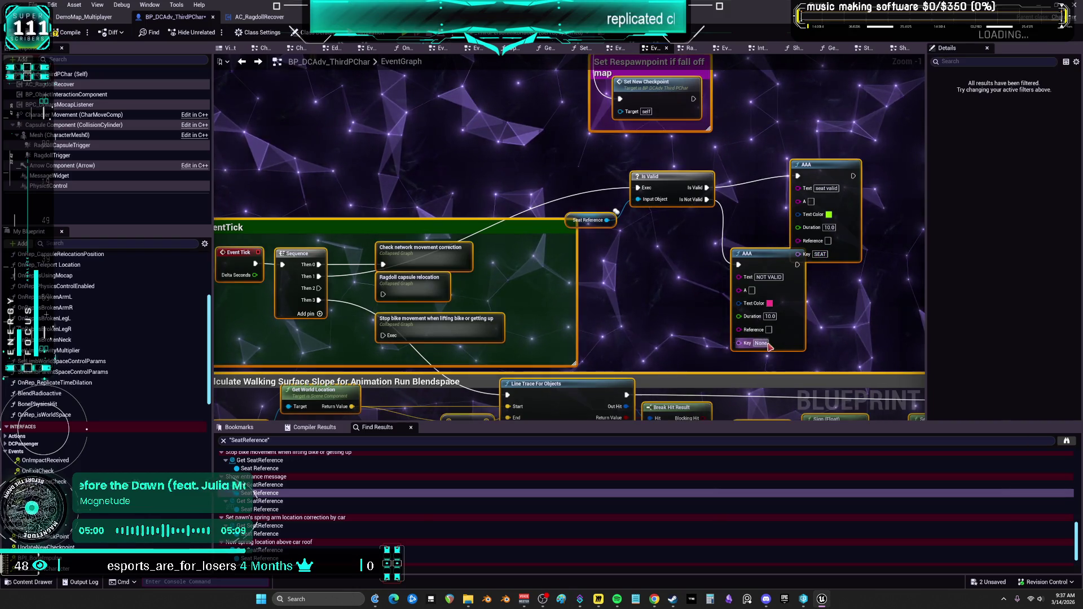
left_click(833, 330)
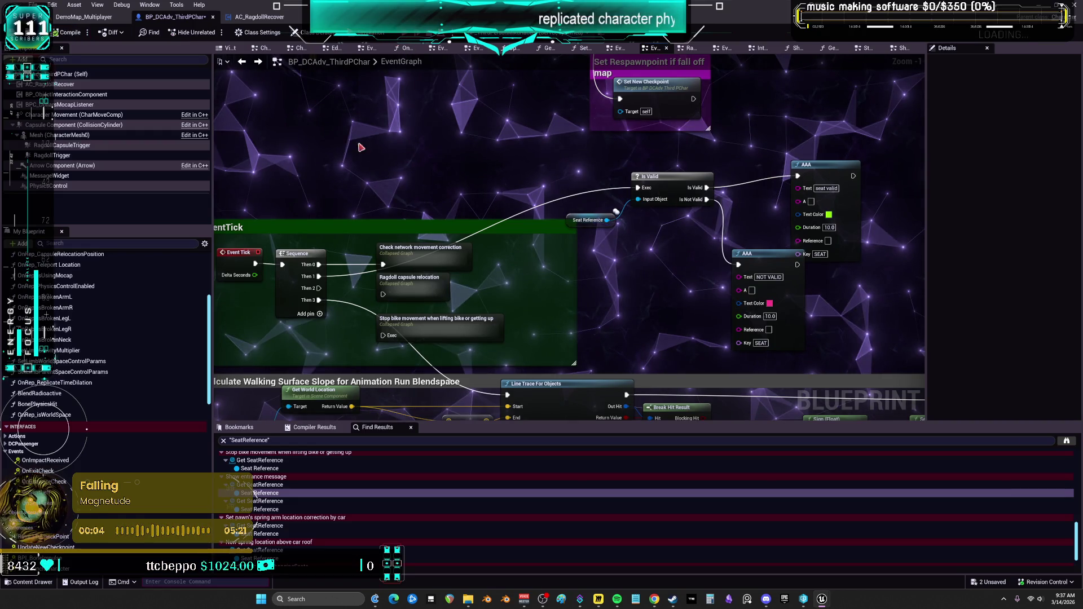
Start a play test, walk the character to the white car's door and get in.
key("alt+p")
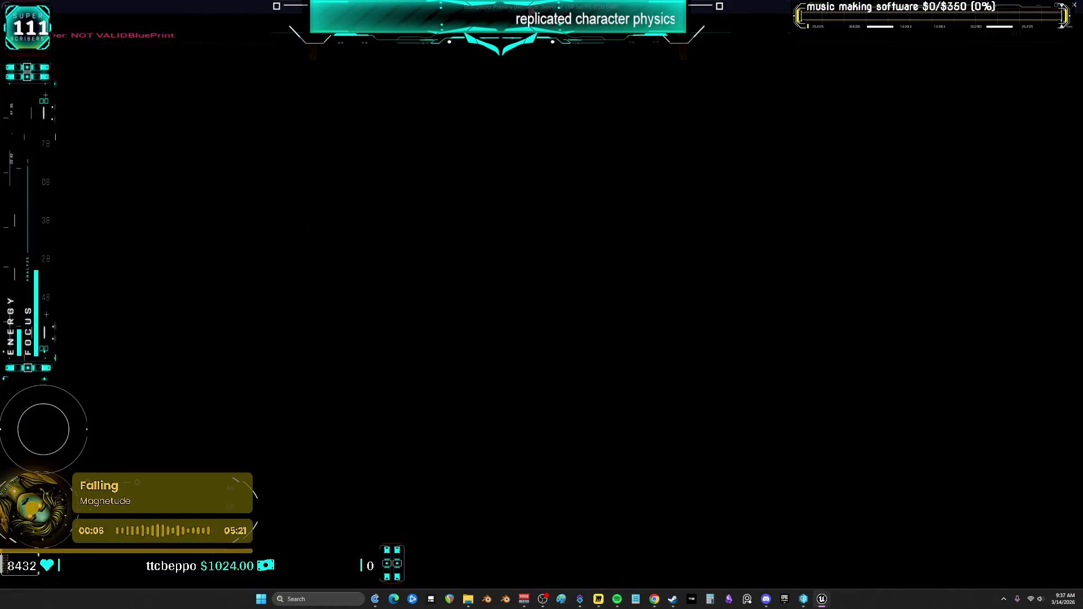
key("w")
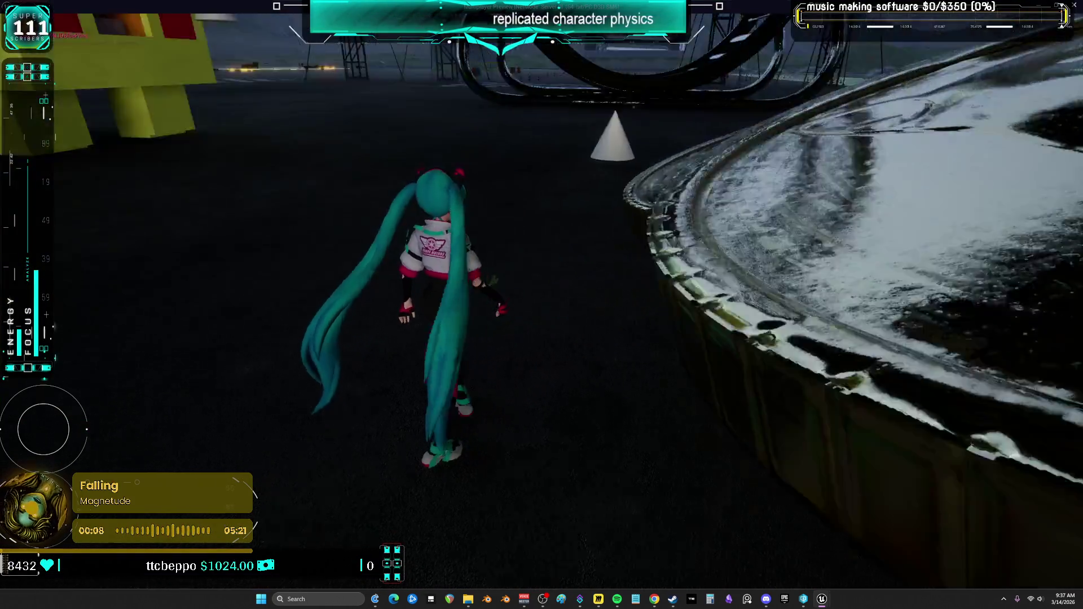
key("w")
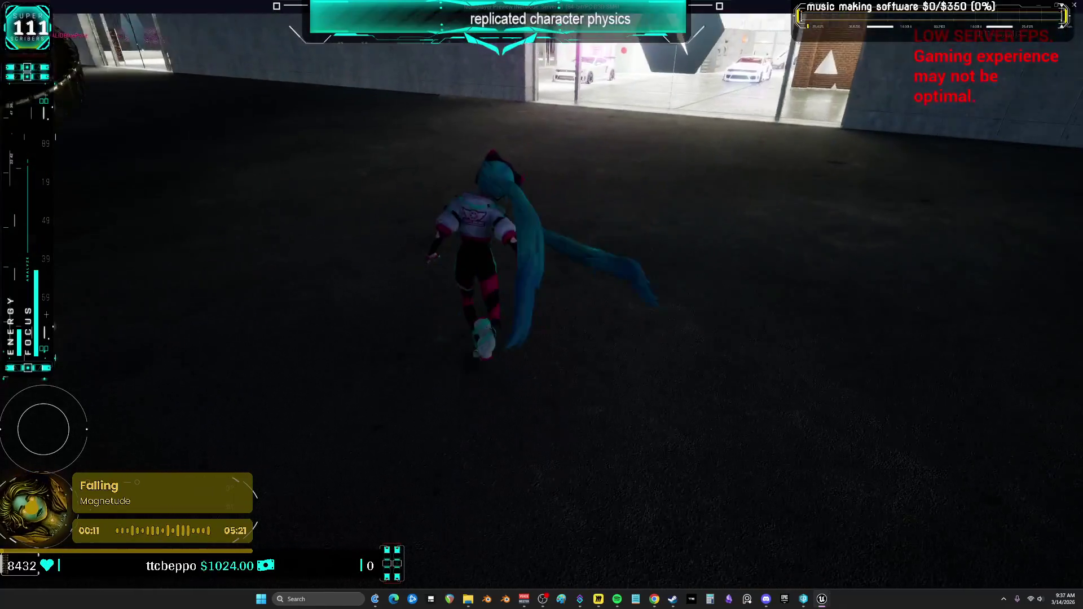
key("w")
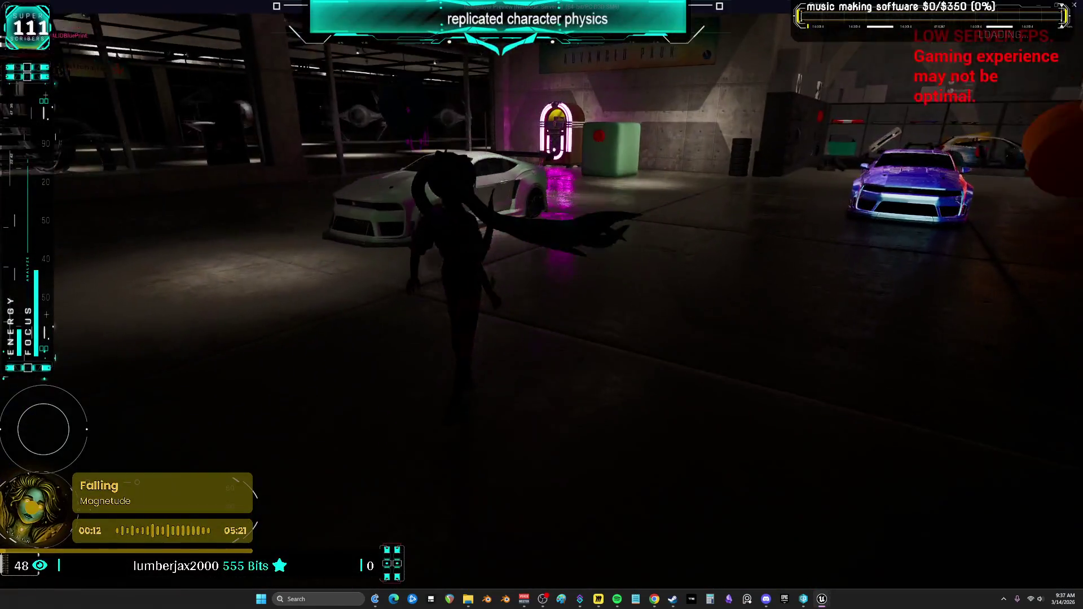
key("s")
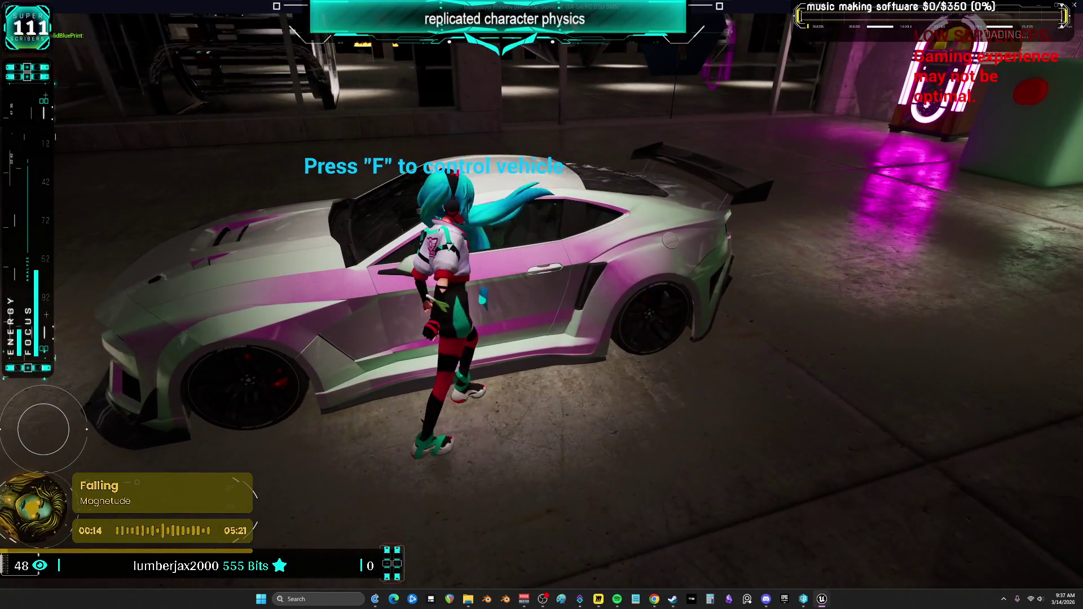
key("w")
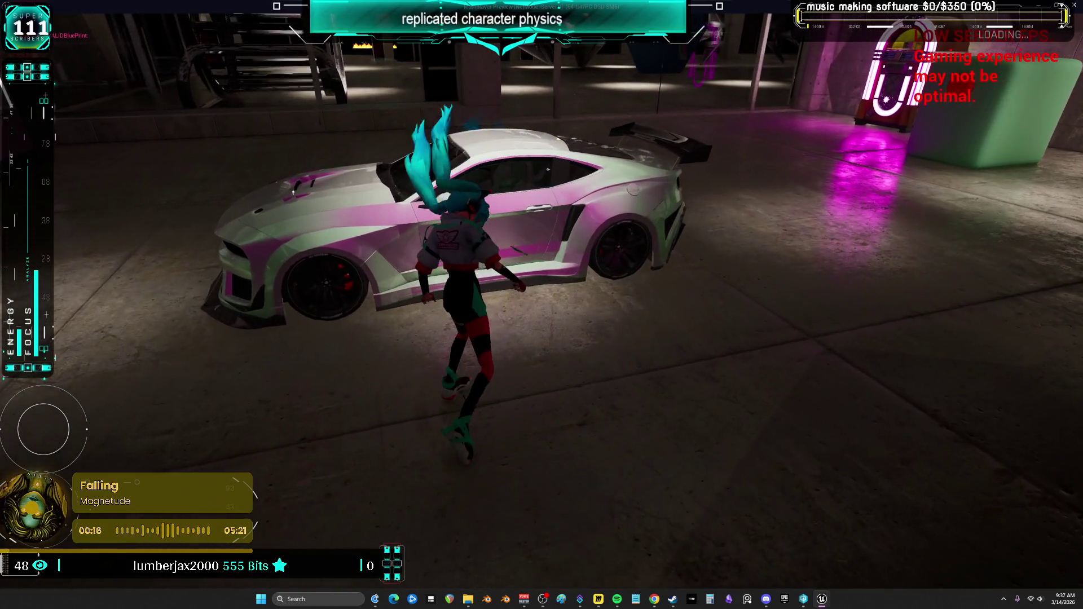
key("a")
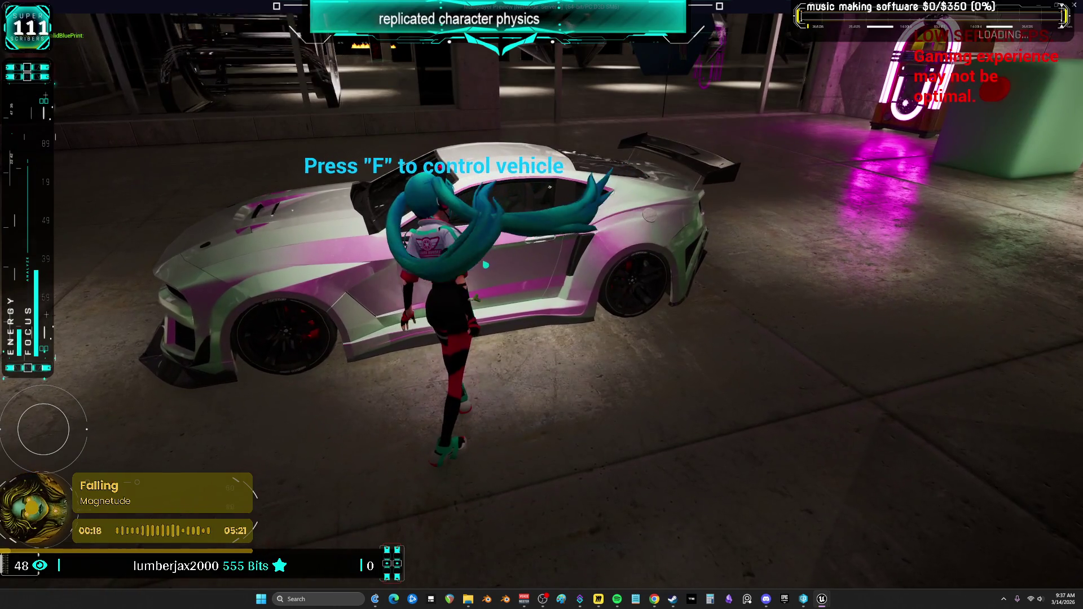
key("d")
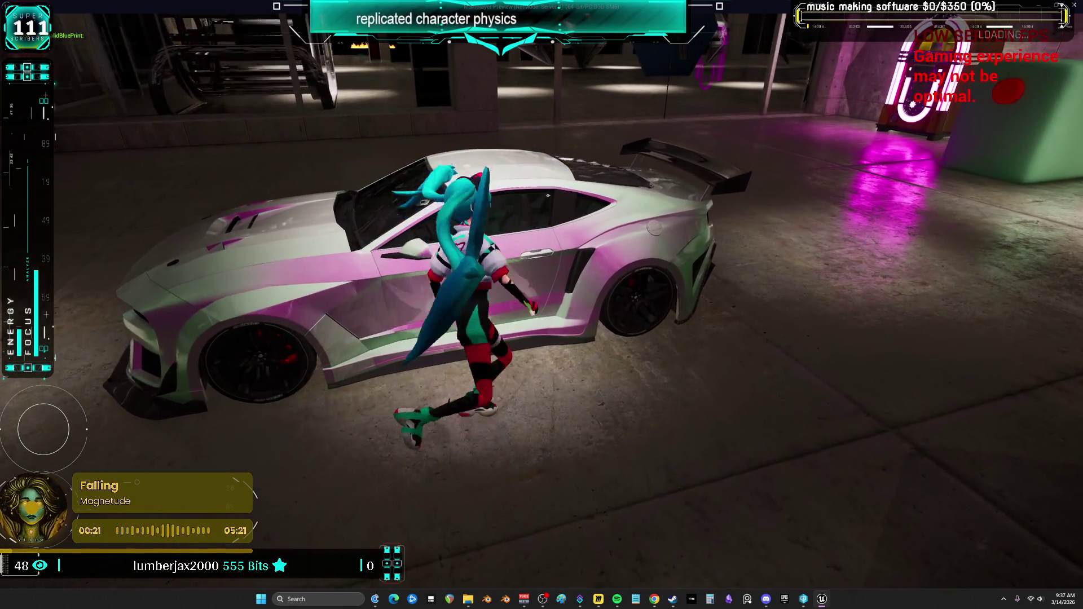
key("f")
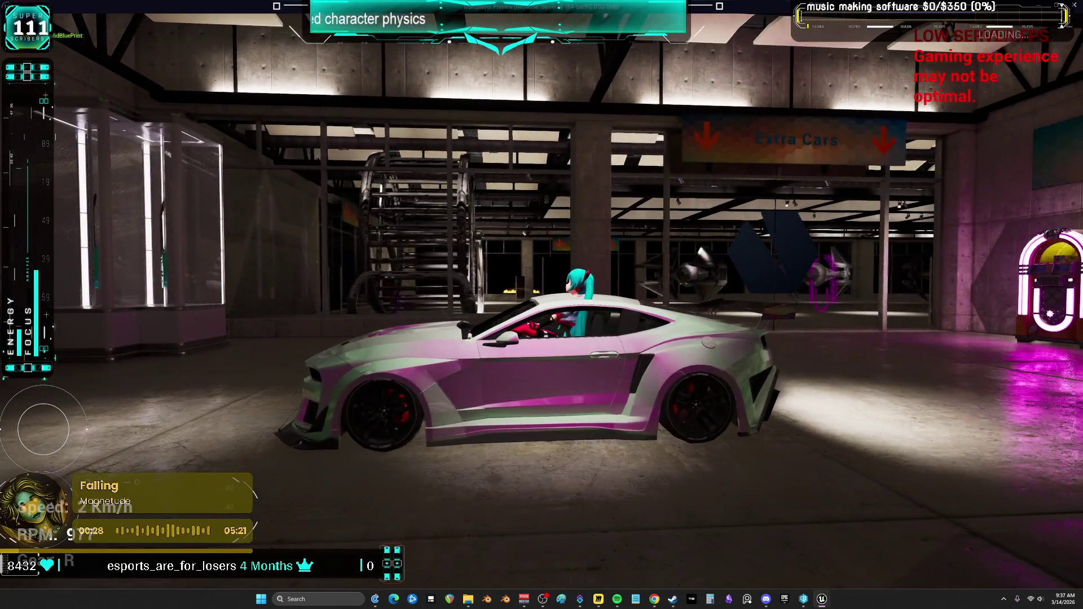
Drive the car around the garage, then stop the play session.
key("s")
key("w")
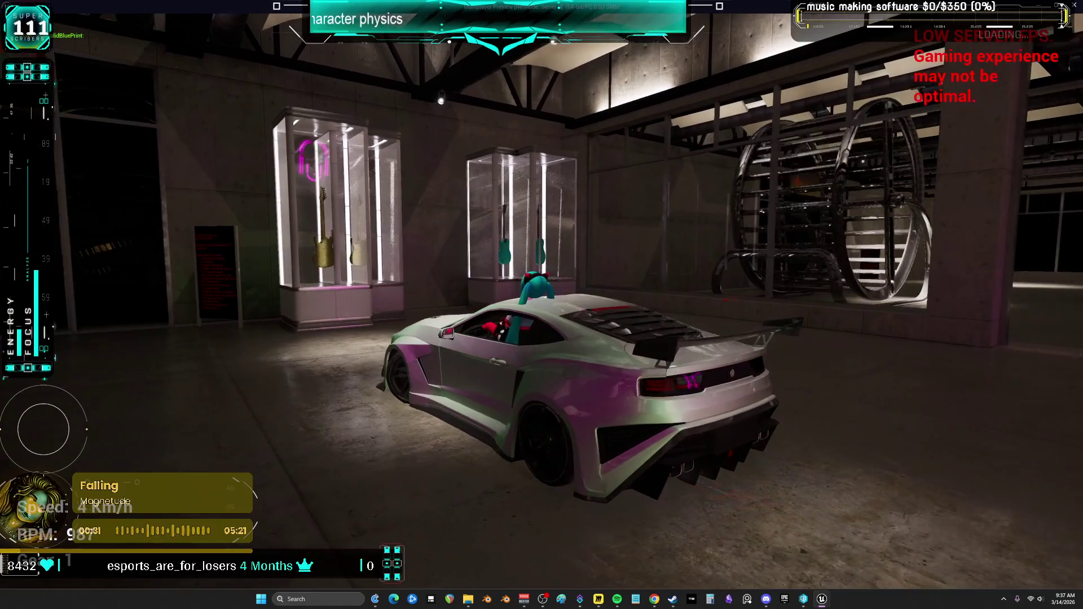
key("a")
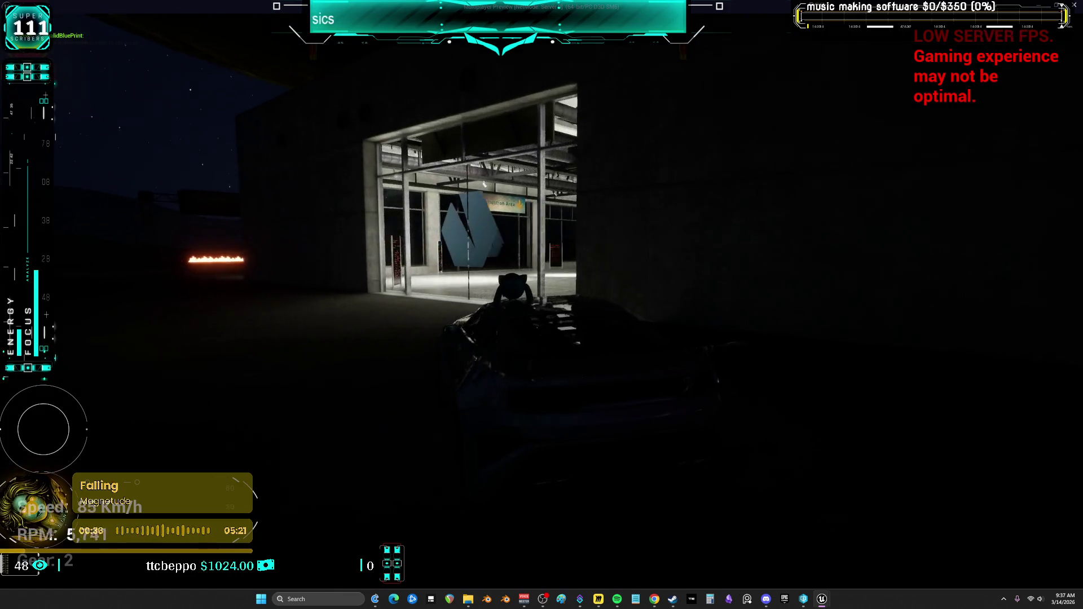
key("s")
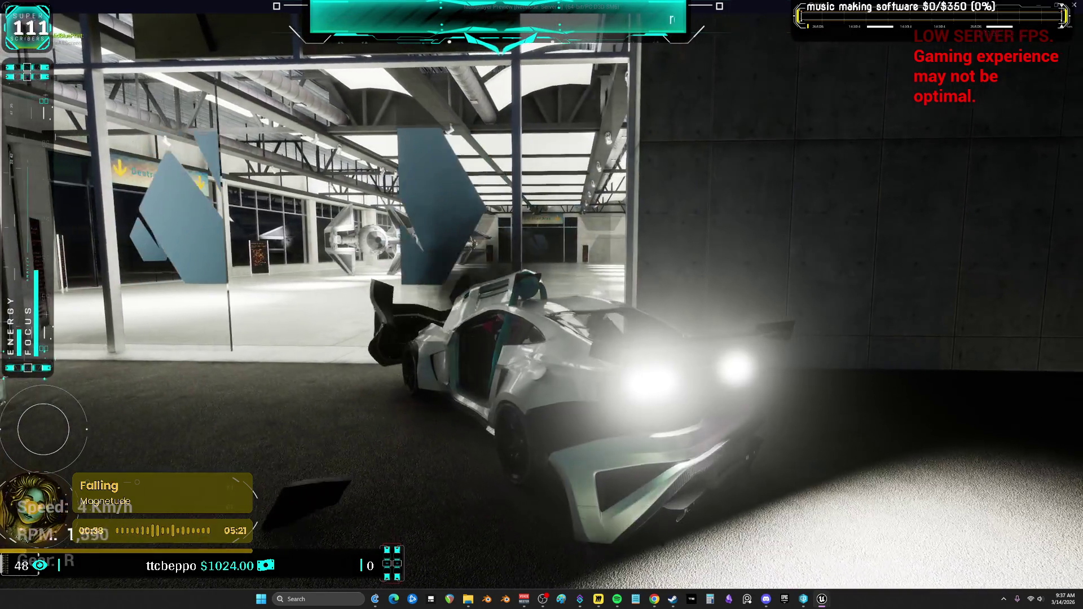
key("w")
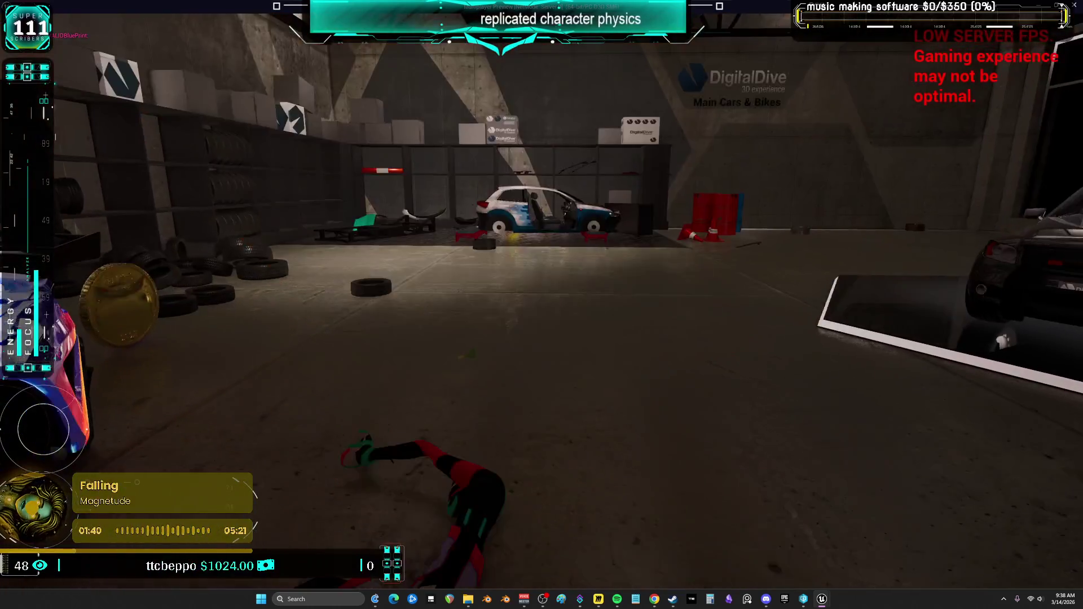
key("alt+Tab")
key("Escape")
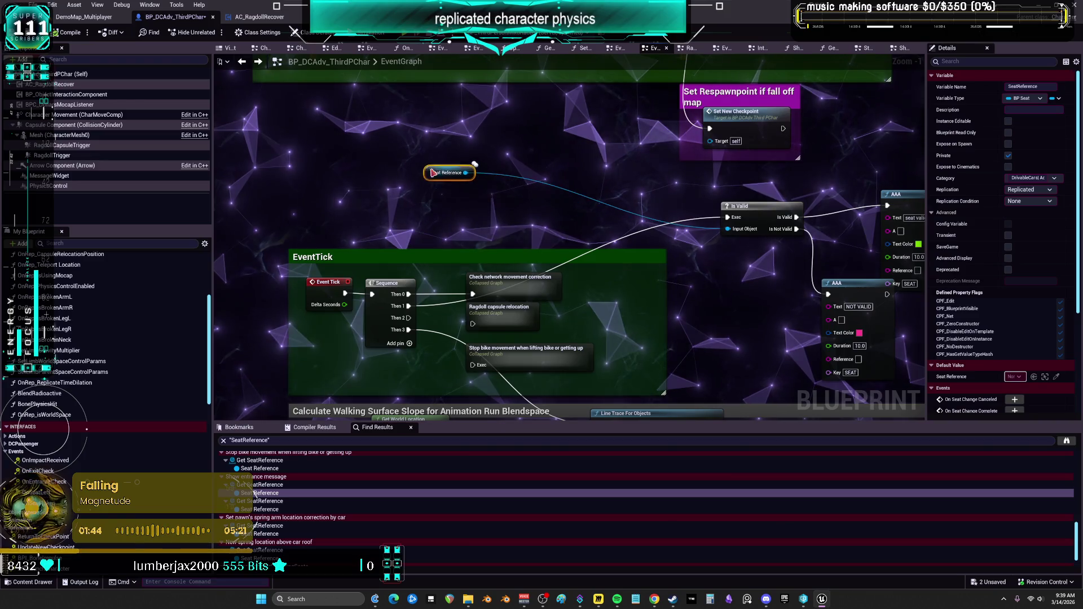
Wrap Seat Reference in a comment titled 'REFERRENCED WHEN IN CAR OR NEAR DOOR TO ENTER CCAR'.
key("c")
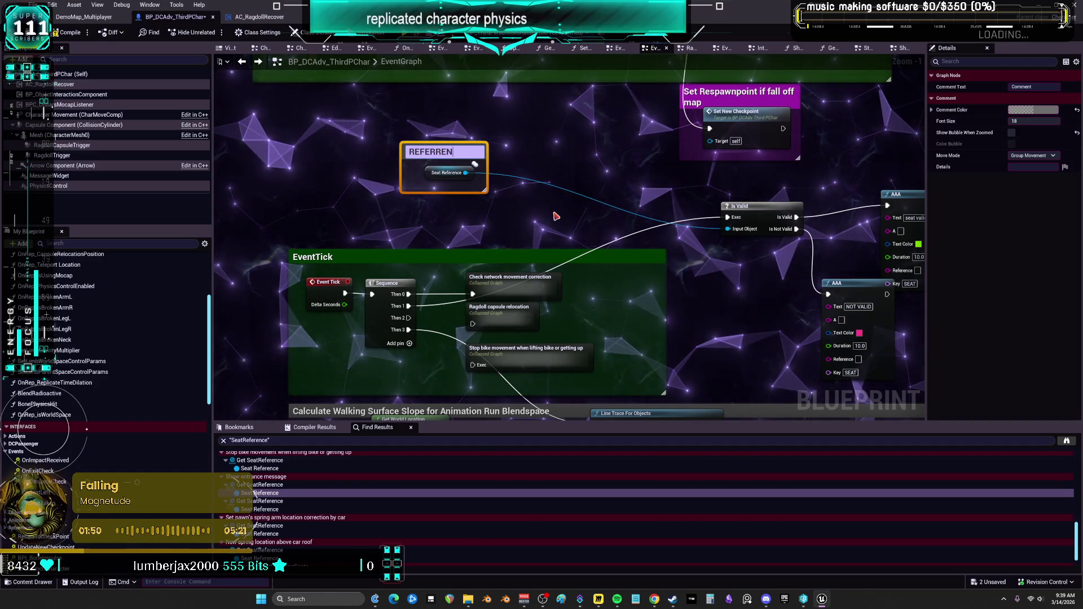
type("CED WHEN IN CAR OR")
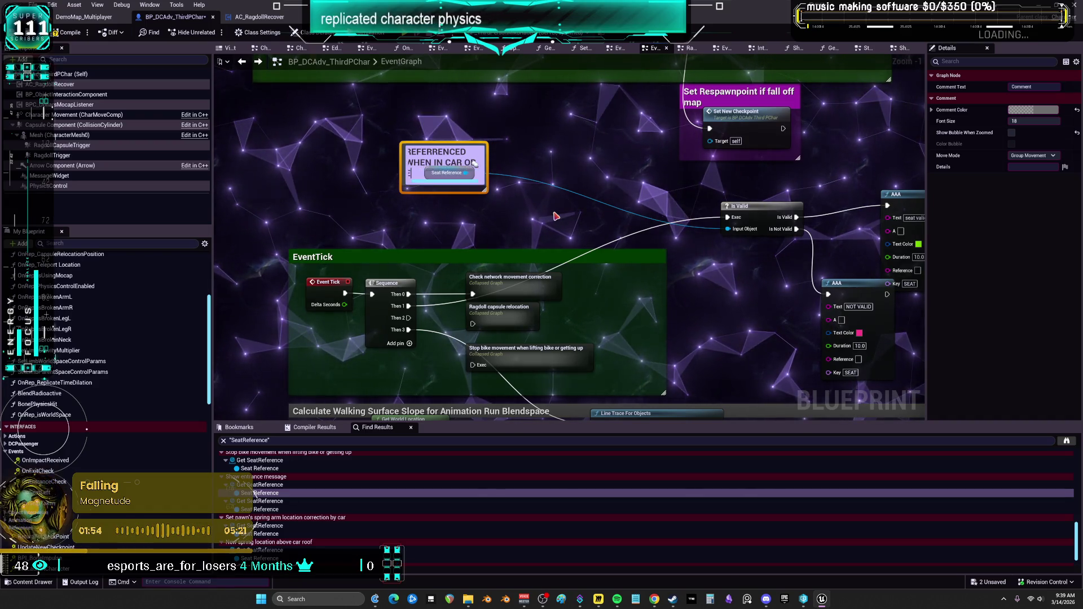
key("BackSpace")
key("BackSpace")
key("BackSpace")
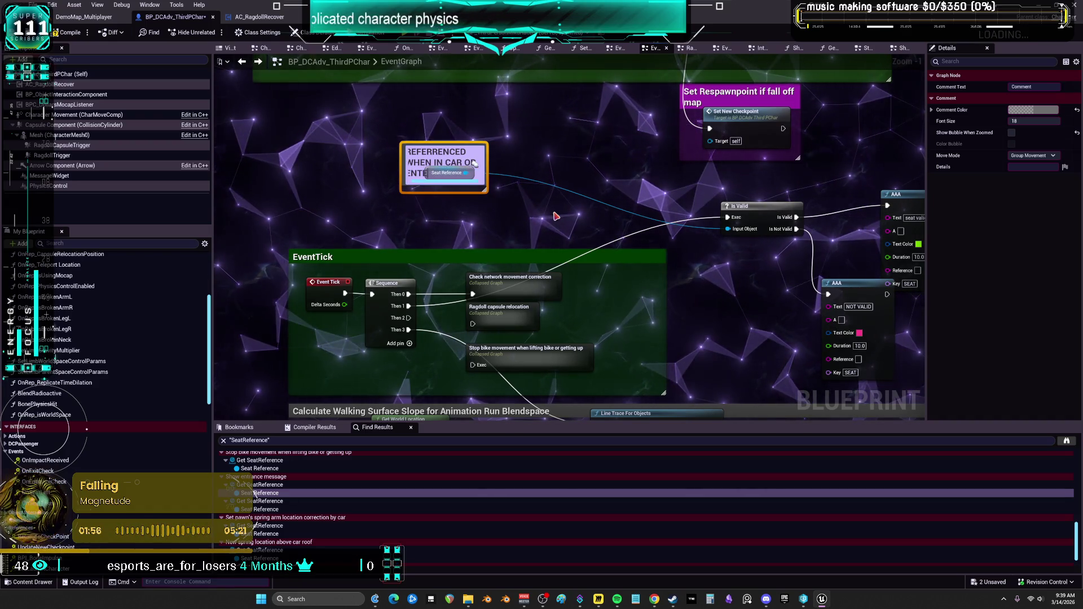
type("NEAR ENT")
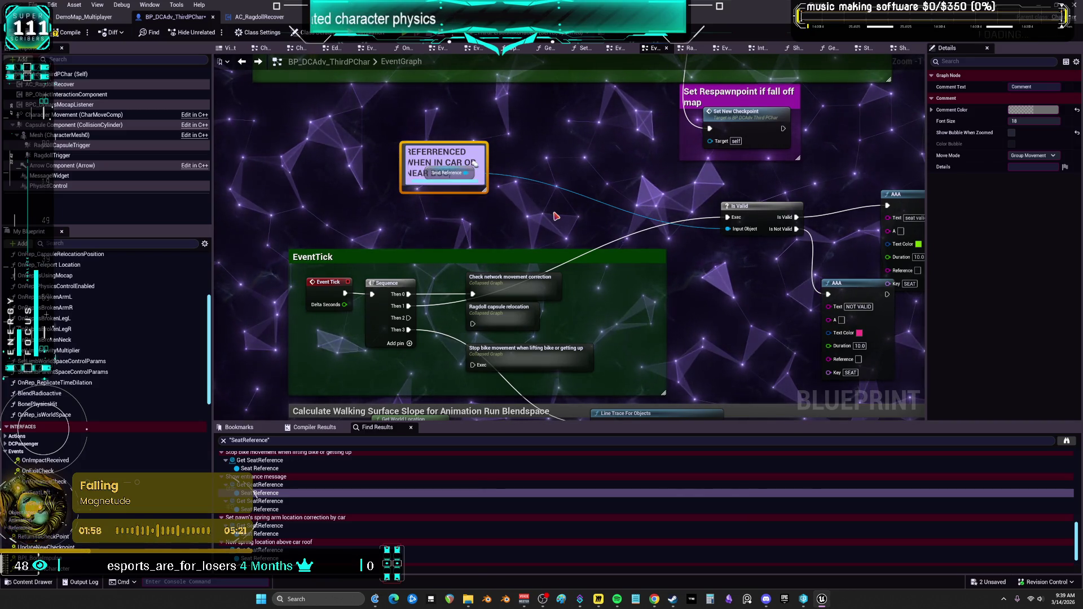
type("CAR")
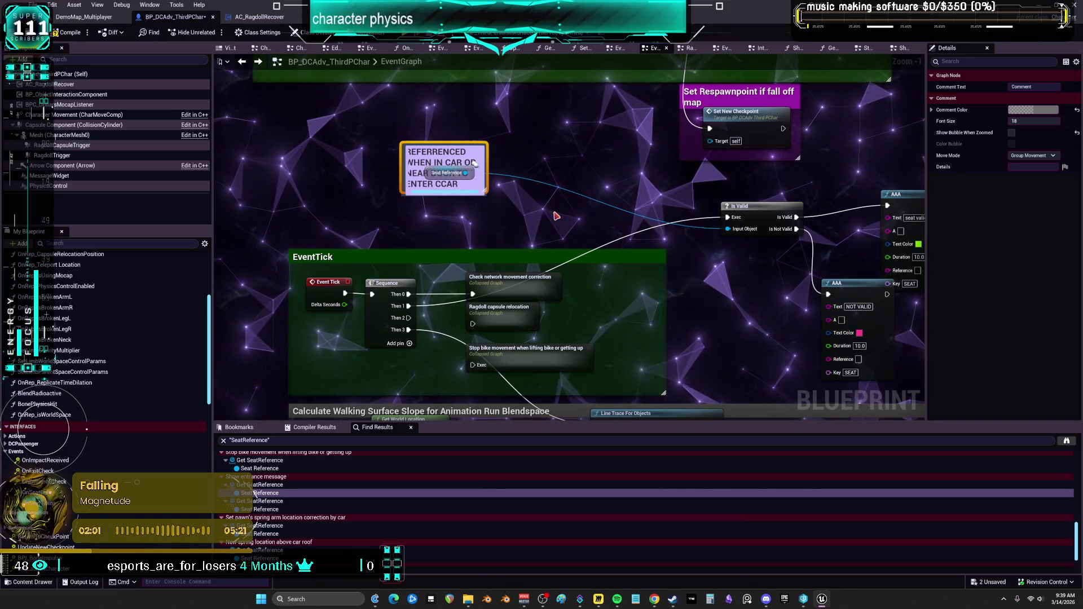
left_click(555, 216)
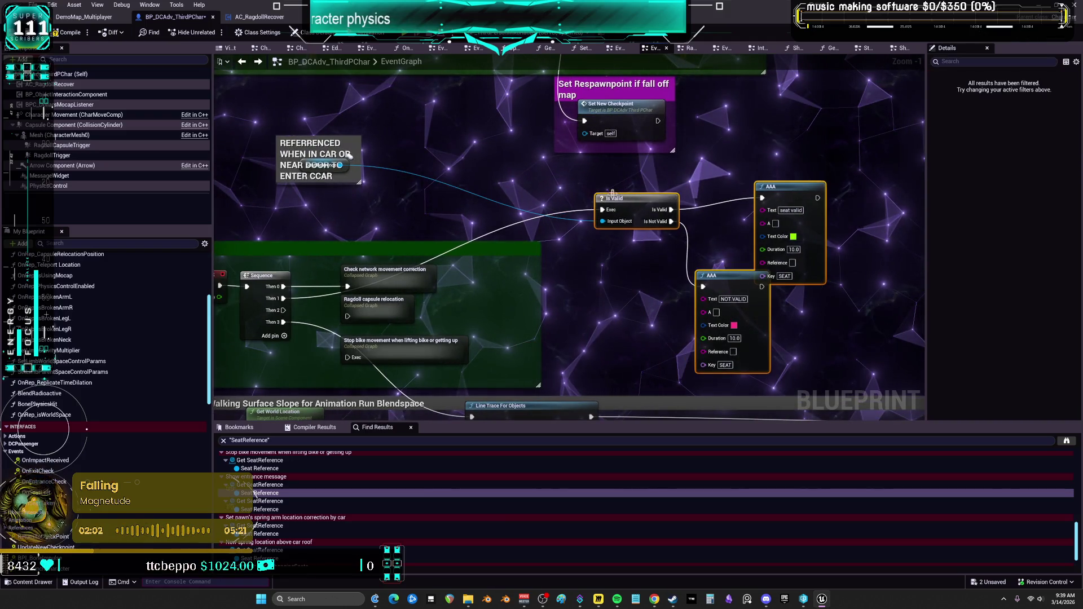
left_click_drag(484, 181, 743, 213)
scroll(743, 213, "up", 1)
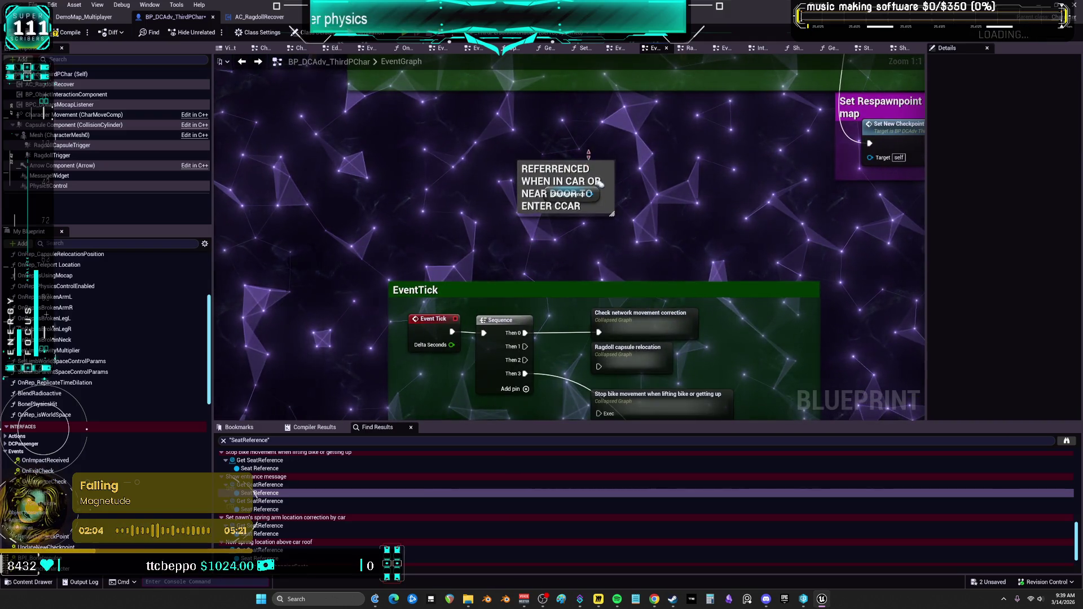
Nudge the Seat Reference node left inside its comment and set the comment colour to magenta.
left_click_drag(567, 201, 545, 202)
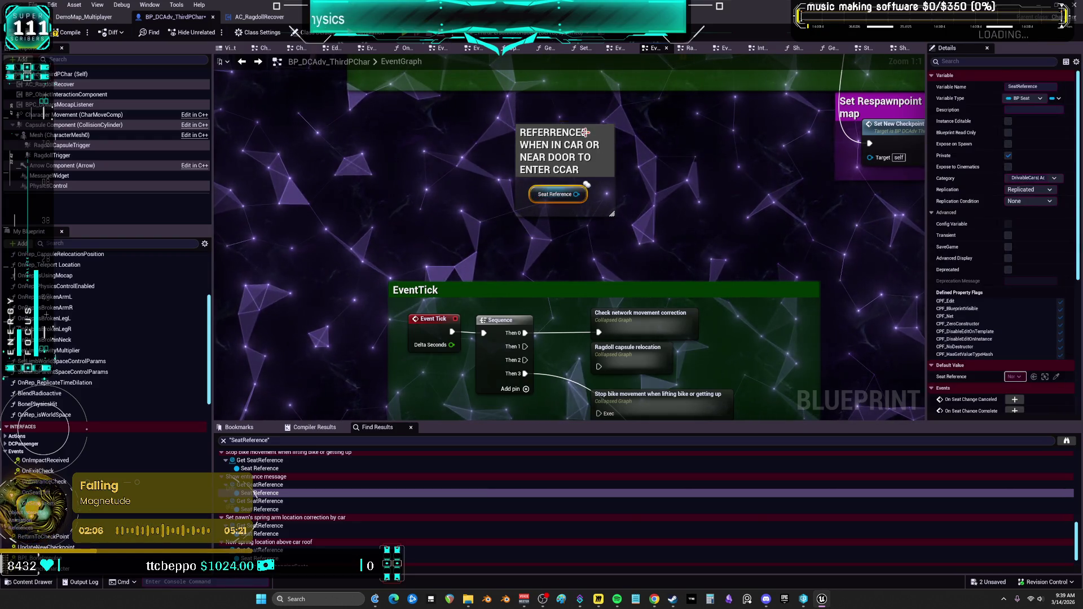
left_click(587, 185)
left_click(1047, 120)
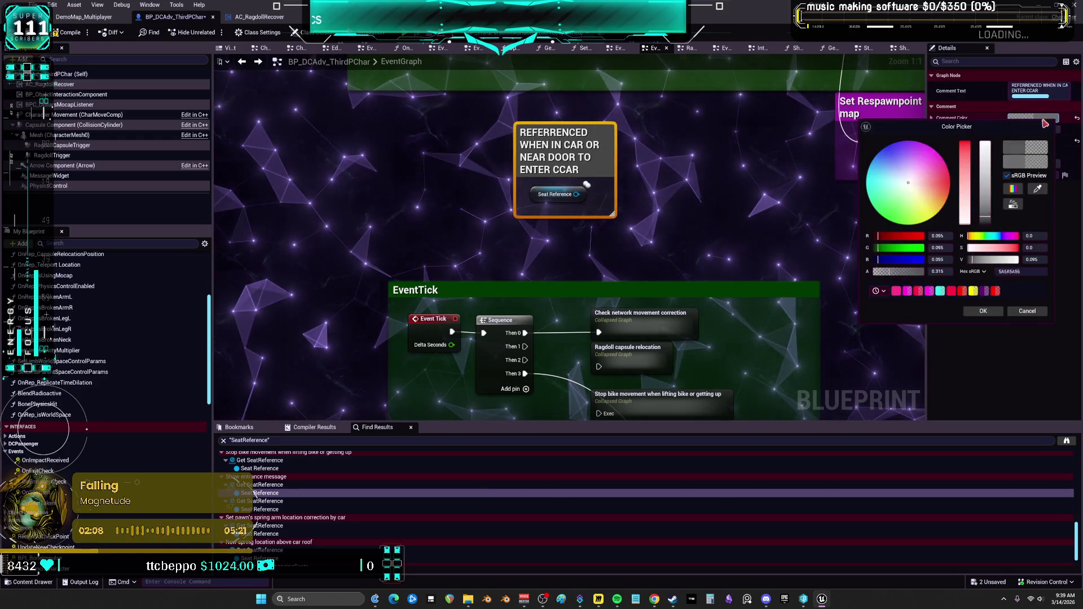
left_click(908, 291)
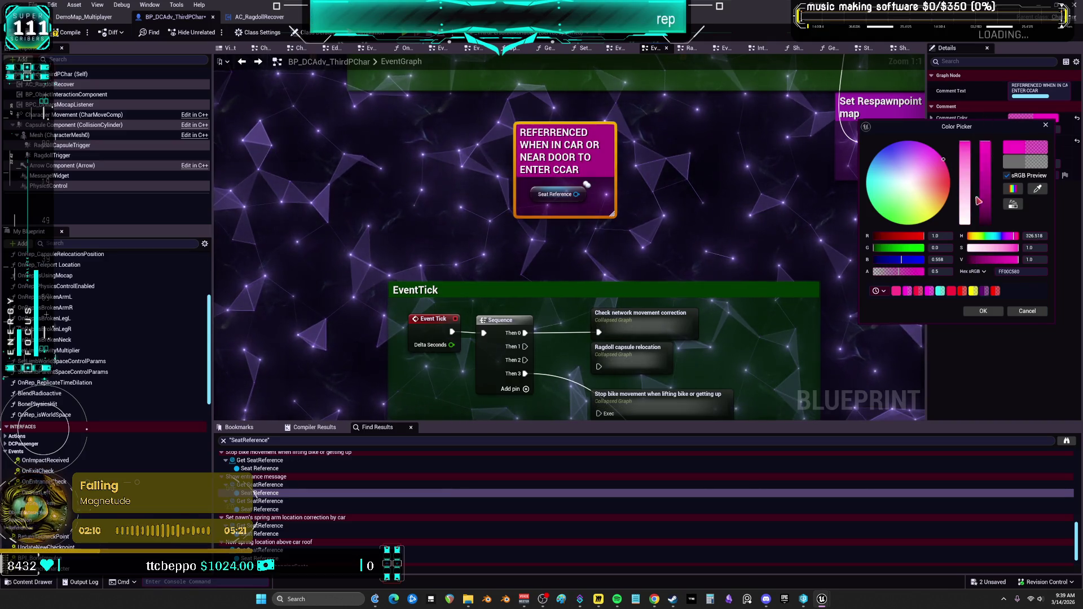
left_click(983, 312)
left_click(653, 281)
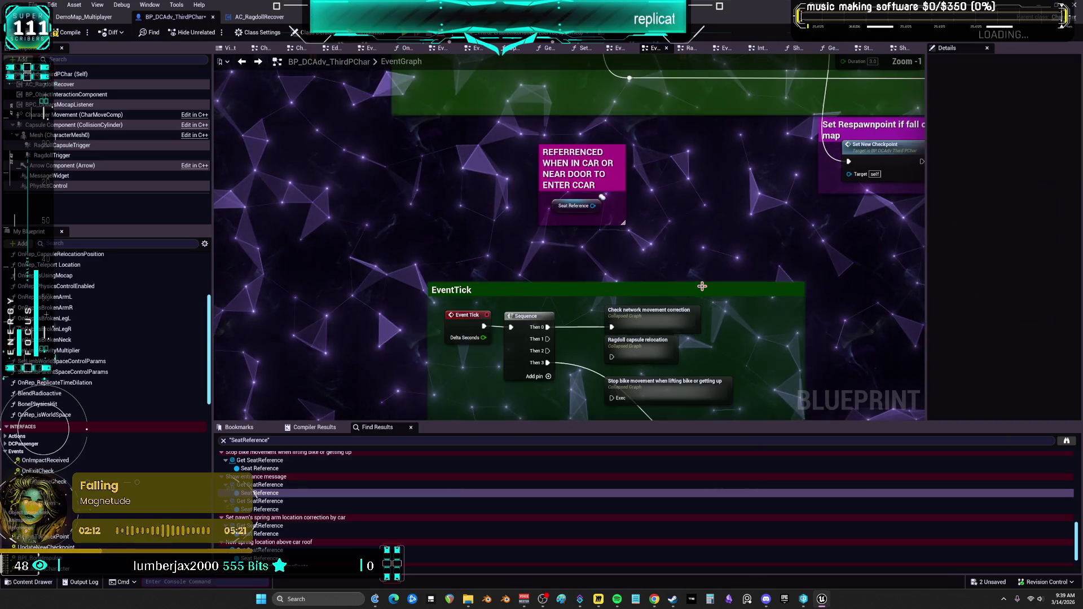
scroll(705, 281, "down", 4)
mouse_move(647, 232)
left_mouse_down()
mouse_move(542, 99)
mouse_move(532, 197)
mouse_move(542, 216)
mouse_move(519, 62)
left_mouse_up()
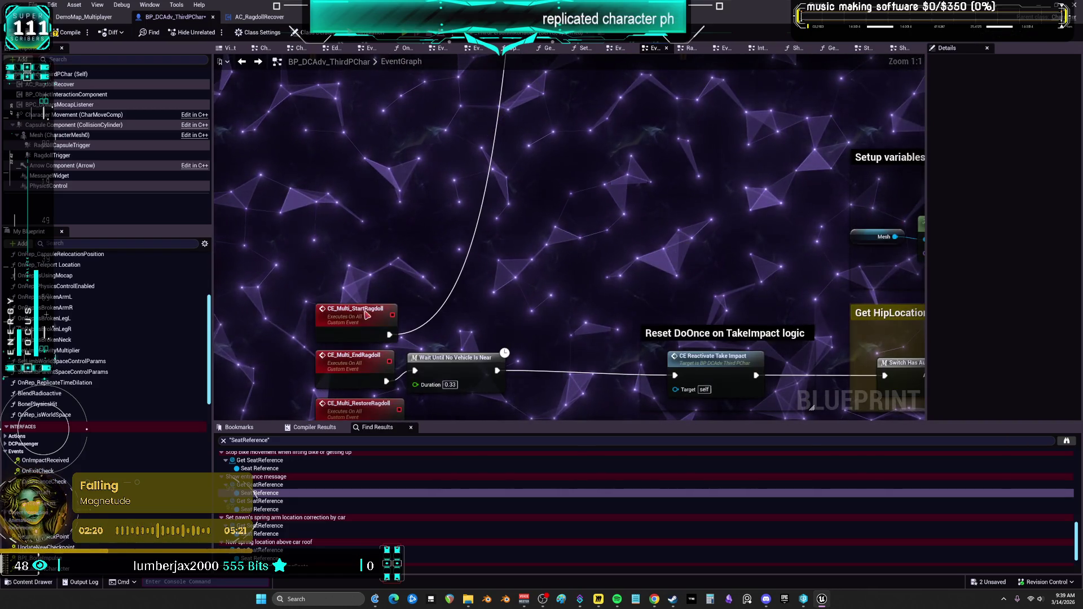
left_click(367, 315)
left_click_drag(426, 245, 509, 420)
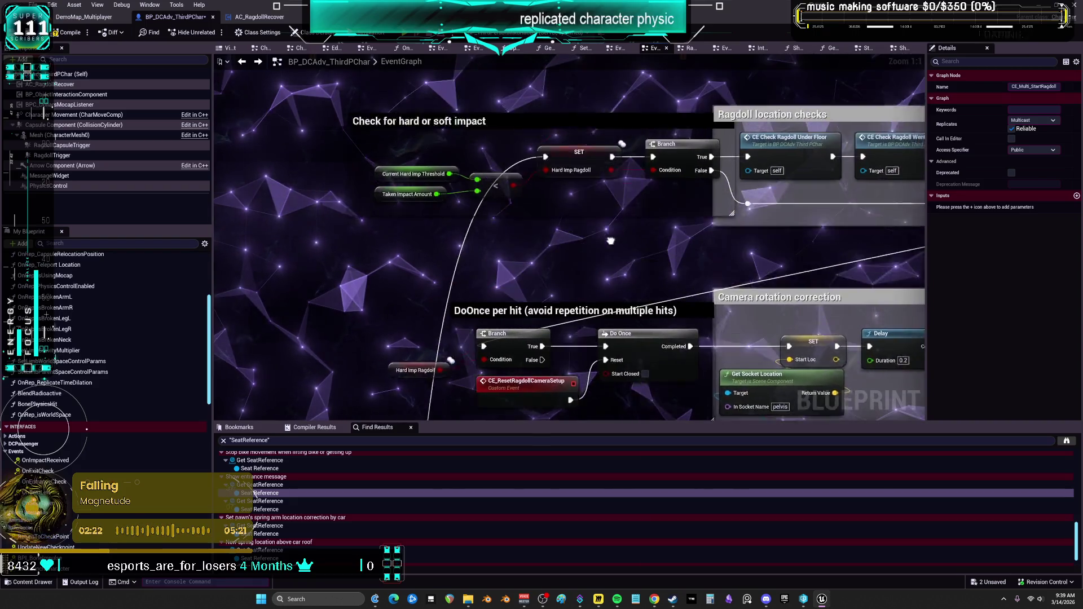